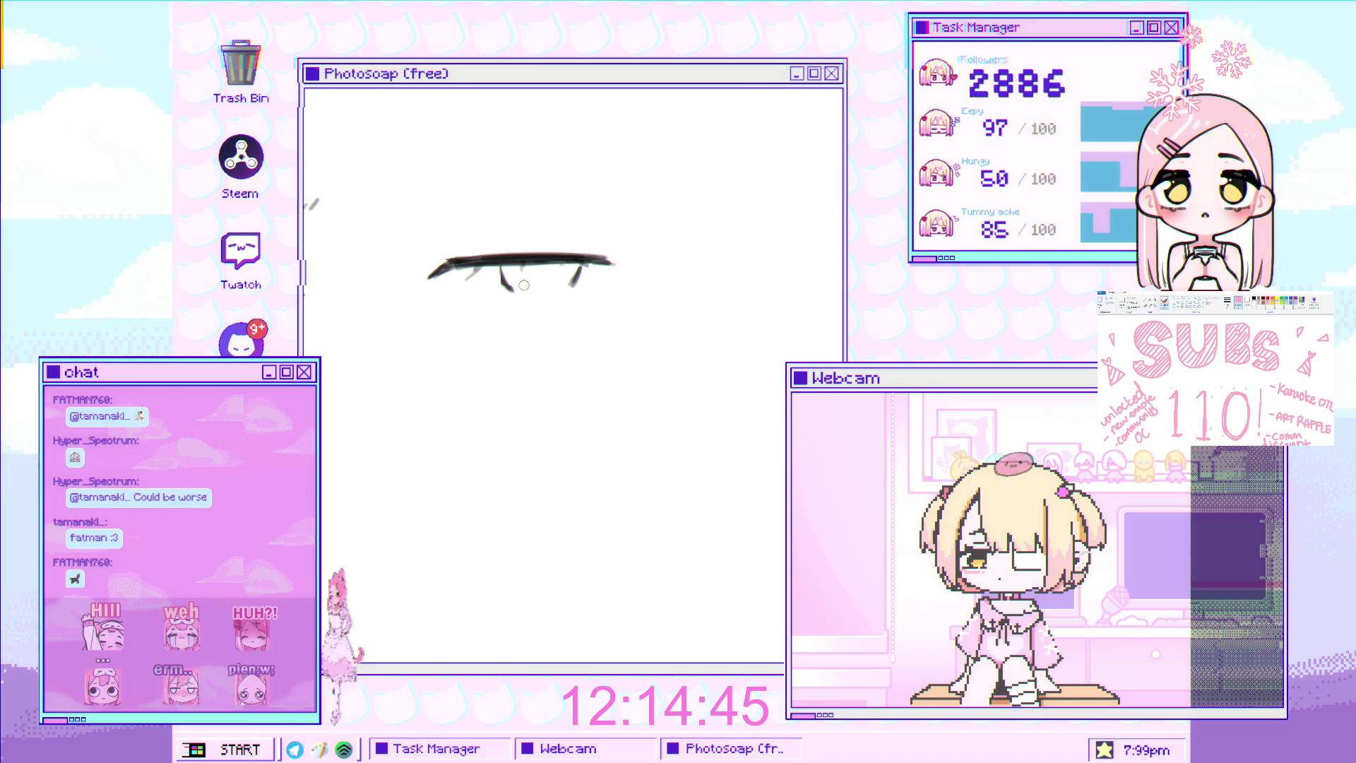
# Draw a dark lash line on the right eye and a thin grey eyelid stroke above it
pyautogui.moveTo(578, 267); pyautogui.dragTo(526, 277)
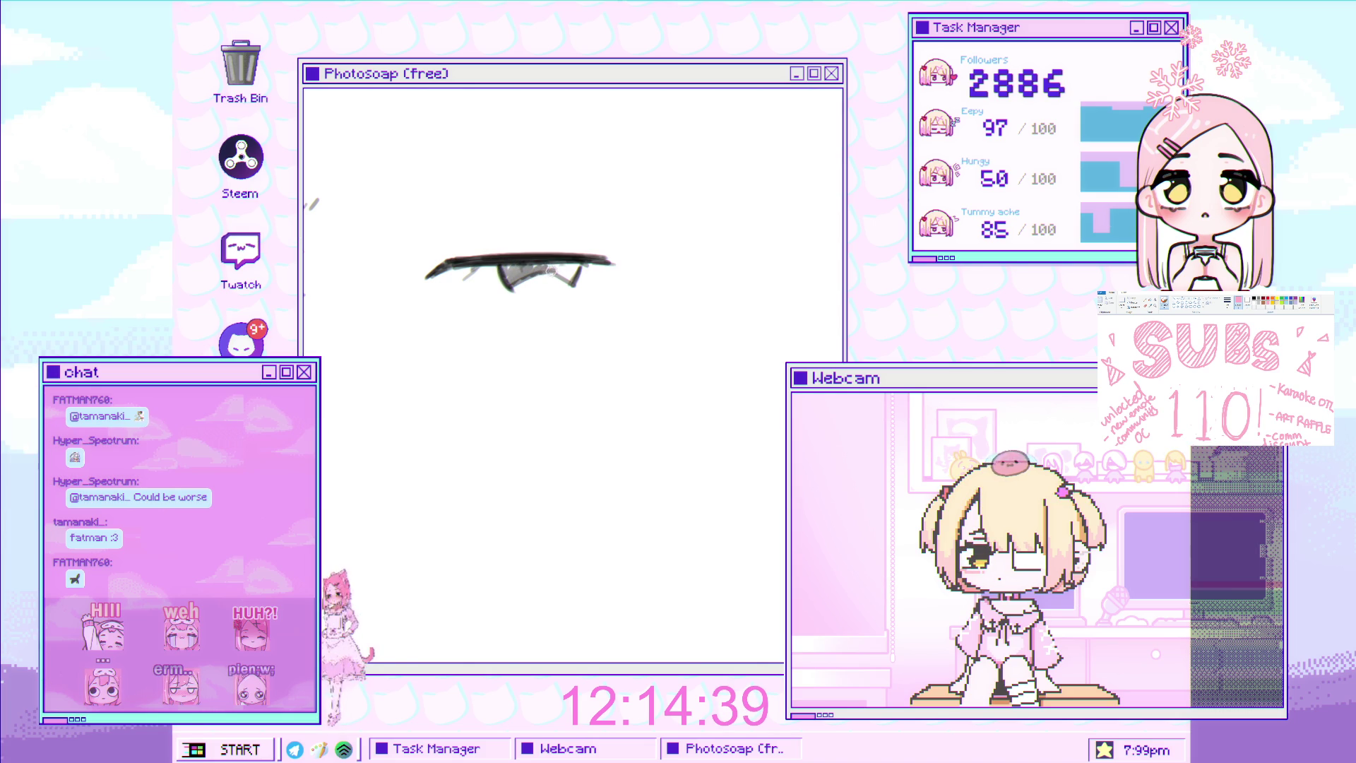
pyautogui.moveTo(537, 275)
pyautogui.mouseDown()
pyautogui.moveTo(550, 268)
pyautogui.moveTo(488, 255)
pyautogui.mouseUp()
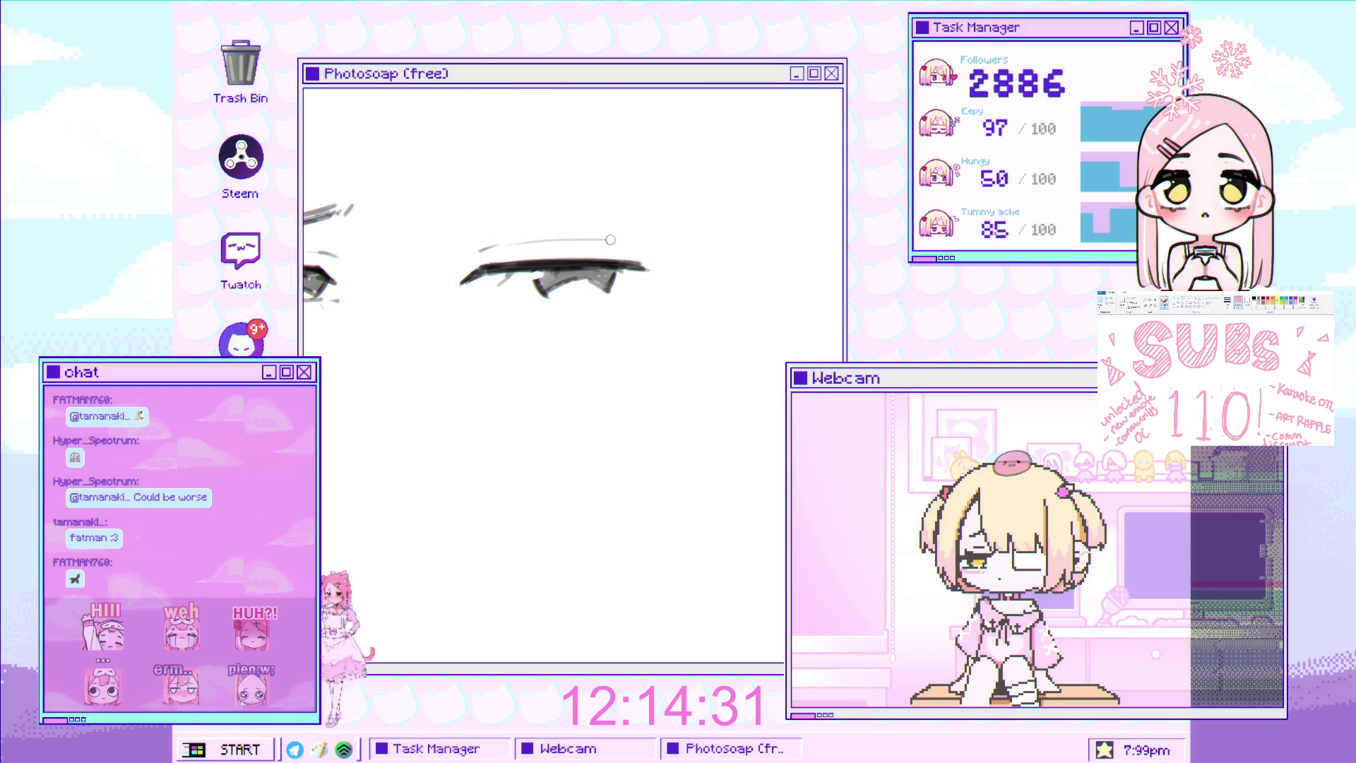
pyautogui.moveTo(541, 240)
pyautogui.mouseDown()
pyautogui.moveTo(625, 243)
pyautogui.moveTo(512, 246)
pyautogui.moveTo(551, 290)
pyautogui.mouseUp()
pyautogui.moveTo(650, 283)
pyautogui.mouseDown()
pyautogui.moveTo(508, 267)
pyautogui.moveTo(479, 237)
pyautogui.mouseUp()
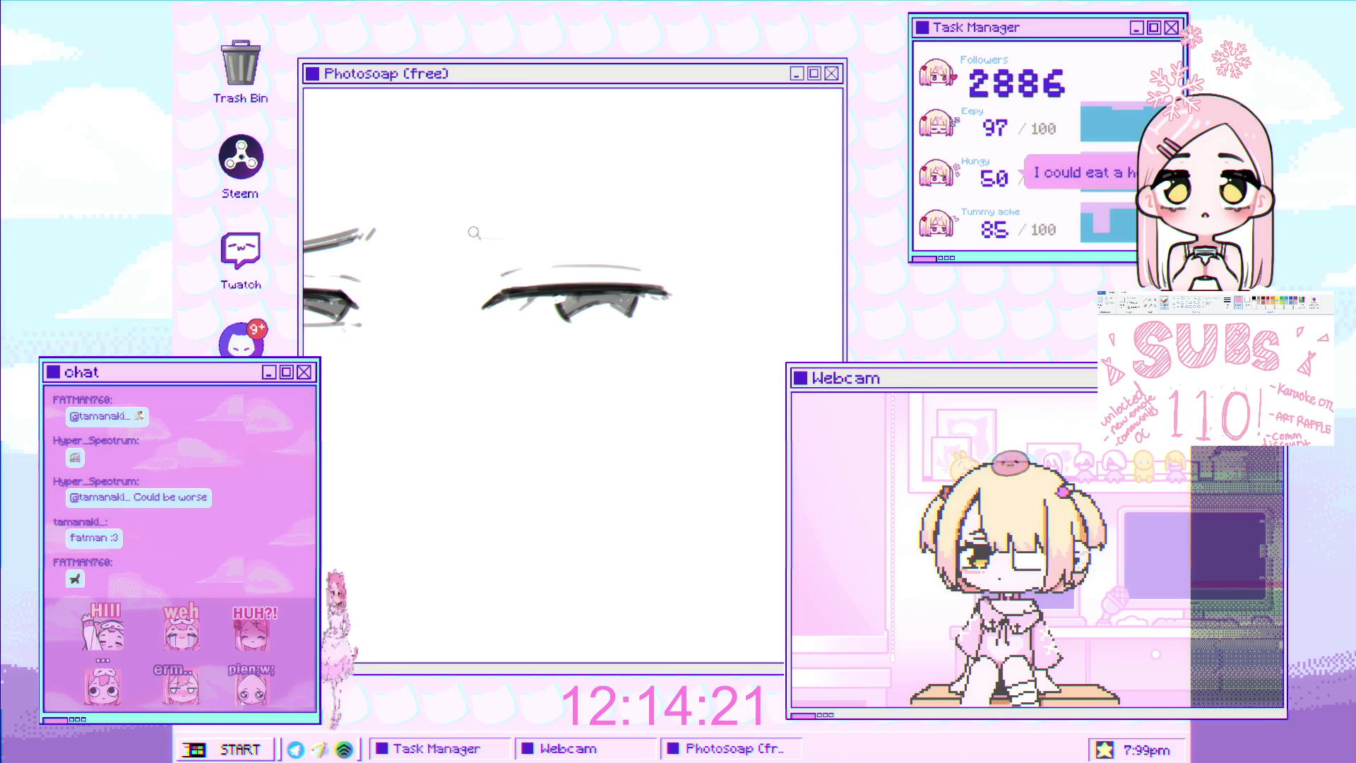
# Redraw the upper eyelid stroke above the right eye until it sits right
pyautogui.hotkey('ctrl', 'z')
pyautogui.moveTo(477, 224); pyautogui.dragTo(663, 240)
pyautogui.hotkey('ctrl', 'z')
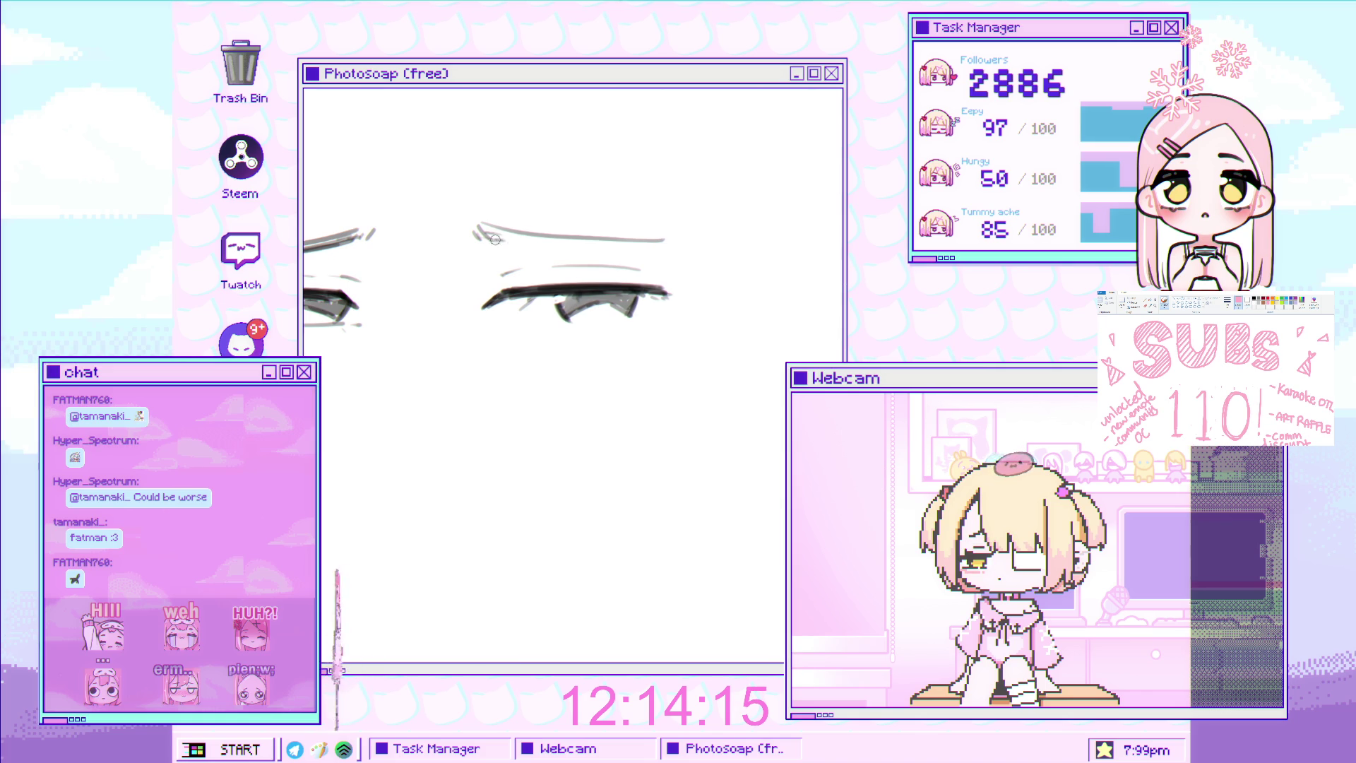
pyautogui.hotkey('ctrl', 'z')
pyautogui.moveTo(481, 225); pyautogui.dragTo(668, 241)
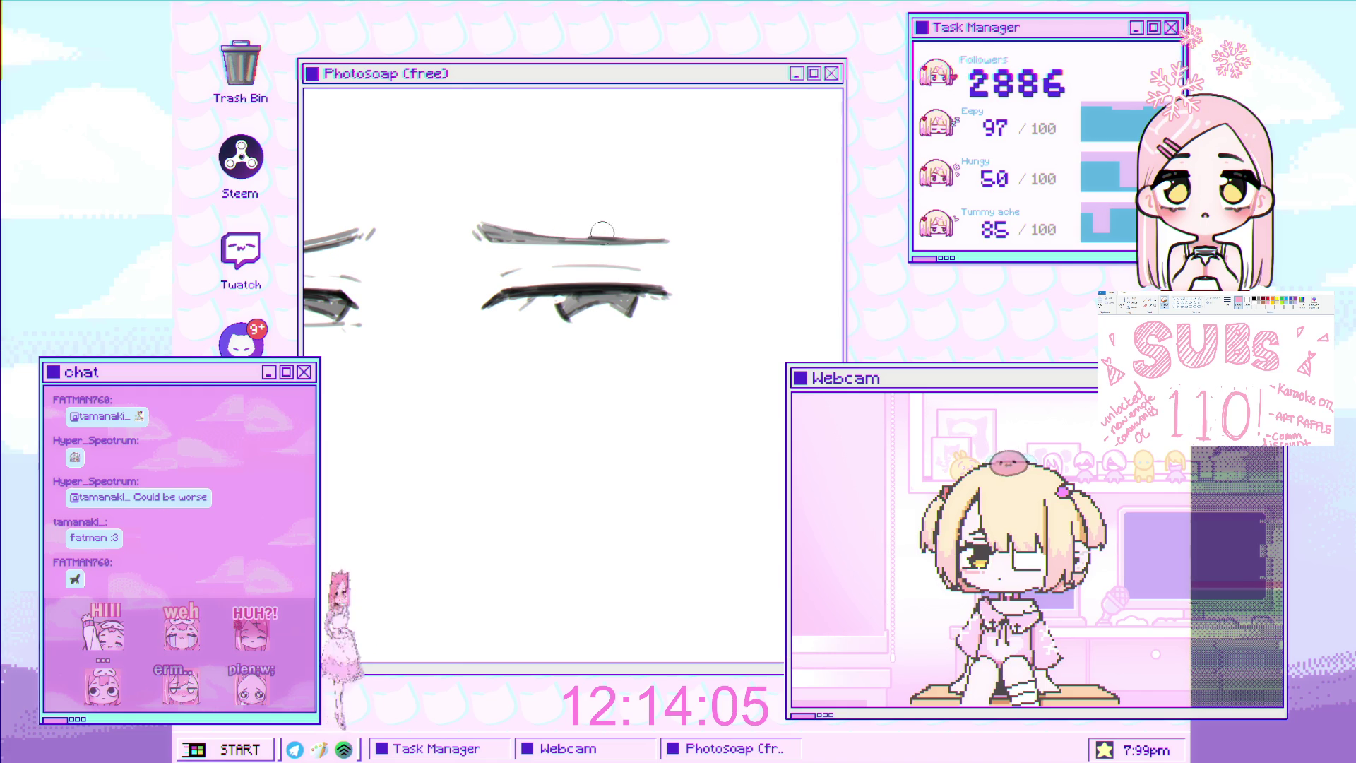
pyautogui.scroll(-3, 553, 243)
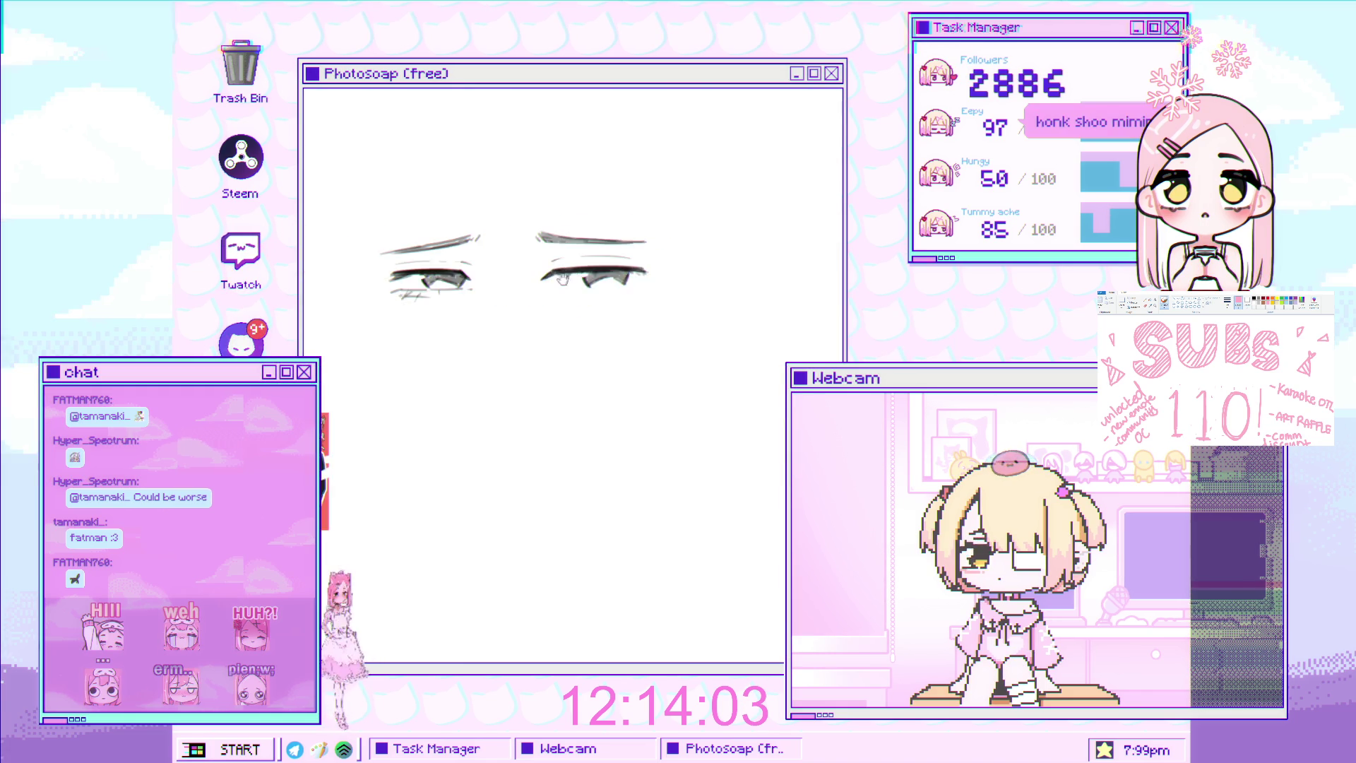
# Draw a thin grey lower-lid line under the eye with a tiny mark below it
pyautogui.scroll(2, 553, 244)
pyautogui.scroll(-3, 525, 235)
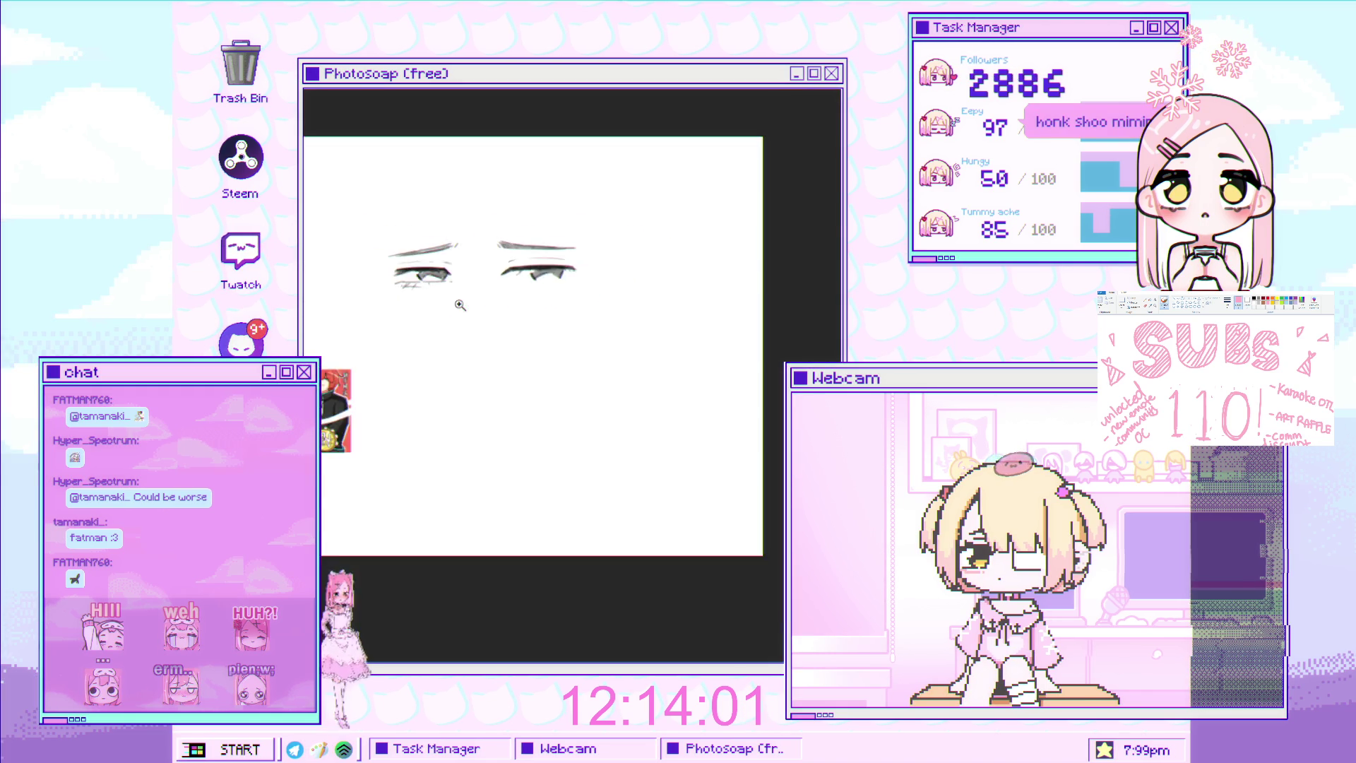
pyautogui.scroll(3, 537, 301)
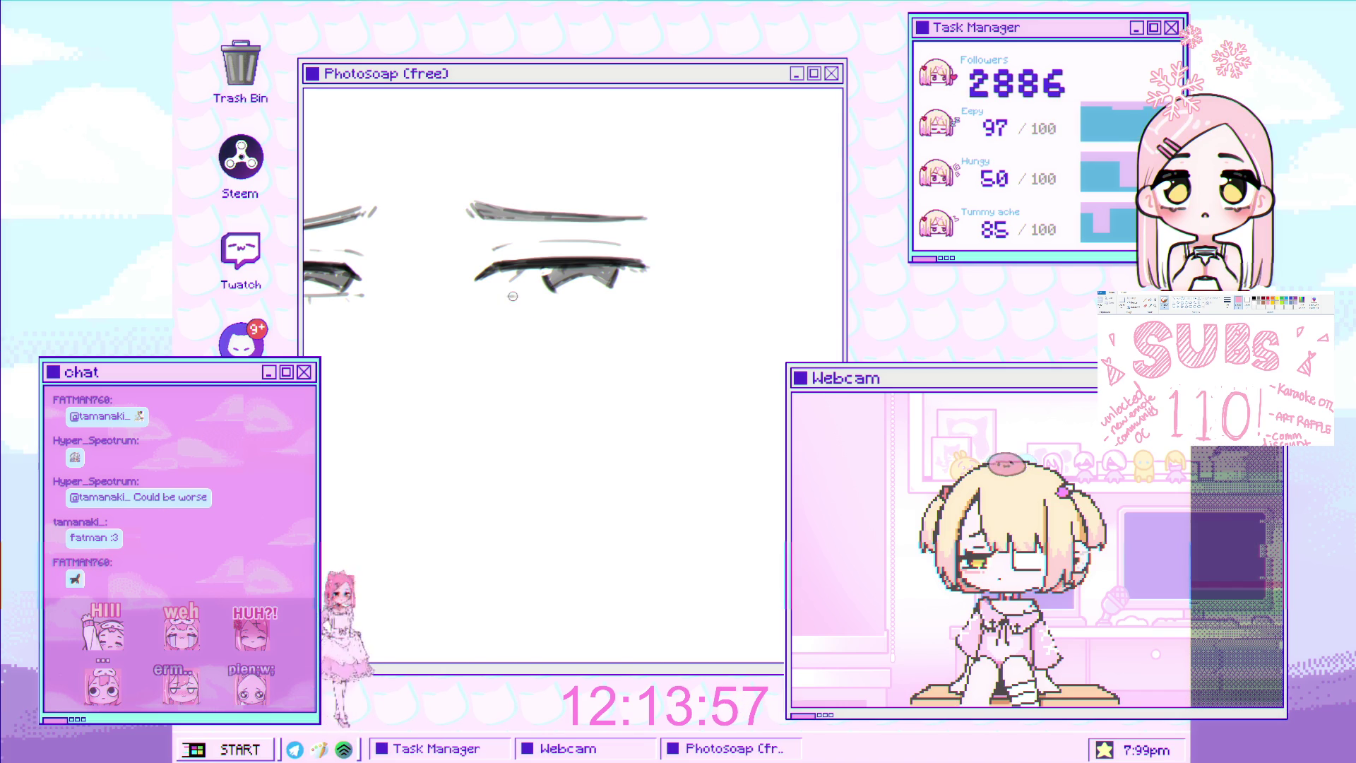
pyautogui.moveTo(523, 298); pyautogui.dragTo(604, 295)
pyautogui.moveTo(519, 297); pyautogui.dragTo(600, 295)
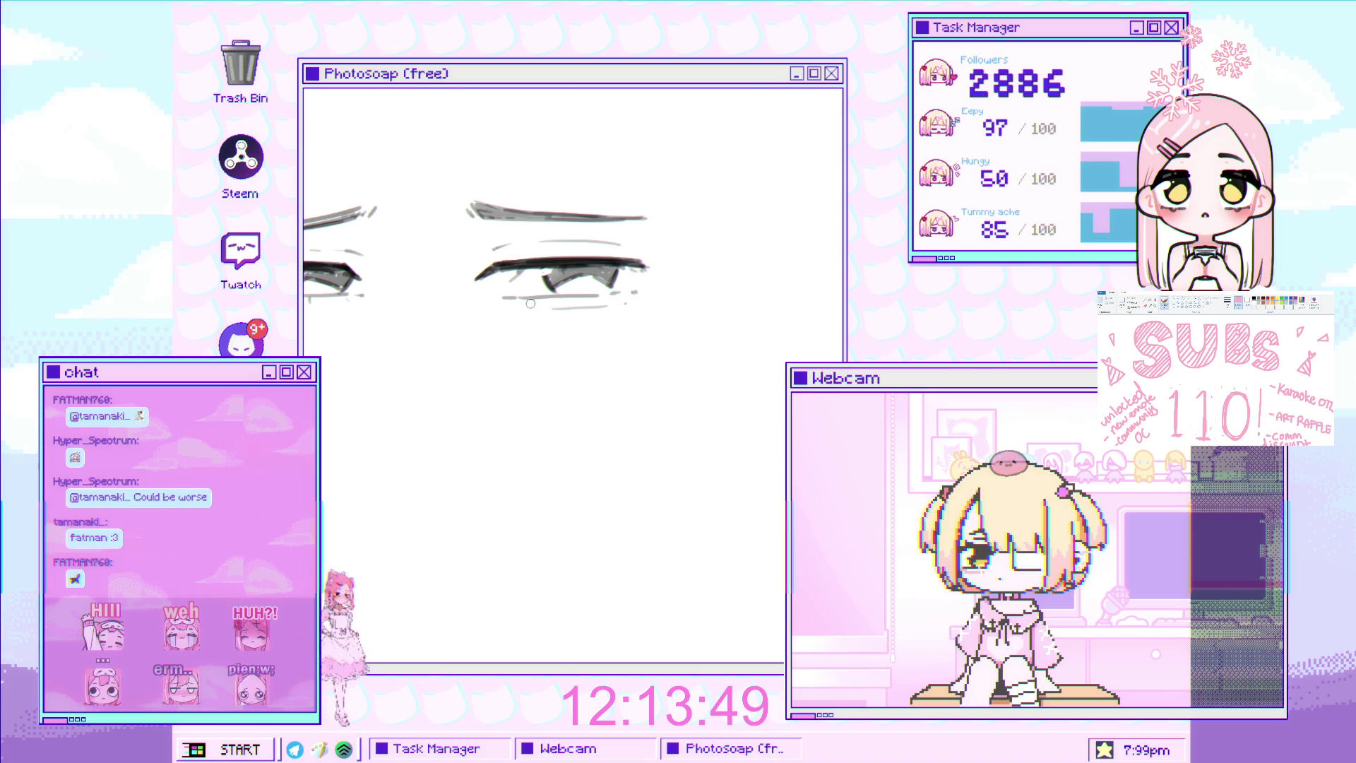
pyautogui.moveTo(513, 302); pyautogui.dragTo(508, 305)
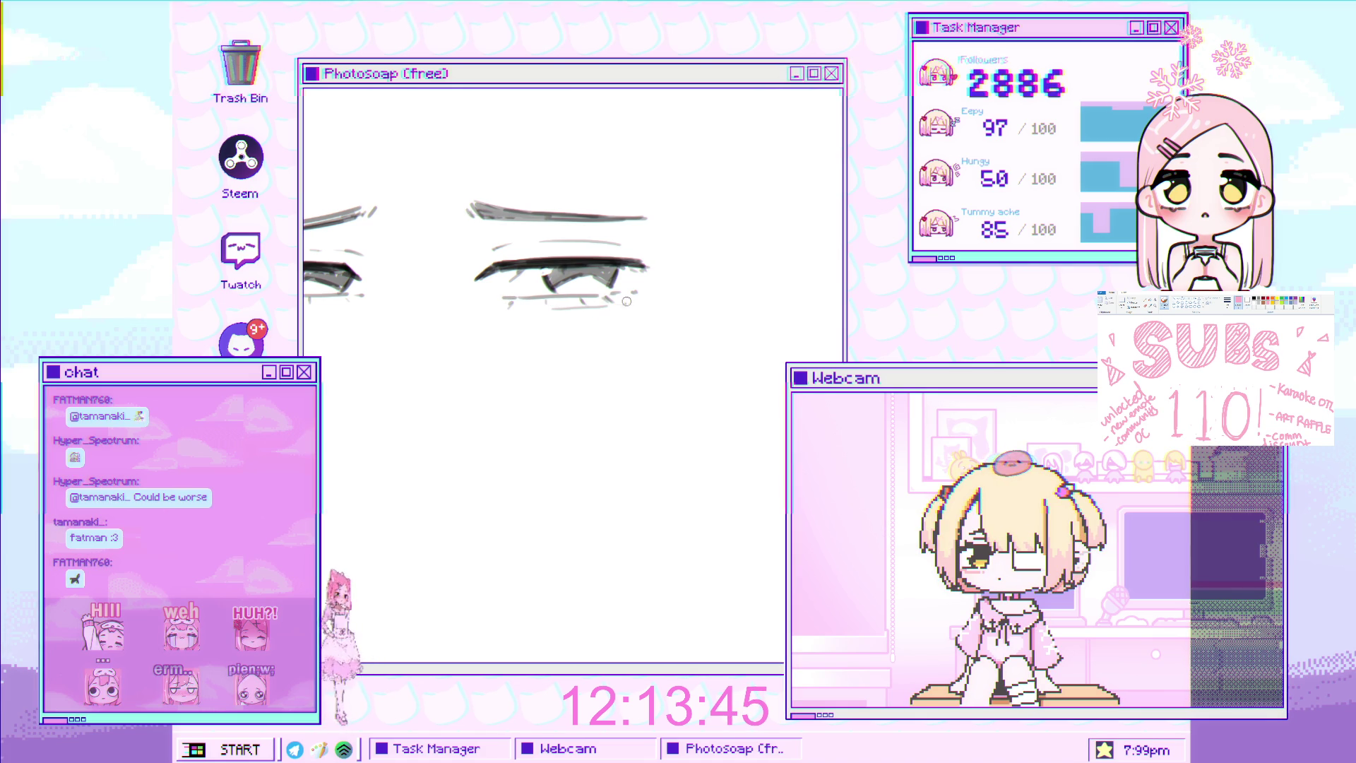
# Add a faint crease stroke beside the left eye
pyautogui.scroll(-3, 625, 301)
pyautogui.scroll(2, 438, 288)
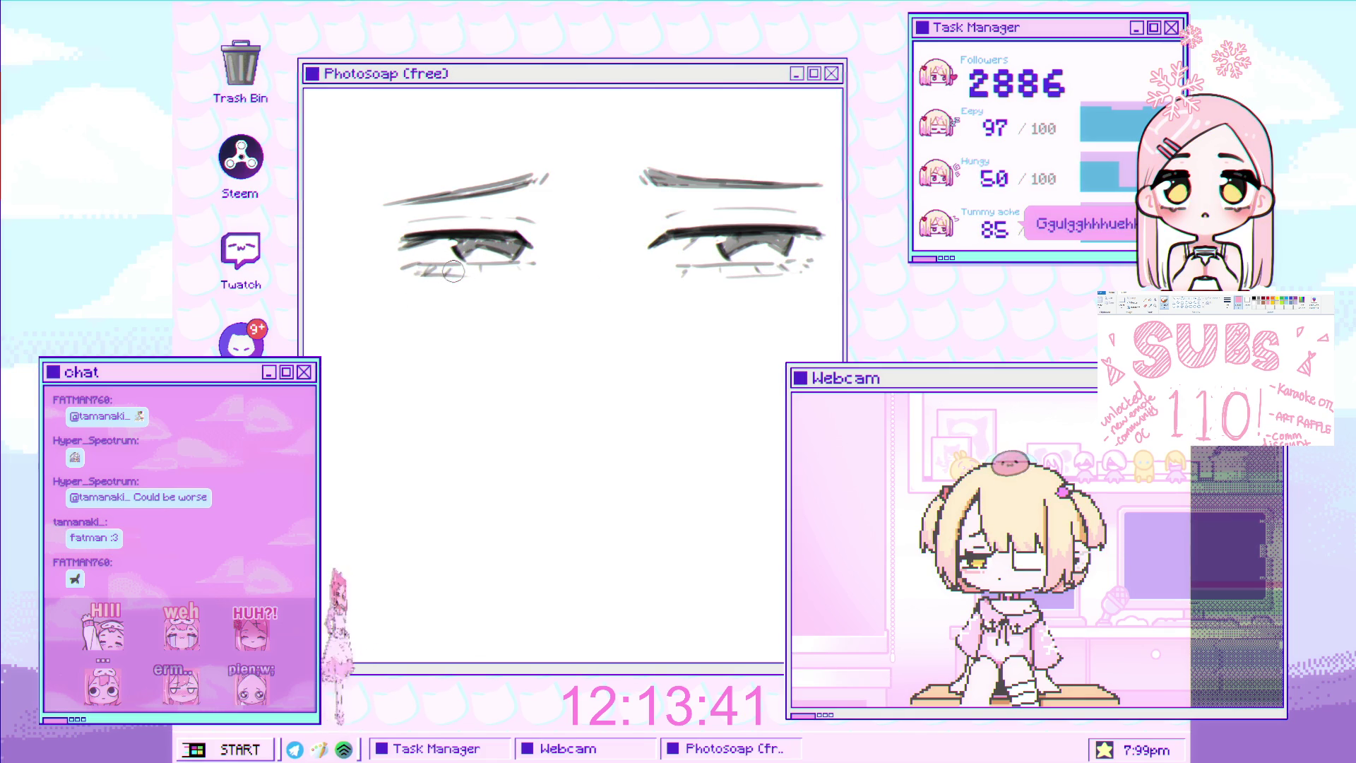
pyautogui.scroll(-5, 450, 272)
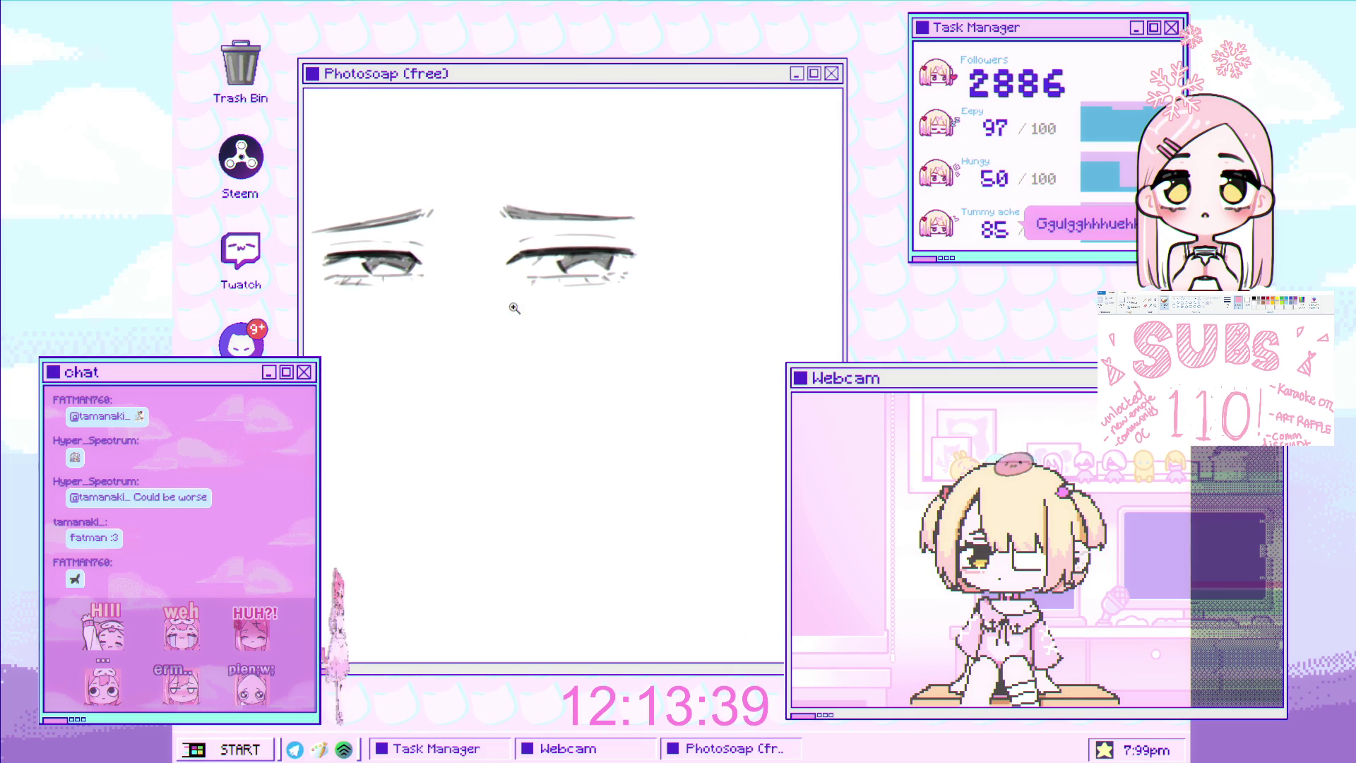
pyautogui.scroll(2, 532, 311)
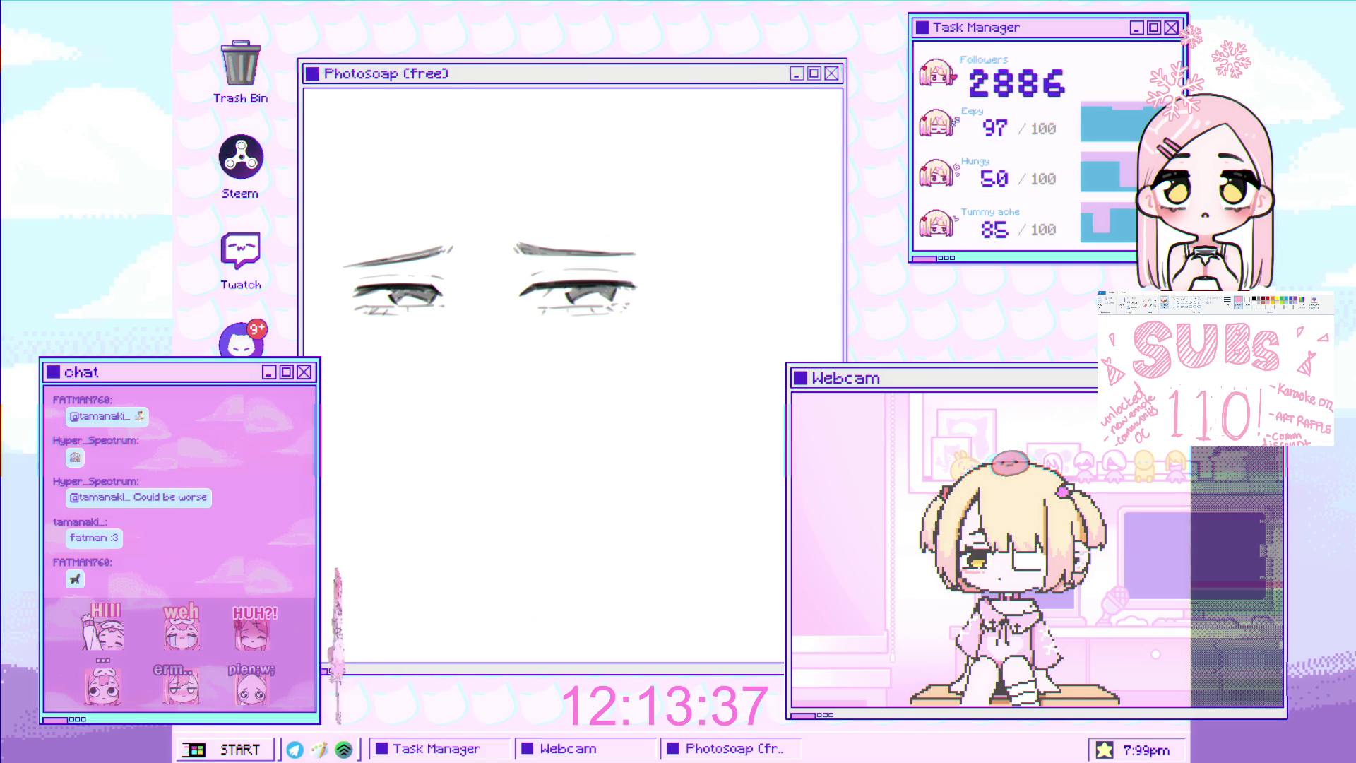
pyautogui.scroll(2, 475, 270)
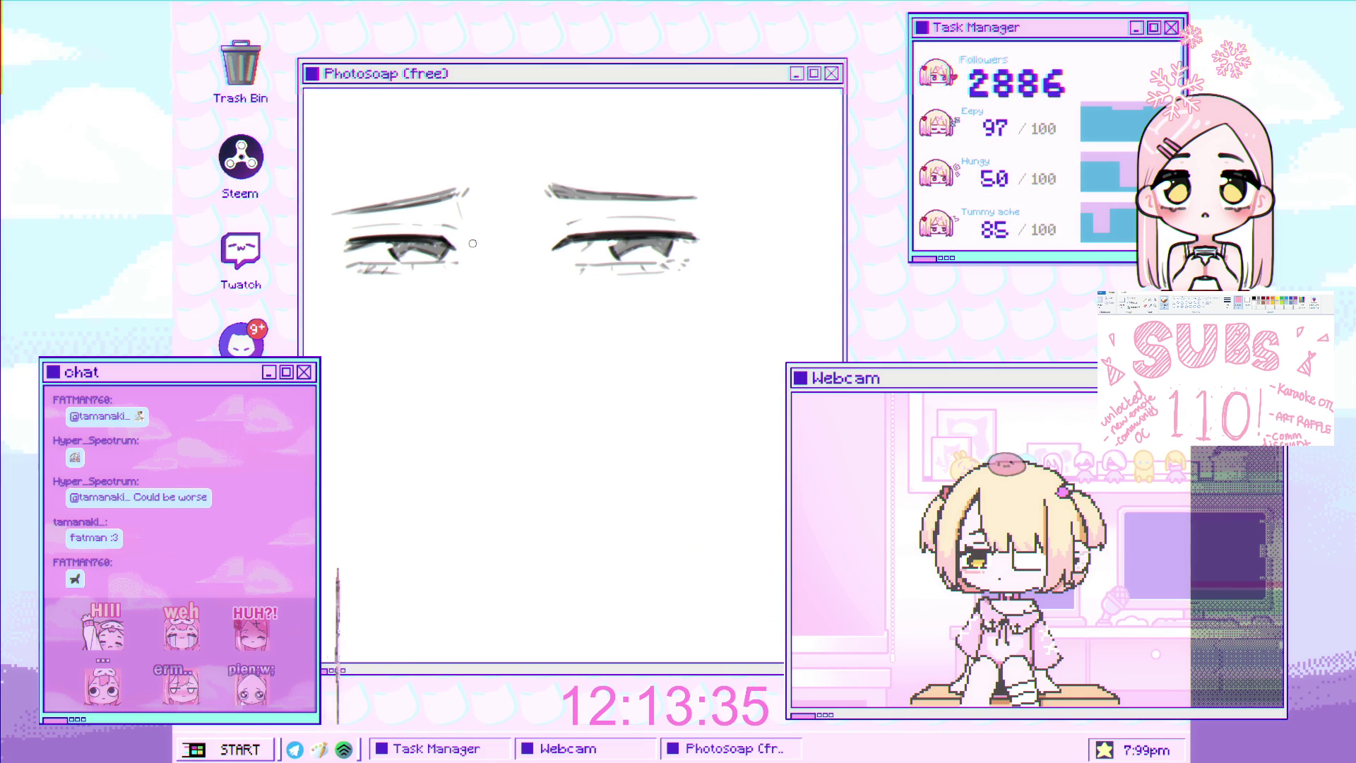
pyautogui.moveTo(445, 208); pyautogui.dragTo(466, 241)
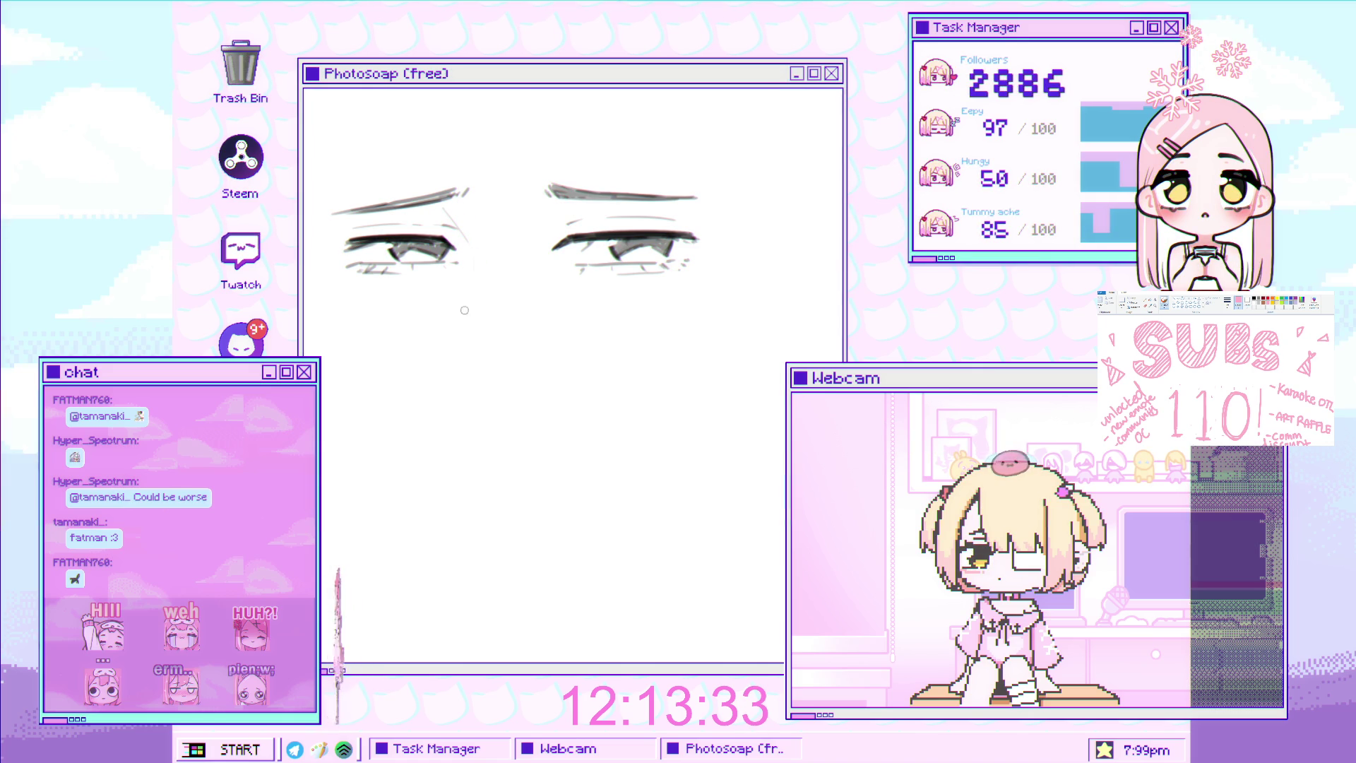
# Restore the eye sketch after it was accidentally deleted
pyautogui.scroll(1, 503, 300)
pyautogui.scroll(-2, 504, 300)
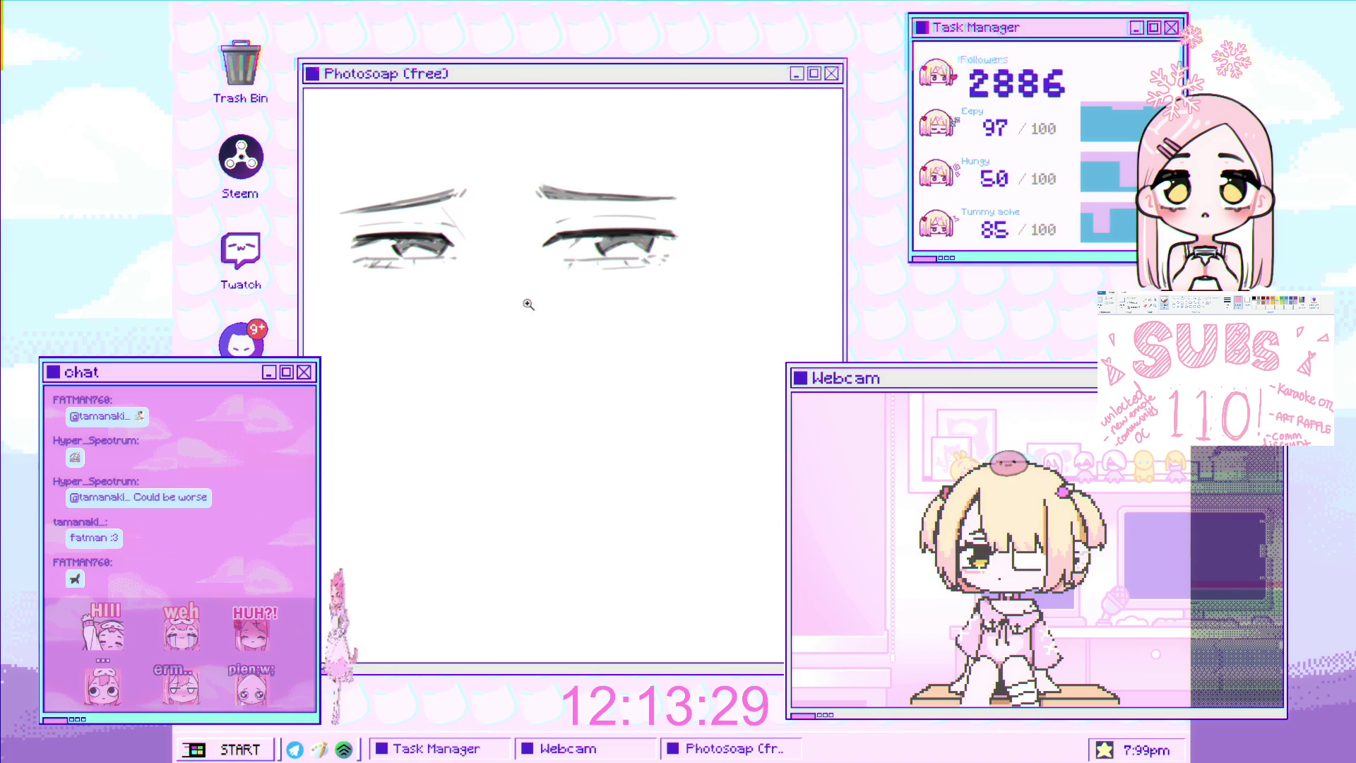
pyautogui.scroll(1, 520, 303)
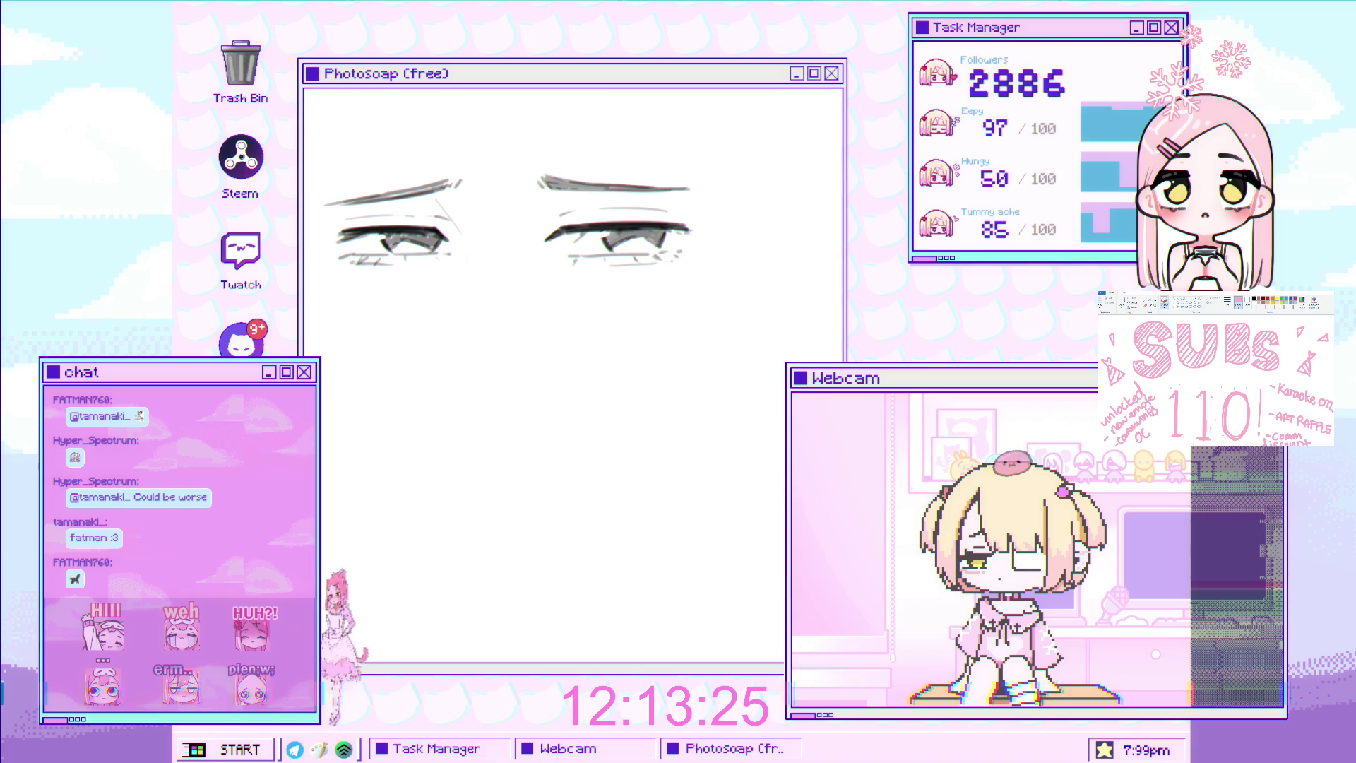
pyautogui.press('Delete')
pyautogui.hotkey('ctrl', 'z')
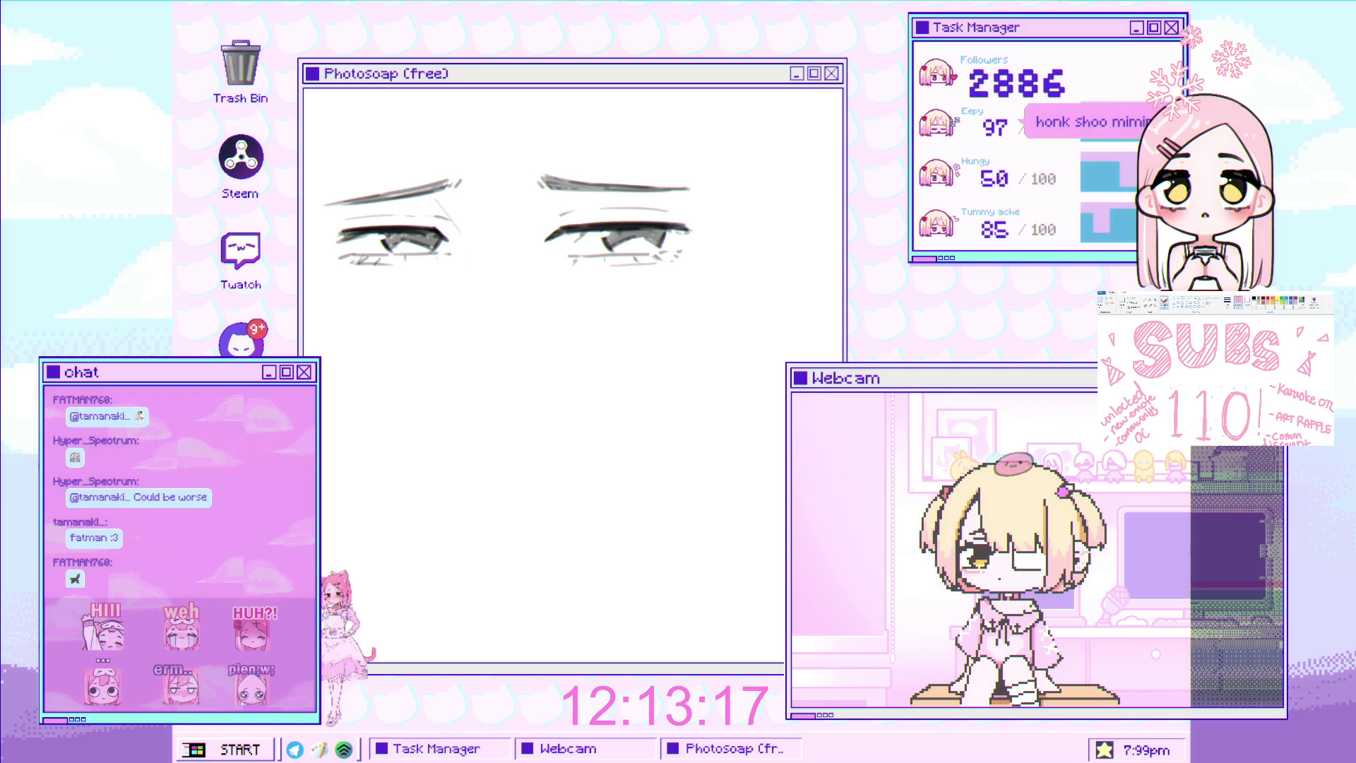
# Draw a curved nose line down from between the eyes, ending in a hooked tail
pyautogui.moveTo(669, 208)
pyautogui.mouseDown()
pyautogui.moveTo(659, 290)
pyautogui.moveTo(655, 266)
pyautogui.mouseUp()
pyautogui.scroll(3, 655, 265)
pyautogui.moveTo(505, 230)
pyautogui.mouseDown()
pyautogui.moveTo(478, 341)
pyautogui.moveTo(454, 370)
pyautogui.mouseUp()
pyautogui.hotkey('ctrl', 'z')
pyautogui.hotkey('ctrl', 'z')
pyautogui.moveTo(498, 237); pyautogui.dragTo(451, 372)
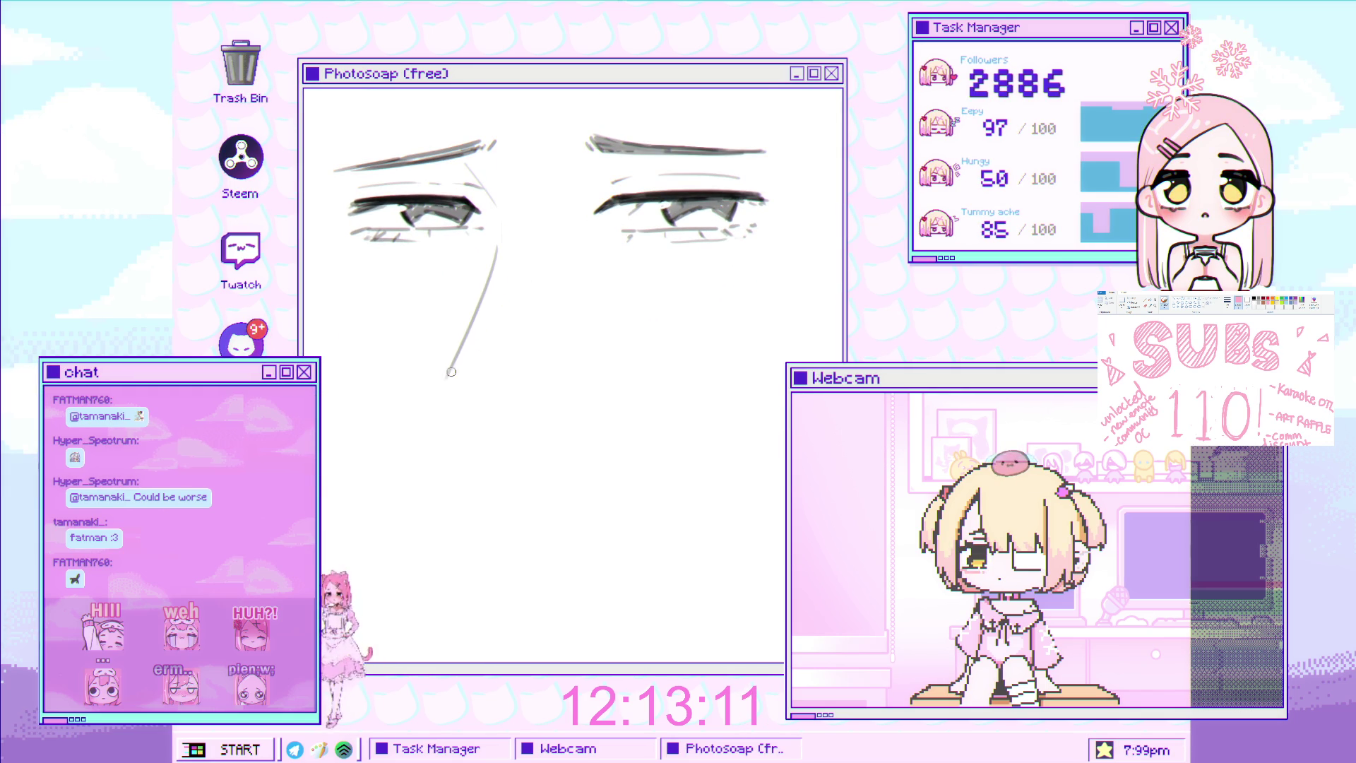
pyautogui.hotkey('ctrl', 'z')
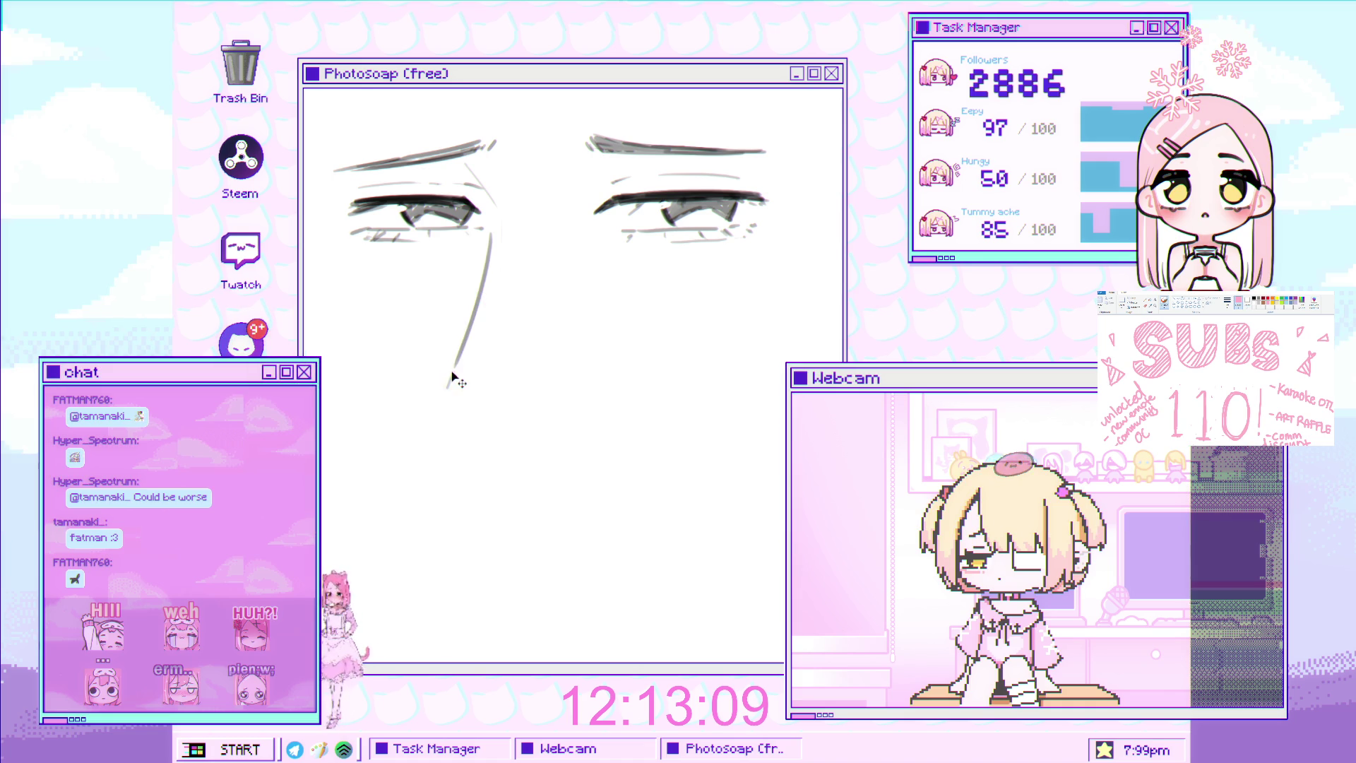
pyautogui.moveTo(457, 364)
pyautogui.mouseDown()
pyautogui.moveTo(454, 385)
pyautogui.moveTo(506, 414)
pyautogui.moveTo(470, 440)
pyautogui.mouseUp()
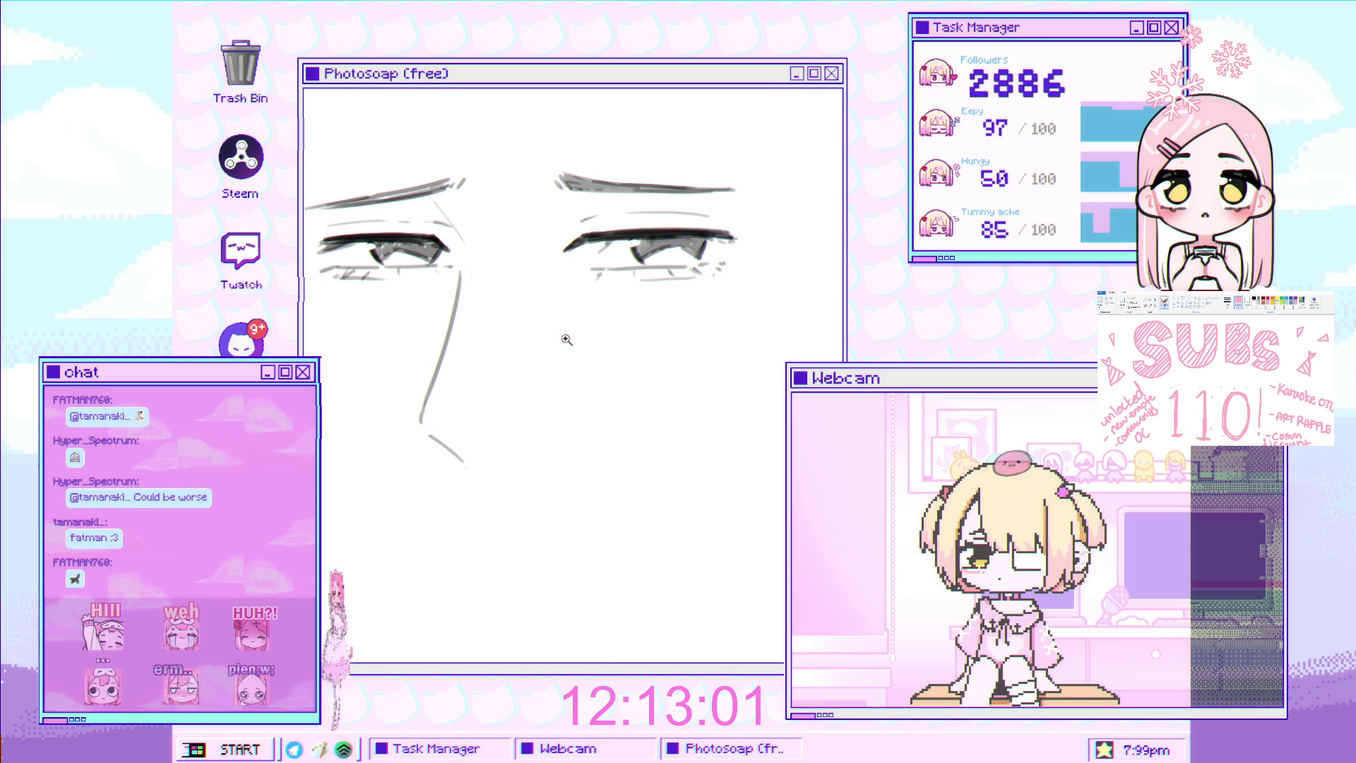
# Draw a long vertical hair strand falling from above down to the left brow
pyautogui.moveTo(527, 347); pyautogui.dragTo(603, 327)
pyautogui.moveTo(504, 232); pyautogui.dragTo(533, 291)
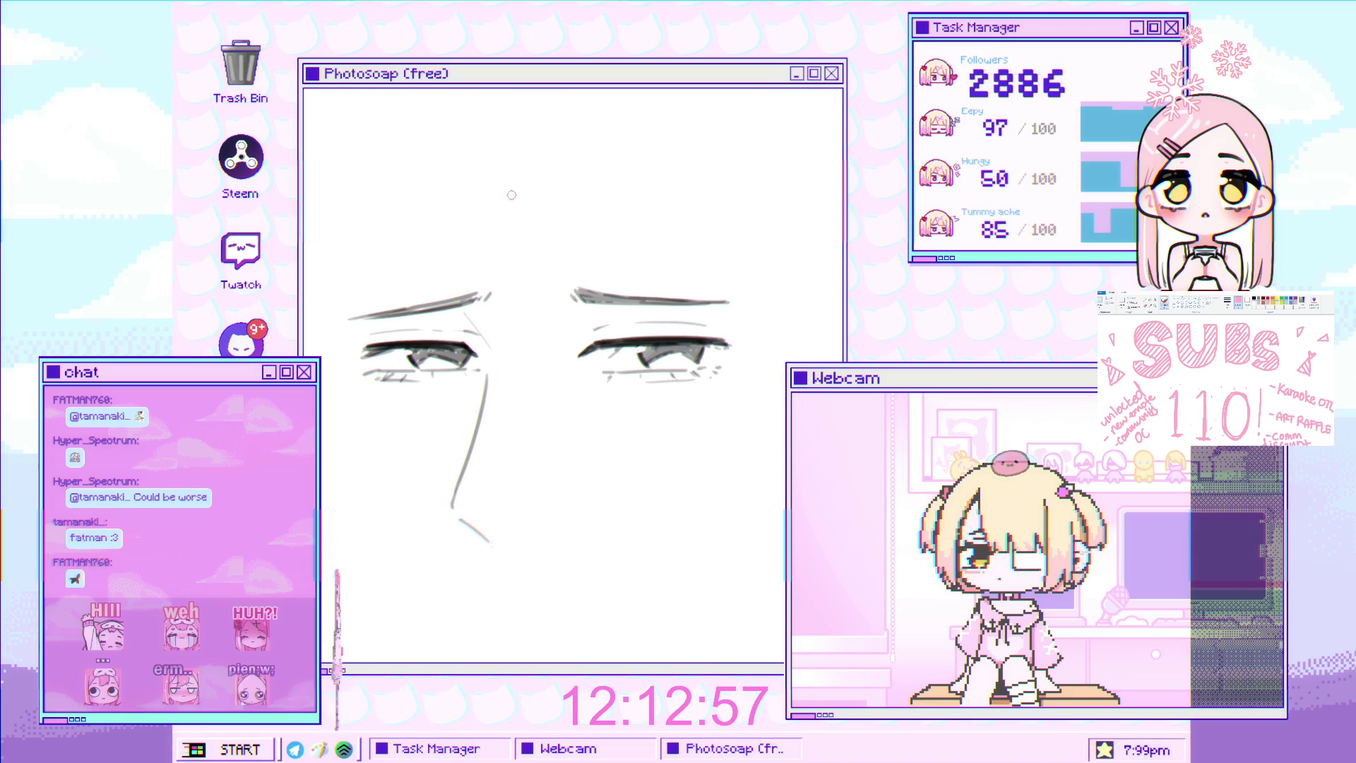
pyautogui.moveTo(454, 145); pyautogui.dragTo(462, 265)
pyautogui.hotkey('ctrl', 'z')
pyautogui.moveTo(434, 153); pyautogui.dragTo(440, 336)
# Add hair strands over the left eye and a thin diagonal strand between the eyes
pyautogui.hotkey('ctrl', 'z')
pyautogui.moveTo(432, 150); pyautogui.dragTo(458, 384)
pyautogui.hotkey('ctrl', 'z')
pyautogui.moveTo(439, 254)
pyautogui.mouseDown()
pyautogui.moveTo(498, 366)
pyautogui.moveTo(522, 396)
pyautogui.moveTo(563, 387)
pyautogui.moveTo(540, 373)
pyautogui.moveTo(547, 396)
pyautogui.mouseUp()
pyautogui.hotkey('ctrl', 'z')
pyautogui.moveTo(530, 341); pyautogui.dragTo(559, 394)
# Draw diagonal hair strands falling down across the face and over the eye
pyautogui.hotkey('ctrl', 'z')
pyautogui.moveTo(578, 133)
pyautogui.mouseDown()
pyautogui.moveTo(596, 373)
pyautogui.moveTo(468, 360)
pyautogui.mouseUp()
pyautogui.hotkey('ctrl', 'z')
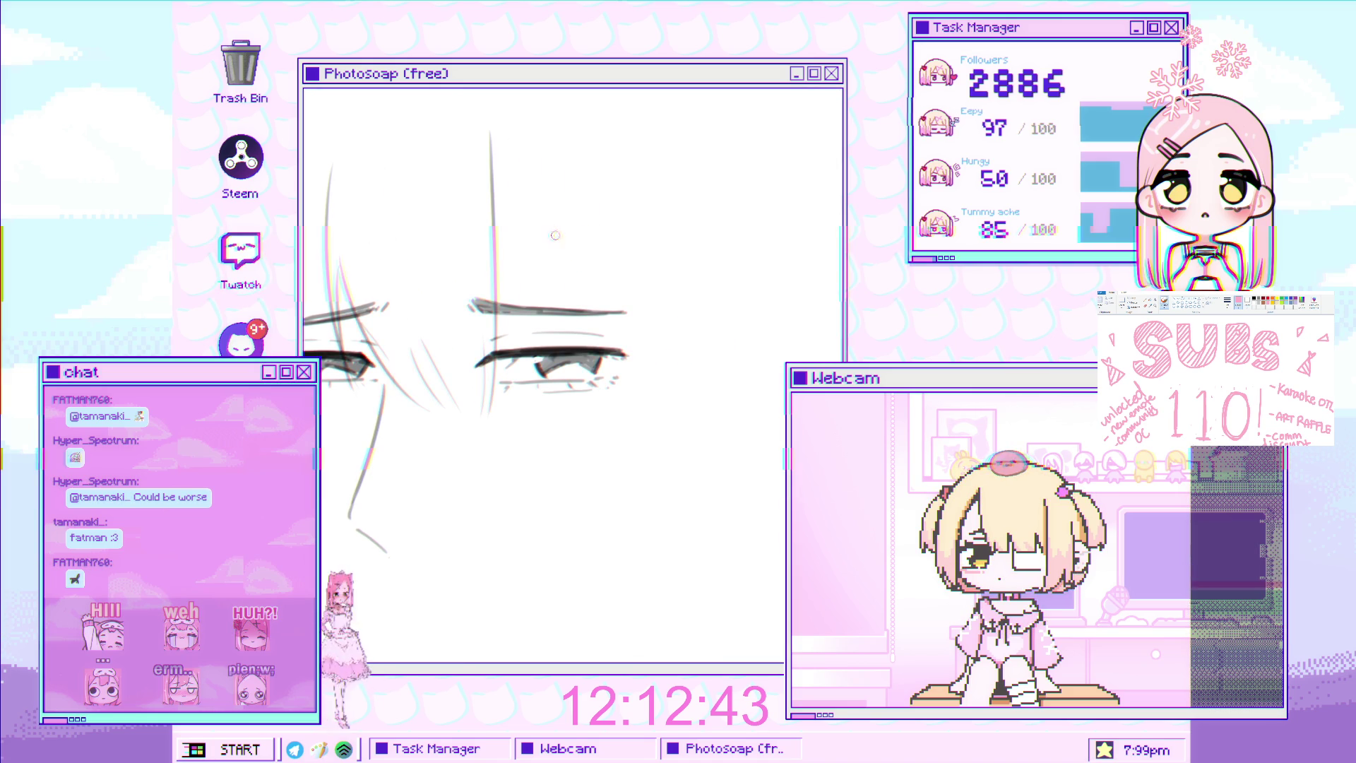
pyautogui.moveTo(493, 131); pyautogui.dragTo(552, 289)
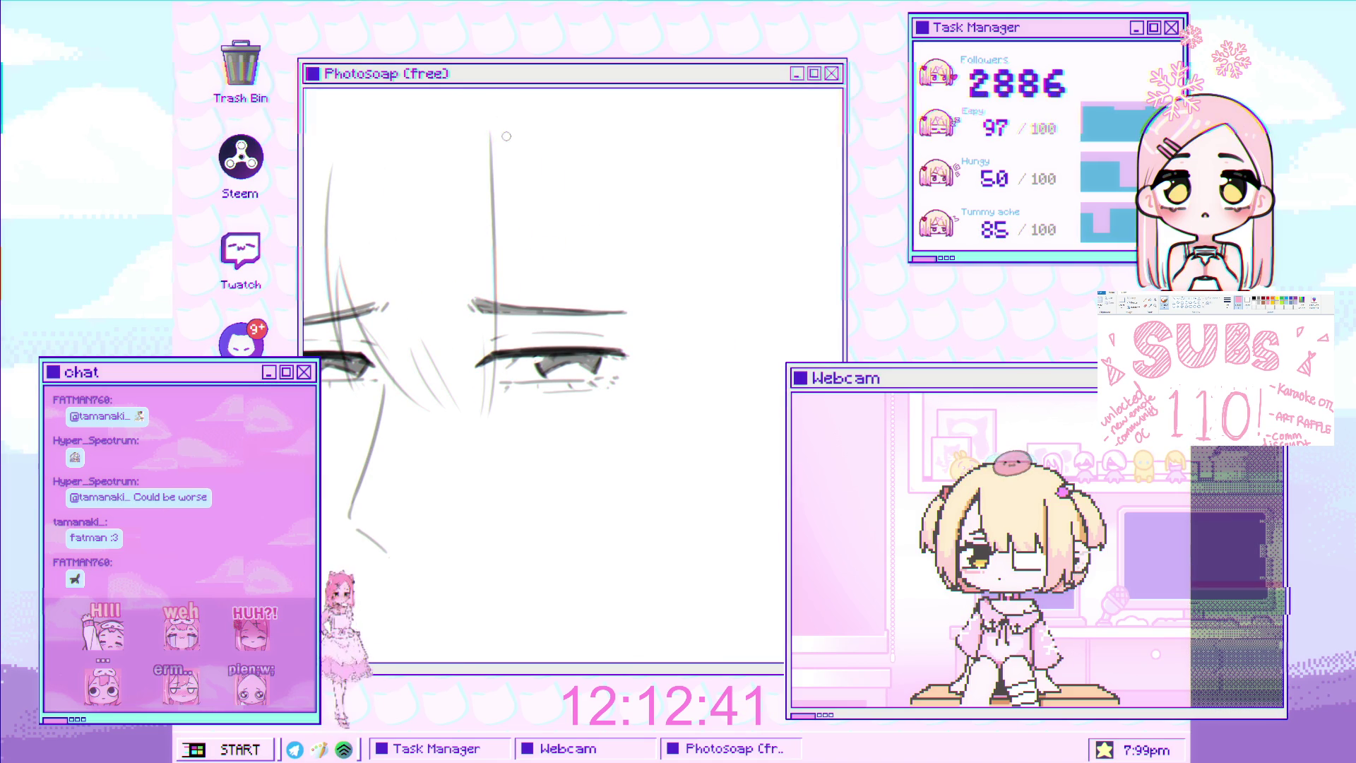
pyautogui.moveTo(492, 117)
pyautogui.mouseDown()
pyautogui.moveTo(558, 339)
pyautogui.moveTo(596, 378)
pyautogui.mouseUp()
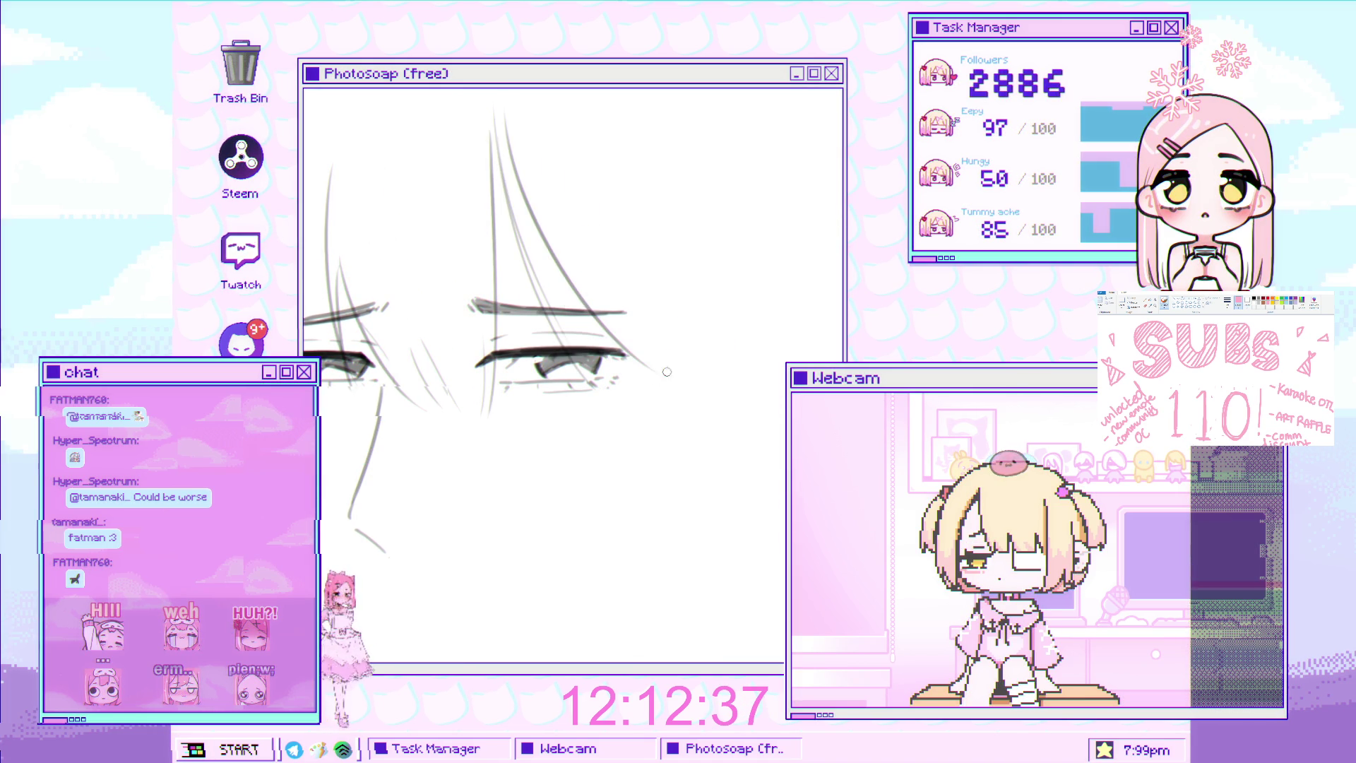
pyautogui.hotkey('ctrl', 'z')
pyautogui.moveTo(498, 106); pyautogui.dragTo(529, 199)
# Draw a long line running down the face beside the left eye, retrying until it fits
pyautogui.moveTo(593, 311); pyautogui.dragTo(660, 258)
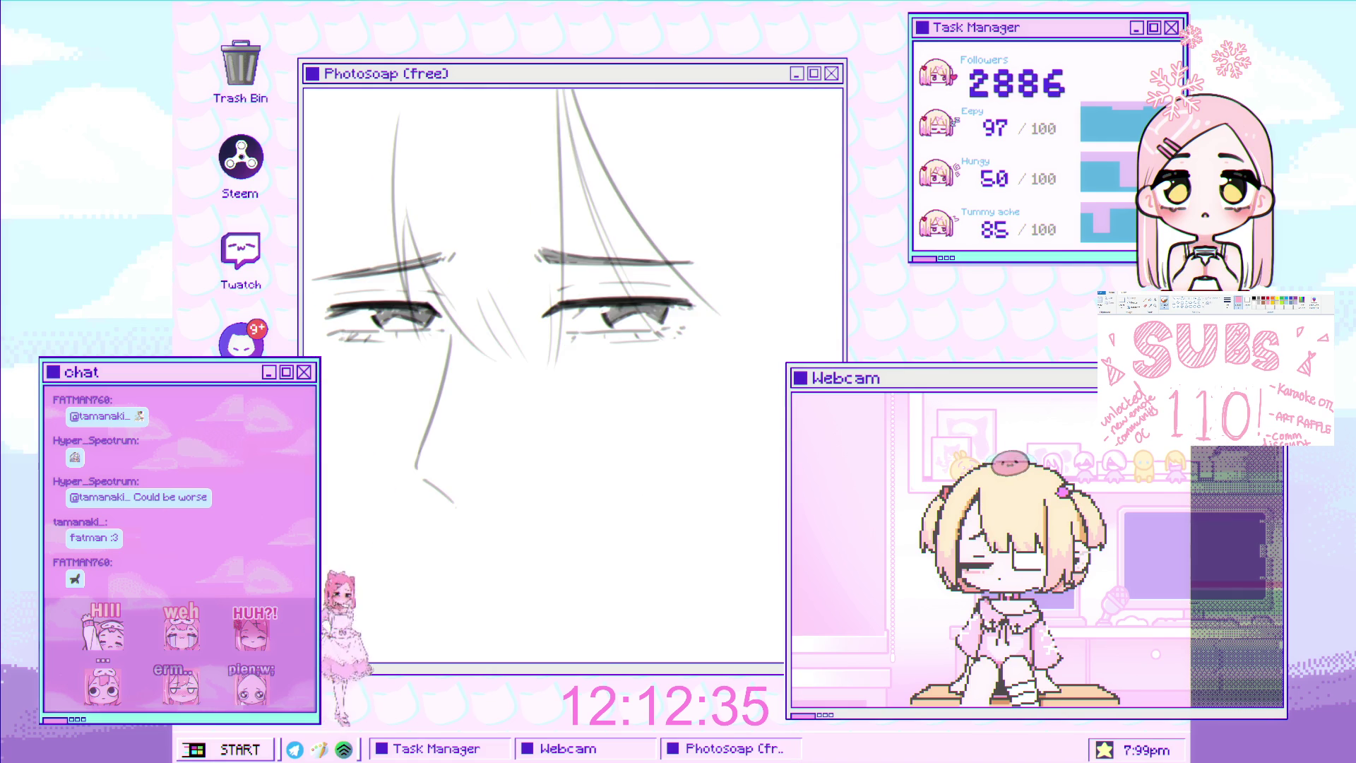
pyautogui.moveTo(400, 99); pyautogui.dragTo(330, 332)
pyautogui.hotkey('ctrl', 'z')
pyautogui.moveTo(396, 95); pyautogui.dragTo(330, 318)
pyautogui.hotkey('ctrl', 'z')
pyautogui.moveTo(397, 95); pyautogui.dragTo(332, 324)
pyautogui.hotkey('ctrl', 'z')
pyautogui.hotkey('ctrl', 'z')
pyautogui.moveTo(399, 94)
pyautogui.mouseDown()
pyautogui.moveTo(328, 329)
pyautogui.moveTo(339, 268)
pyautogui.moveTo(328, 227)
pyautogui.mouseUp()
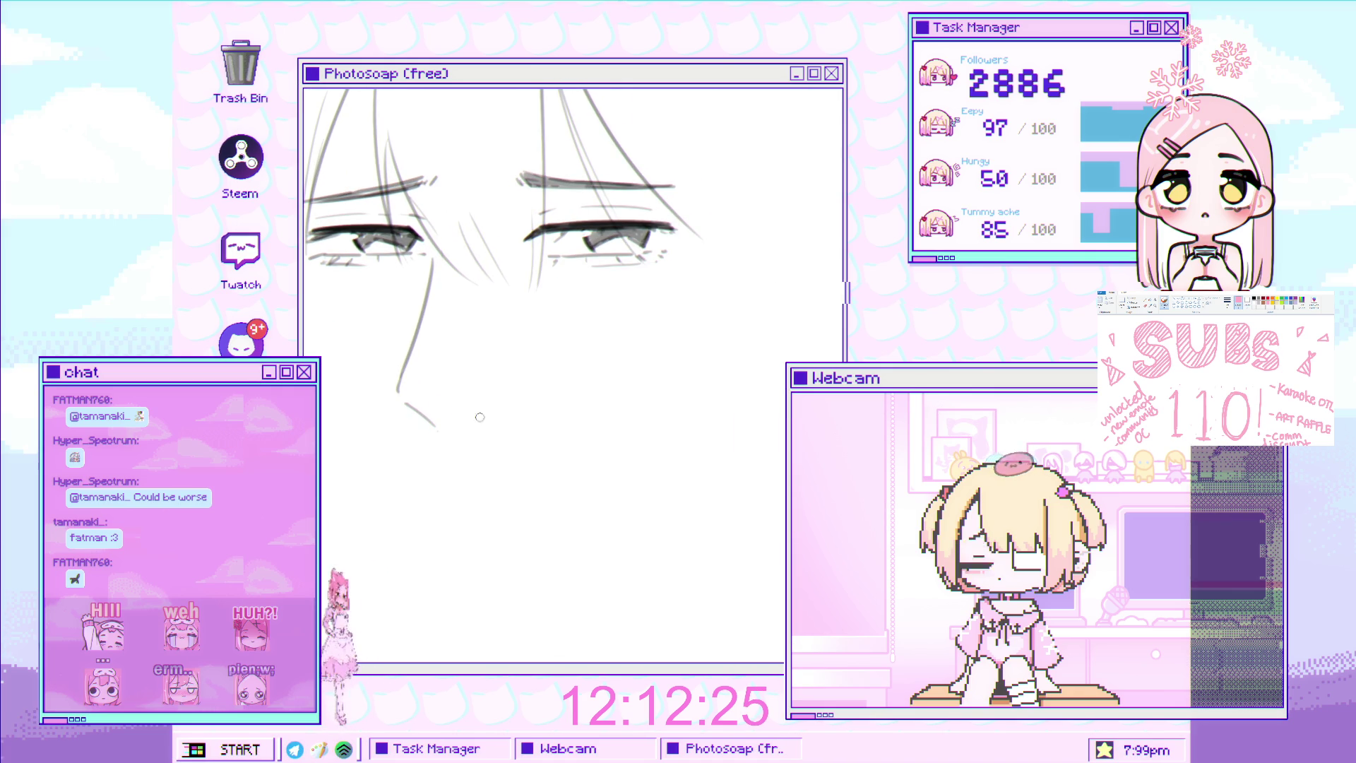
# Pan the sketch to bring the area above the eyes into view
pyautogui.moveTo(501, 399)
pyautogui.mouseDown()
pyautogui.moveTo(537, 392)
pyautogui.moveTo(586, 337)
pyautogui.moveTo(590, 357)
pyautogui.mouseUp()
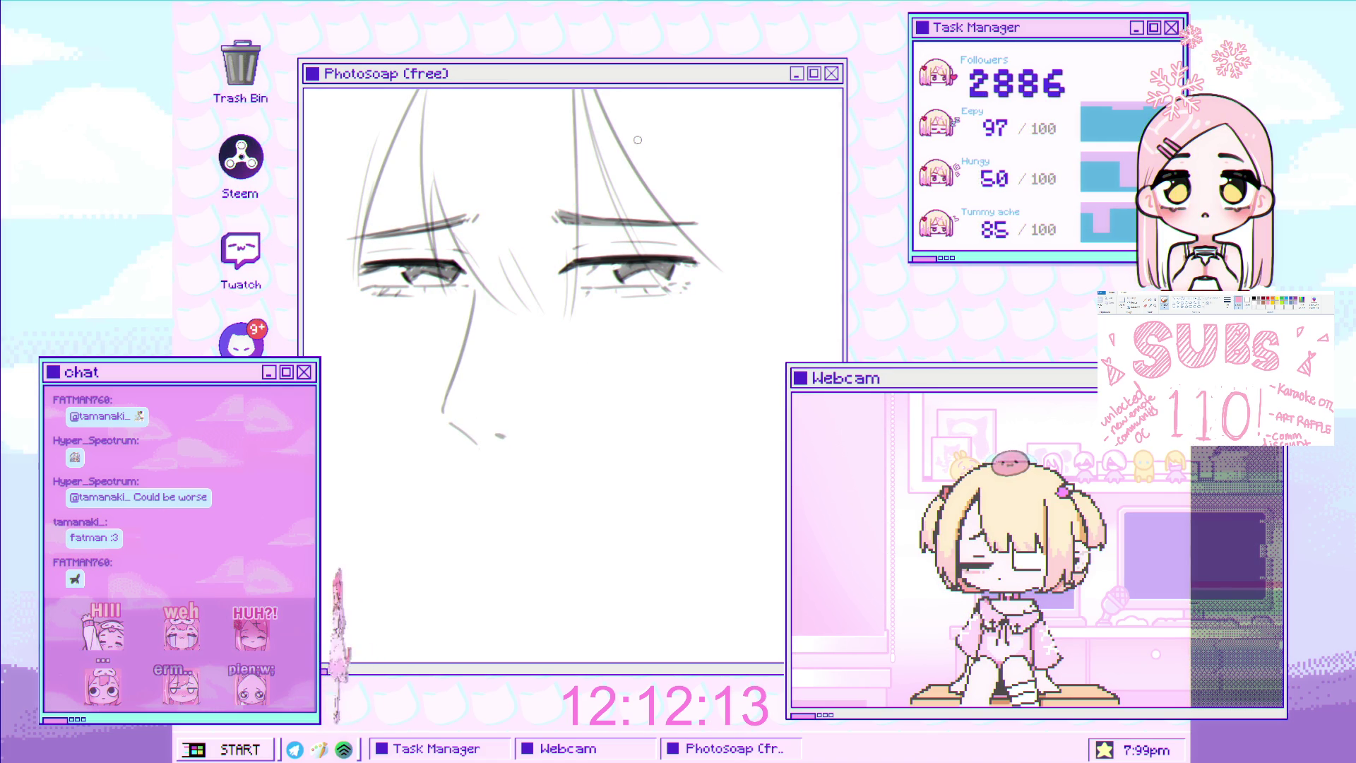
pyautogui.moveTo(645, 283); pyautogui.dragTo(648, 259)
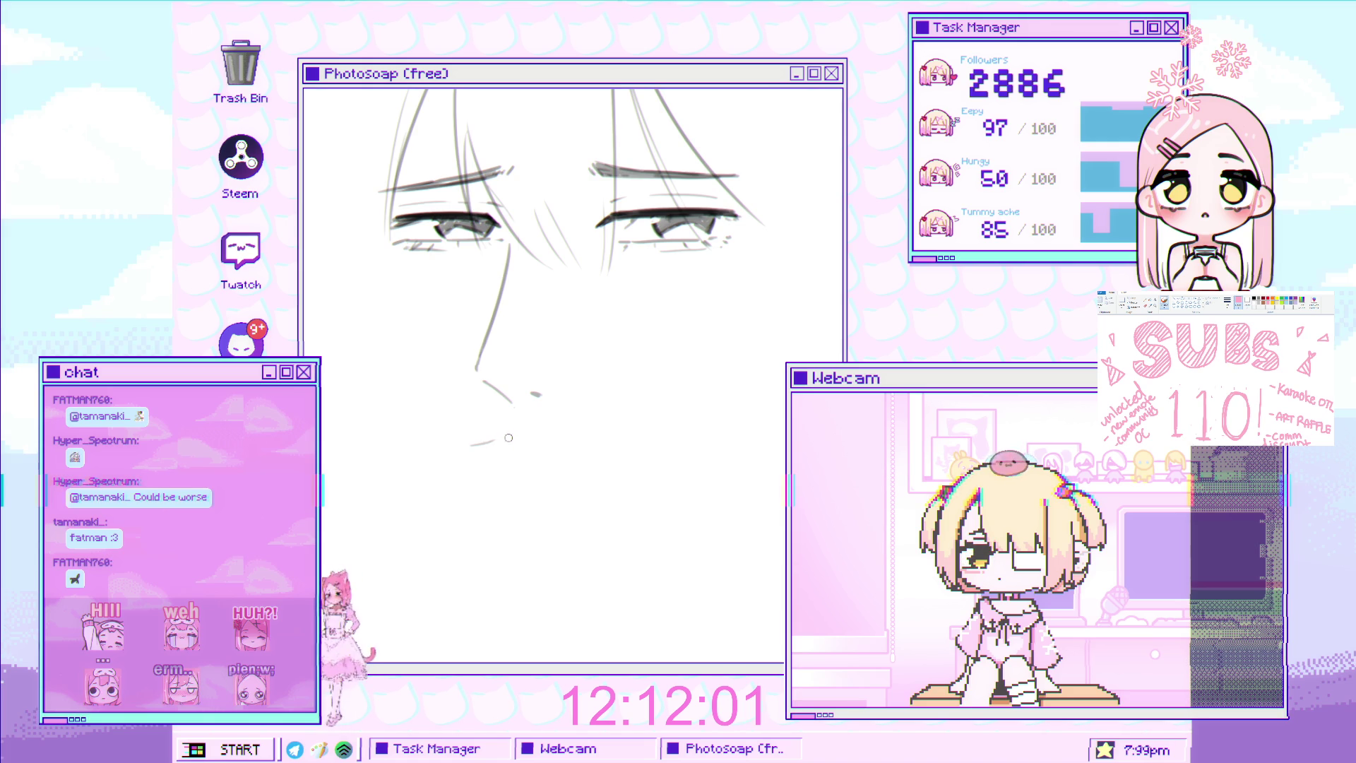
# Add short nose and mouth marks below the eyes
pyautogui.scroll(2, 519, 435)
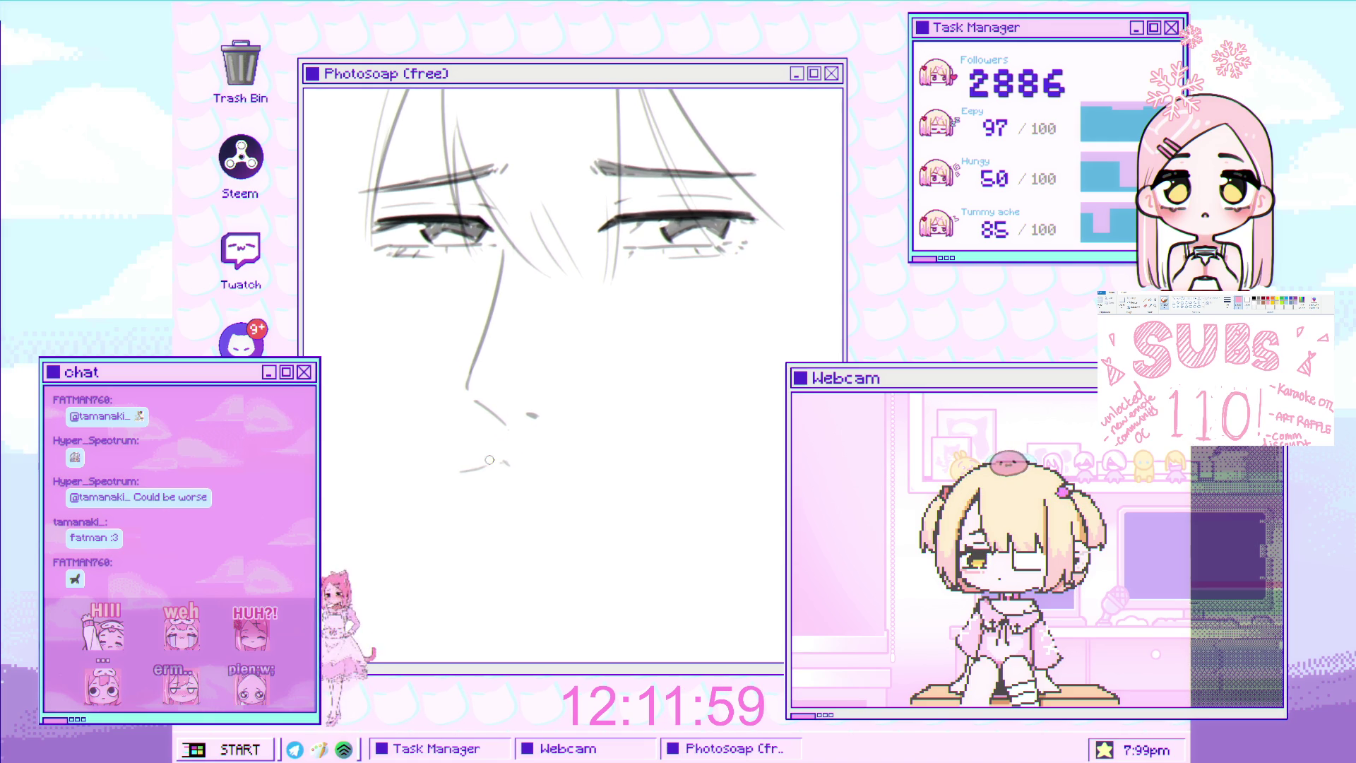
pyautogui.moveTo(522, 469); pyautogui.dragTo(531, 465)
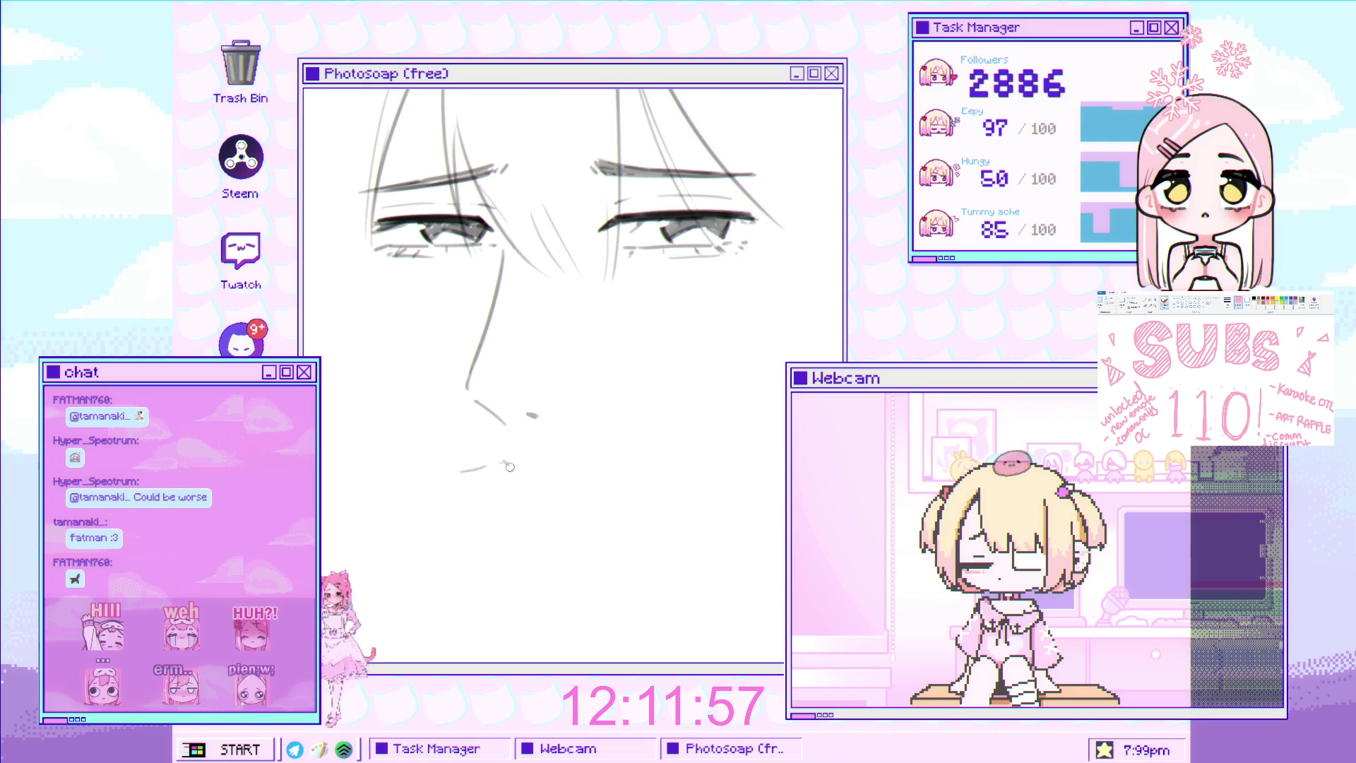
pyautogui.moveTo(550, 467); pyautogui.dragTo(567, 471)
# With a larger brush, draw a long line below the nose and remove its hooked end
pyautogui.press(']')
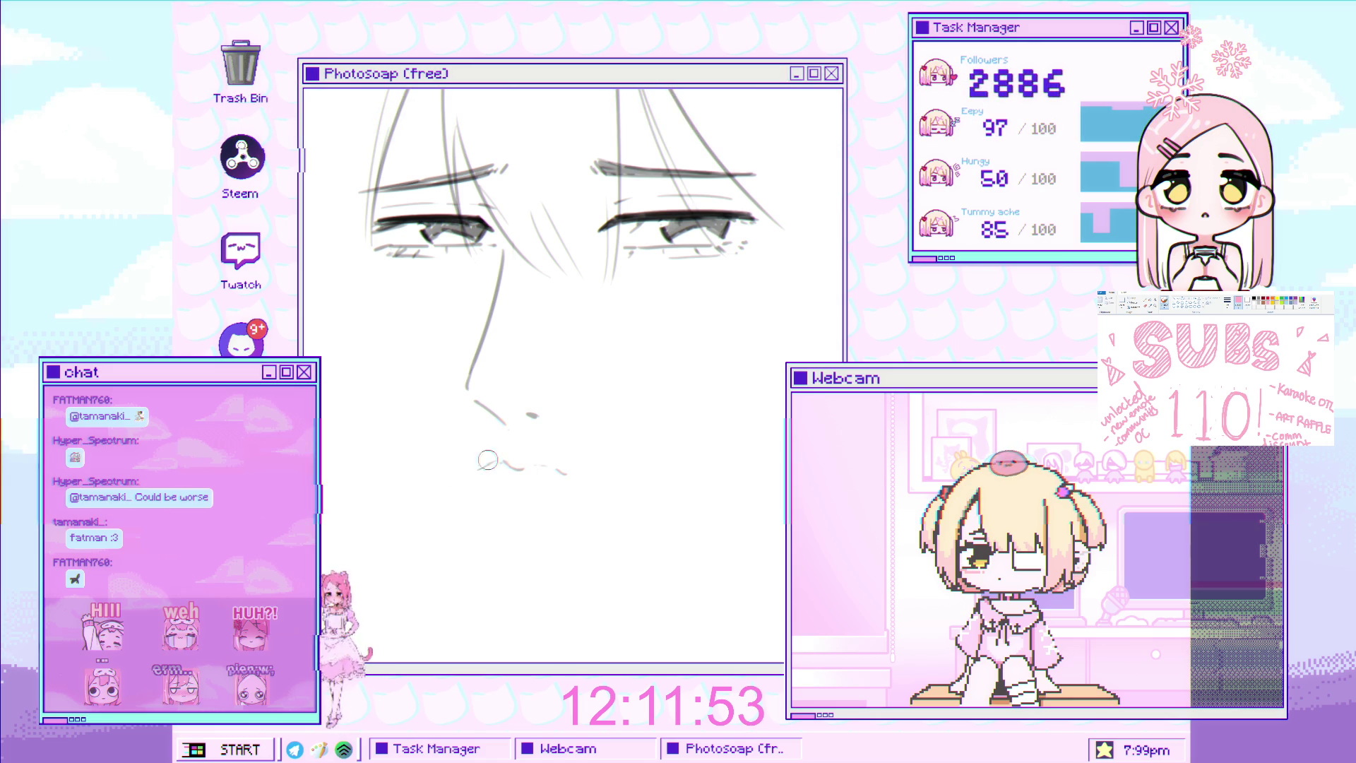
pyautogui.moveTo(486, 473)
pyautogui.mouseDown()
pyautogui.moveTo(496, 448)
pyautogui.moveTo(451, 452)
pyautogui.mouseUp()
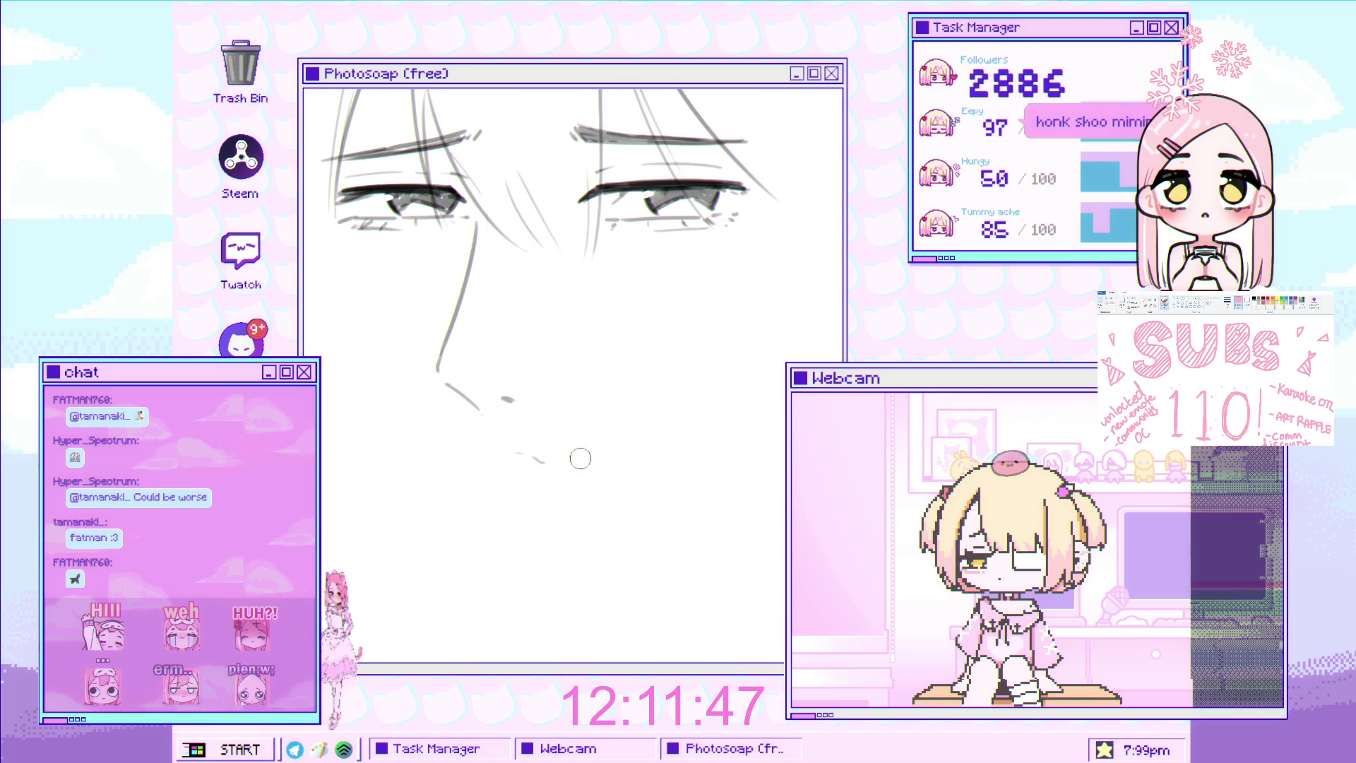
pyautogui.moveTo(584, 402)
pyautogui.mouseDown()
pyautogui.moveTo(560, 396)
pyautogui.moveTo(559, 340)
pyautogui.moveTo(568, 390)
pyautogui.mouseUp()
pyautogui.moveTo(385, 400); pyautogui.dragTo(536, 379)
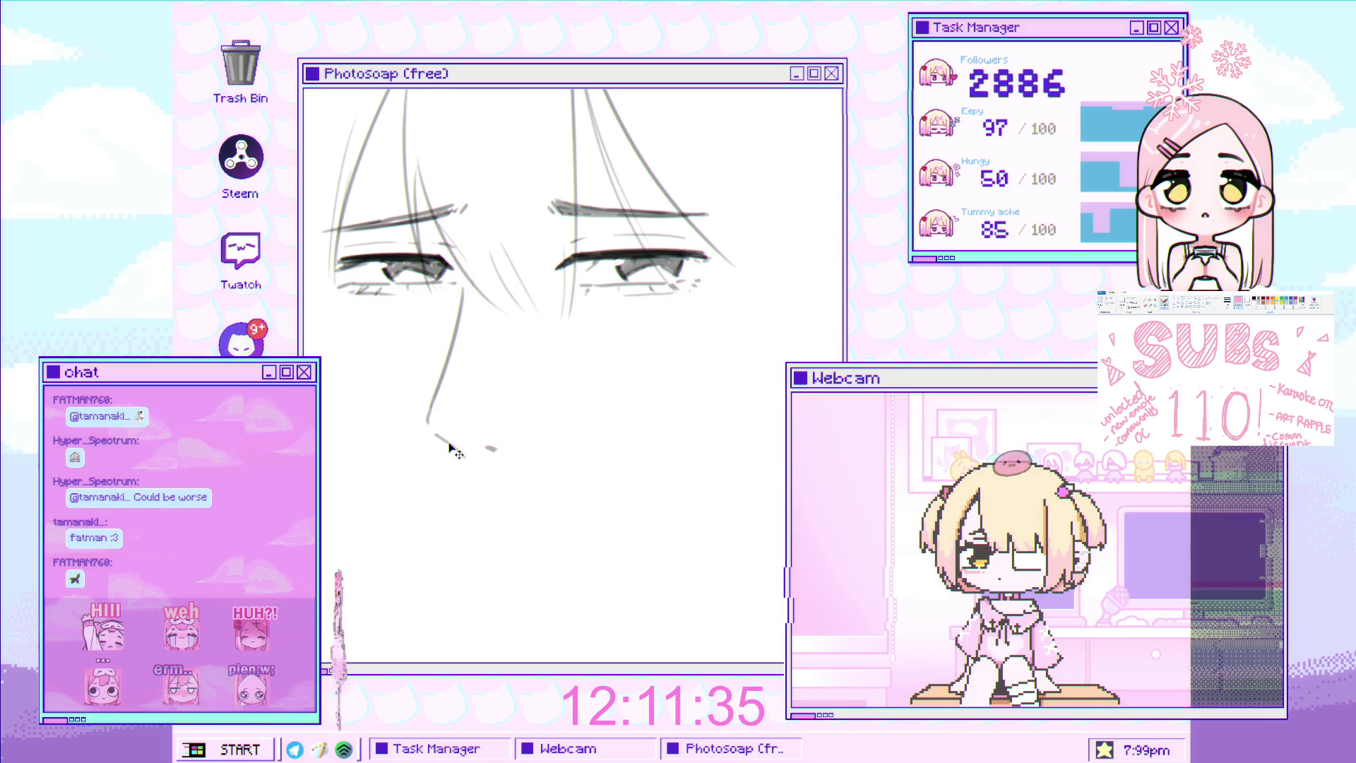
pyautogui.hotkey('ctrl', 'z')
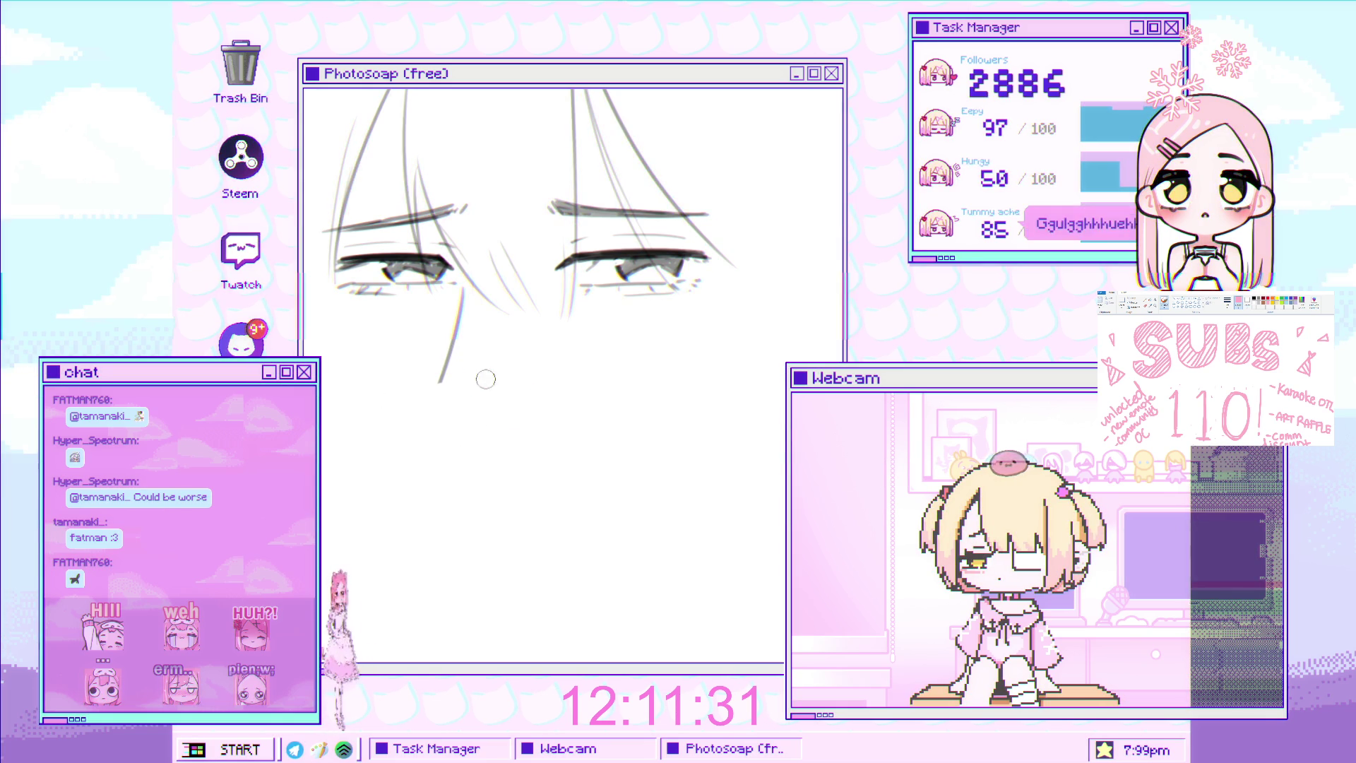
pyautogui.scroll(-3, 474, 356)
pyautogui.scroll(2, 468, 332)
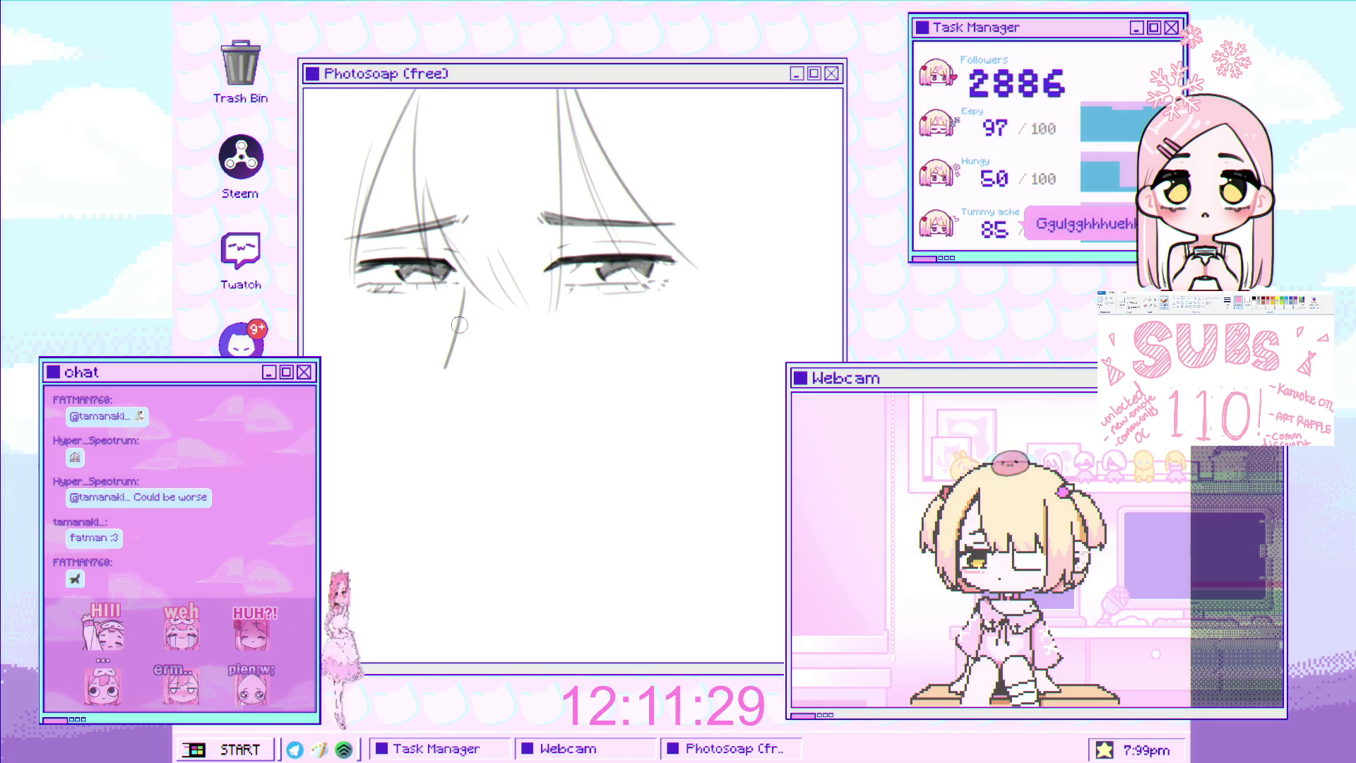
pyautogui.scroll(1, 466, 329)
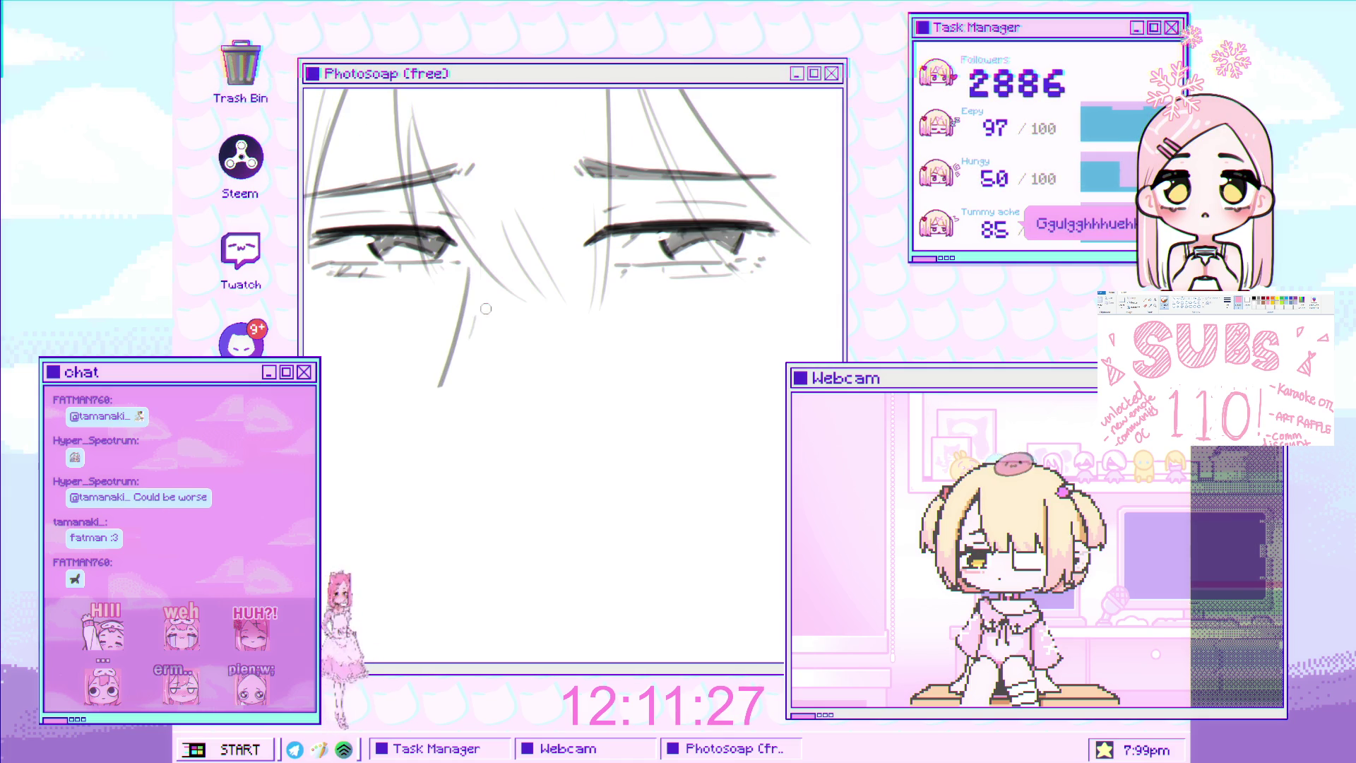
pyautogui.scroll(-3, 533, 384)
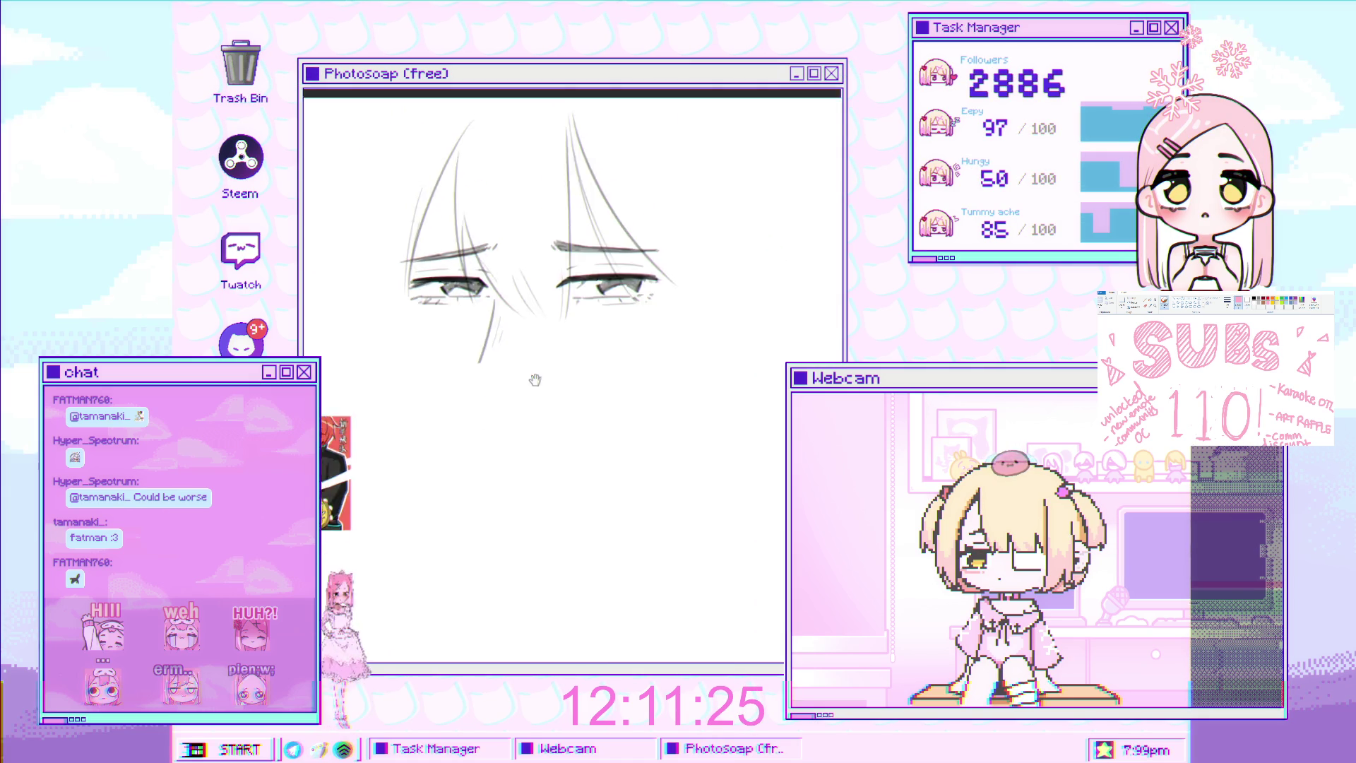
# Shrink the whole eye sketch with Free Transform from the top handle, then zoom in on it
pyautogui.scroll(1, 604, 344)
pyautogui.hotkey('ctrl', 't')
pyautogui.moveTo(511, 169); pyautogui.dragTo(515, 235)
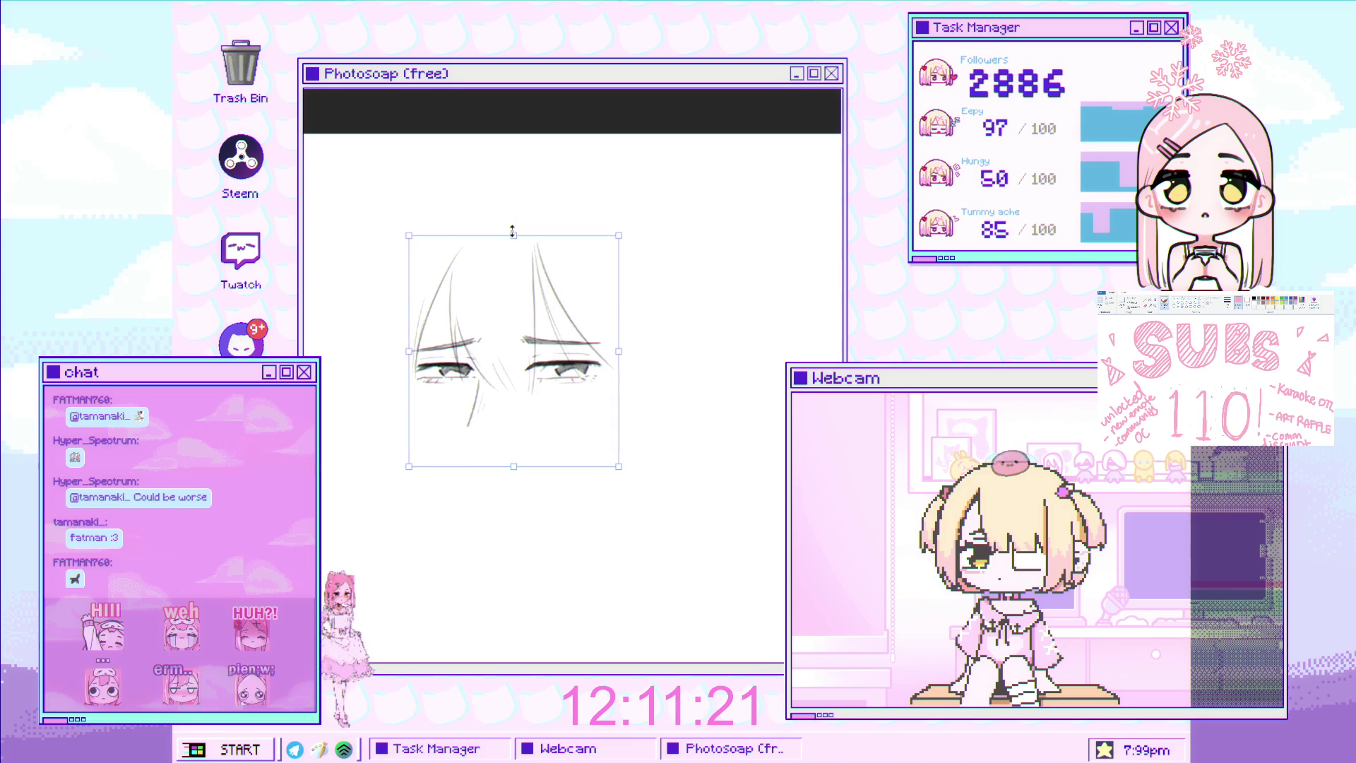
pyautogui.press('Return')
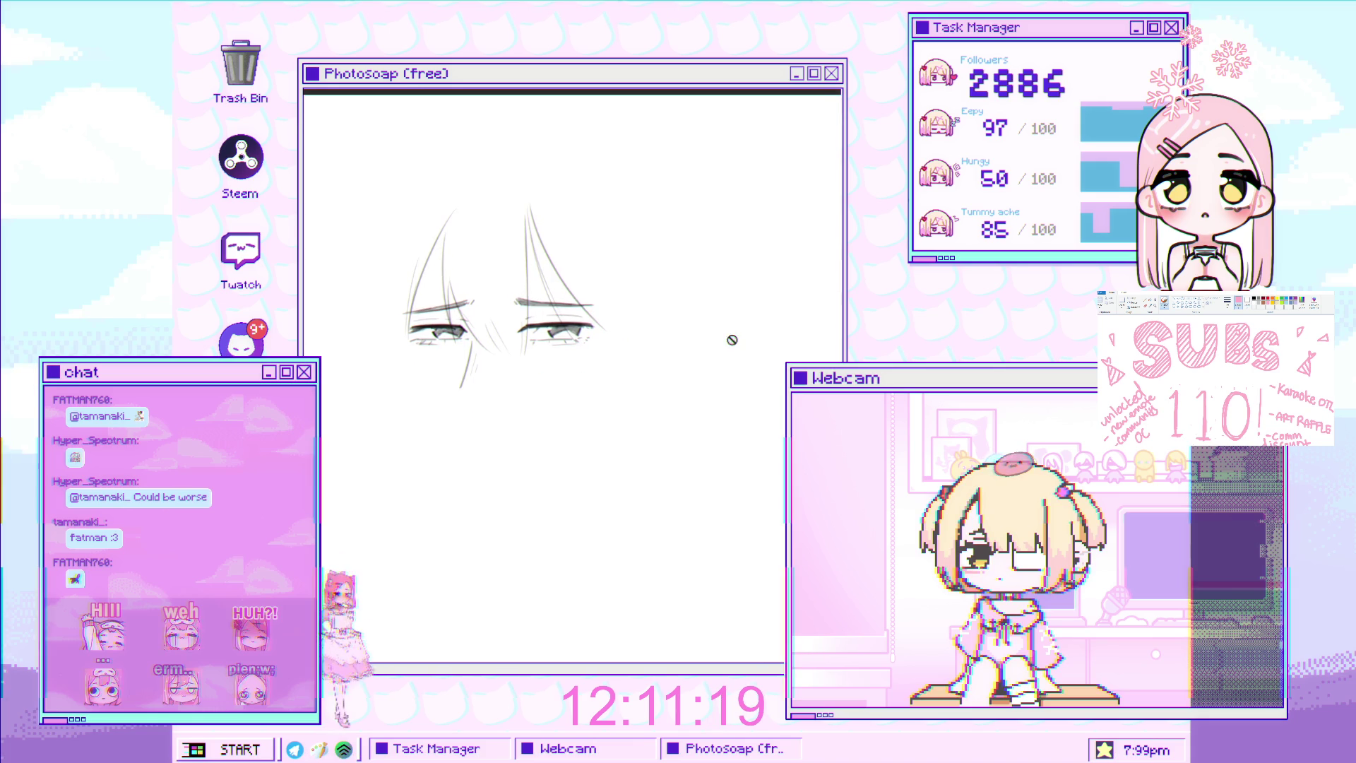
pyautogui.click(462, 263)
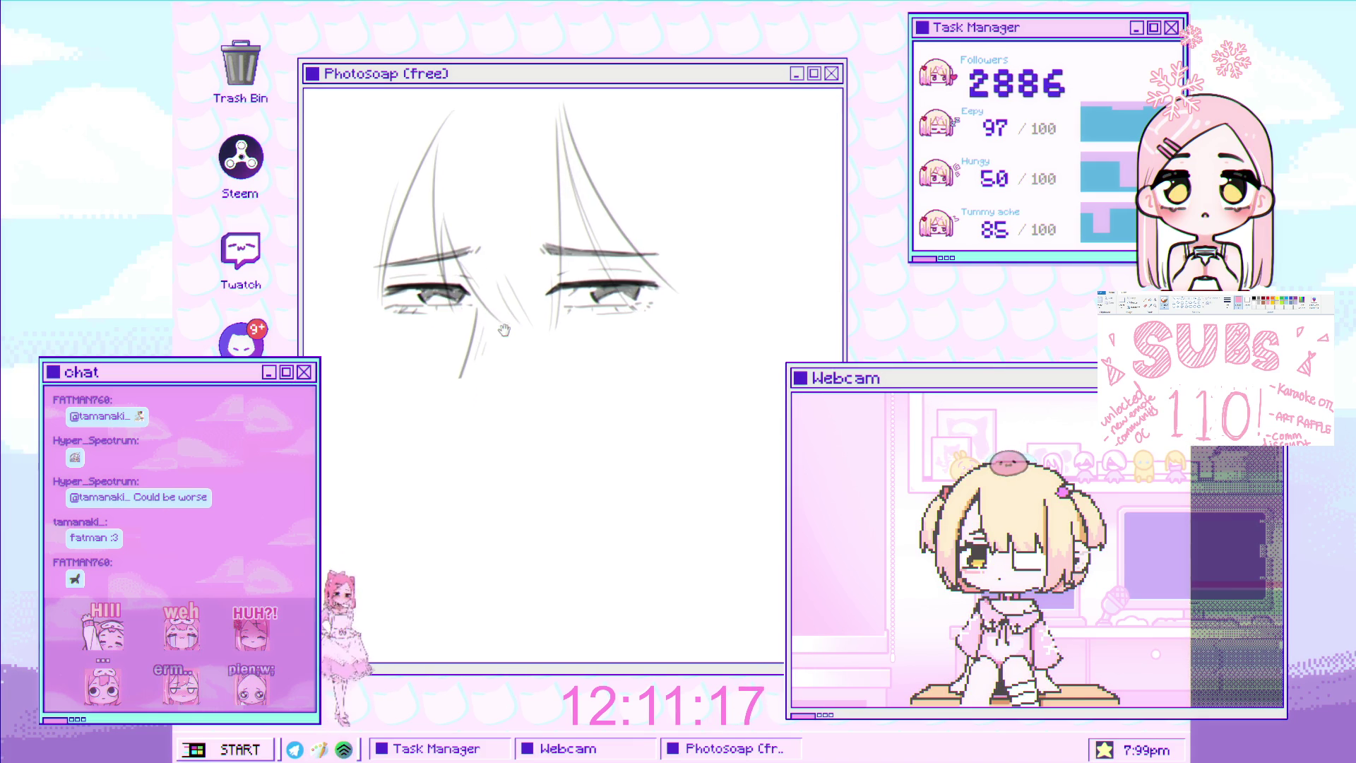
# Draw a long curved collar line beneath both eyes, retrying until it sits right
pyautogui.moveTo(407, 363); pyautogui.dragTo(617, 334)
pyautogui.hotkey('ctrl', 'z')
pyautogui.moveTo(388, 376); pyautogui.dragTo(714, 313)
pyautogui.hotkey('ctrl', 'z')
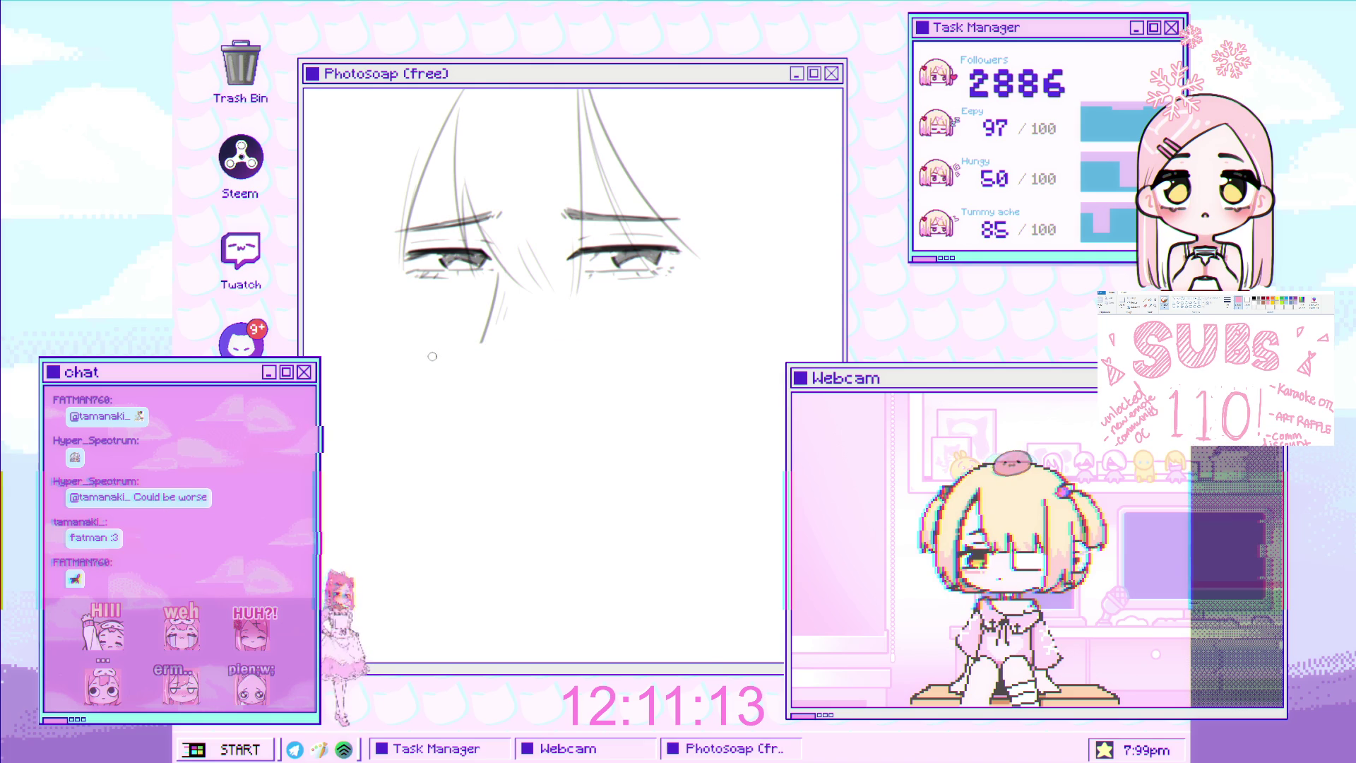
pyautogui.moveTo(387, 371); pyautogui.dragTo(706, 310)
pyautogui.hotkey('ctrl', 'z')
pyautogui.moveTo(357, 377); pyautogui.dragTo(707, 311)
pyautogui.hotkey('ctrl', 'z')
pyautogui.moveTo(370, 374)
pyautogui.mouseDown()
pyautogui.moveTo(699, 324)
pyautogui.moveTo(712, 356)
pyautogui.mouseUp()
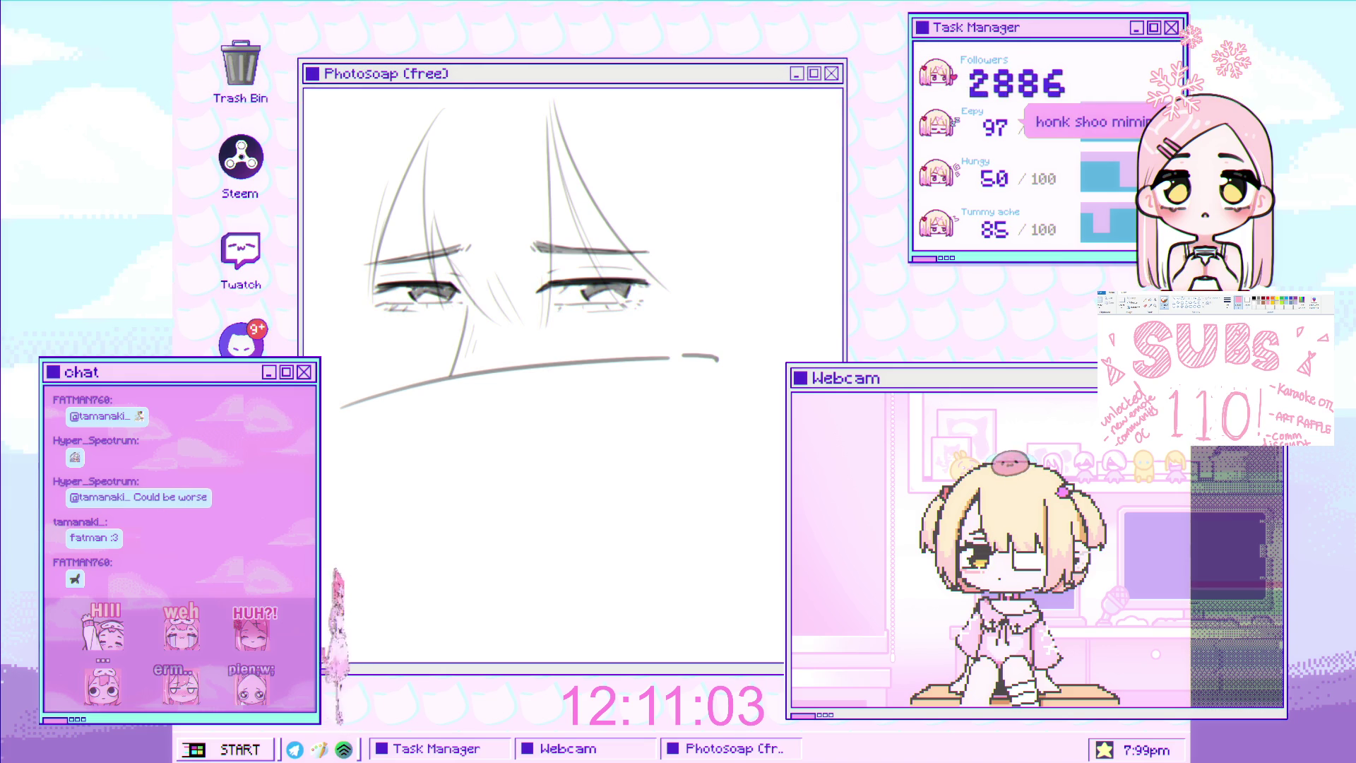
# Draw a line from the left eye down to the collar, then zoom to check proportions
pyautogui.scroll(3, 448, 288)
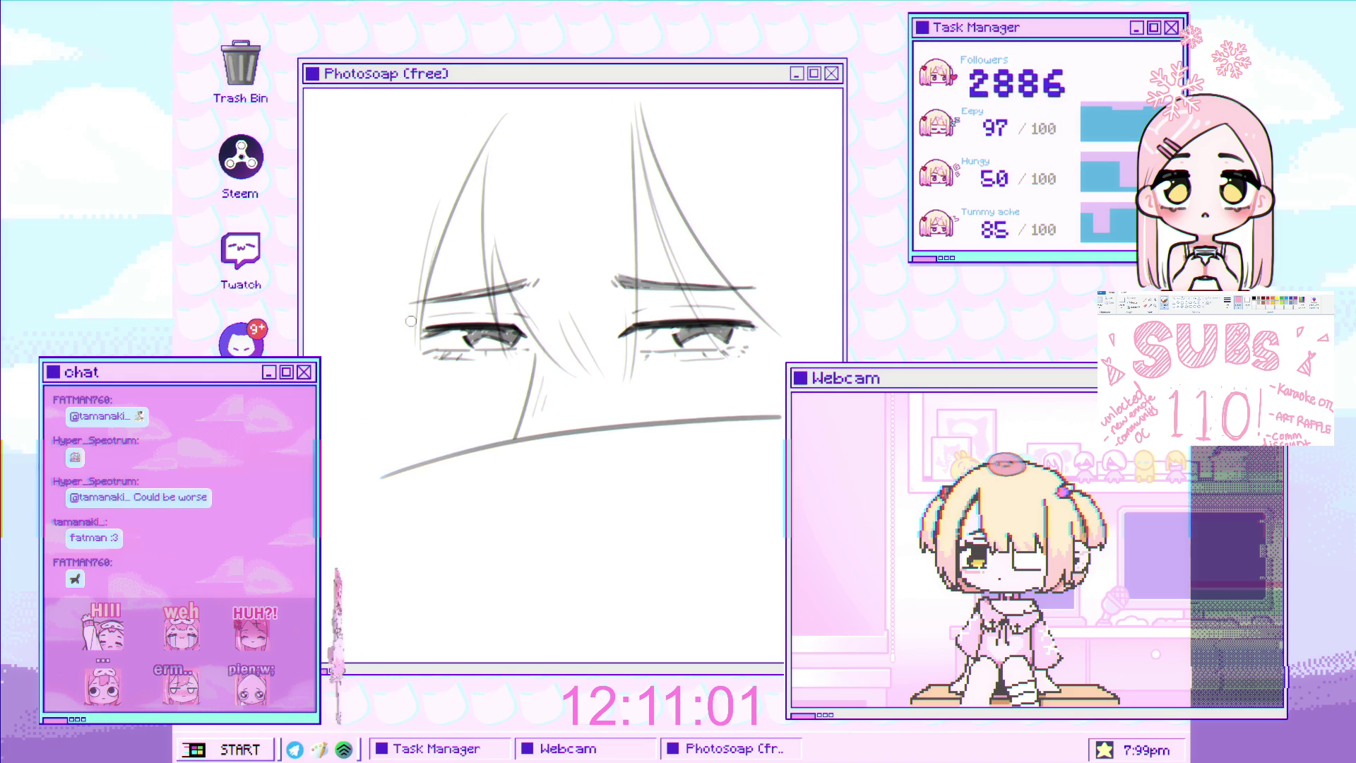
pyautogui.scroll(2, 422, 343)
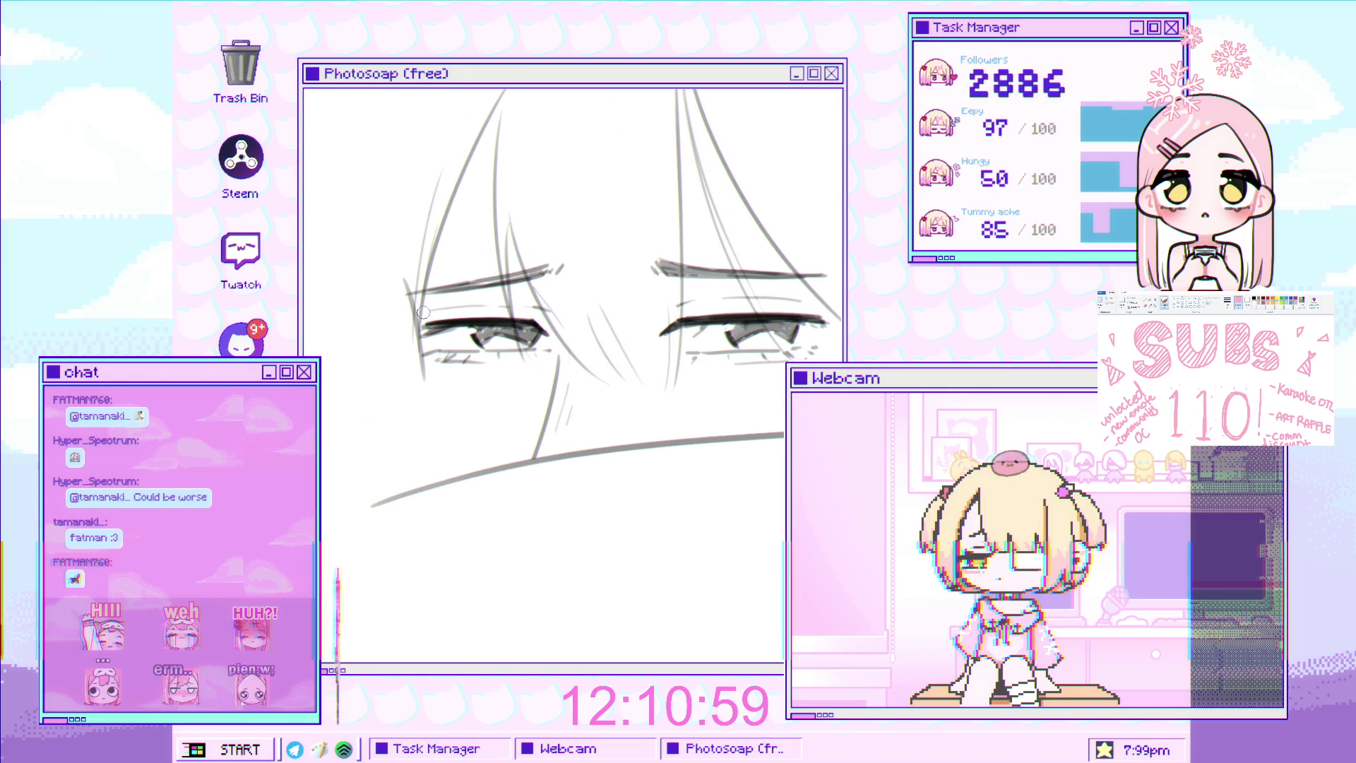
pyautogui.moveTo(423, 340); pyautogui.dragTo(431, 463)
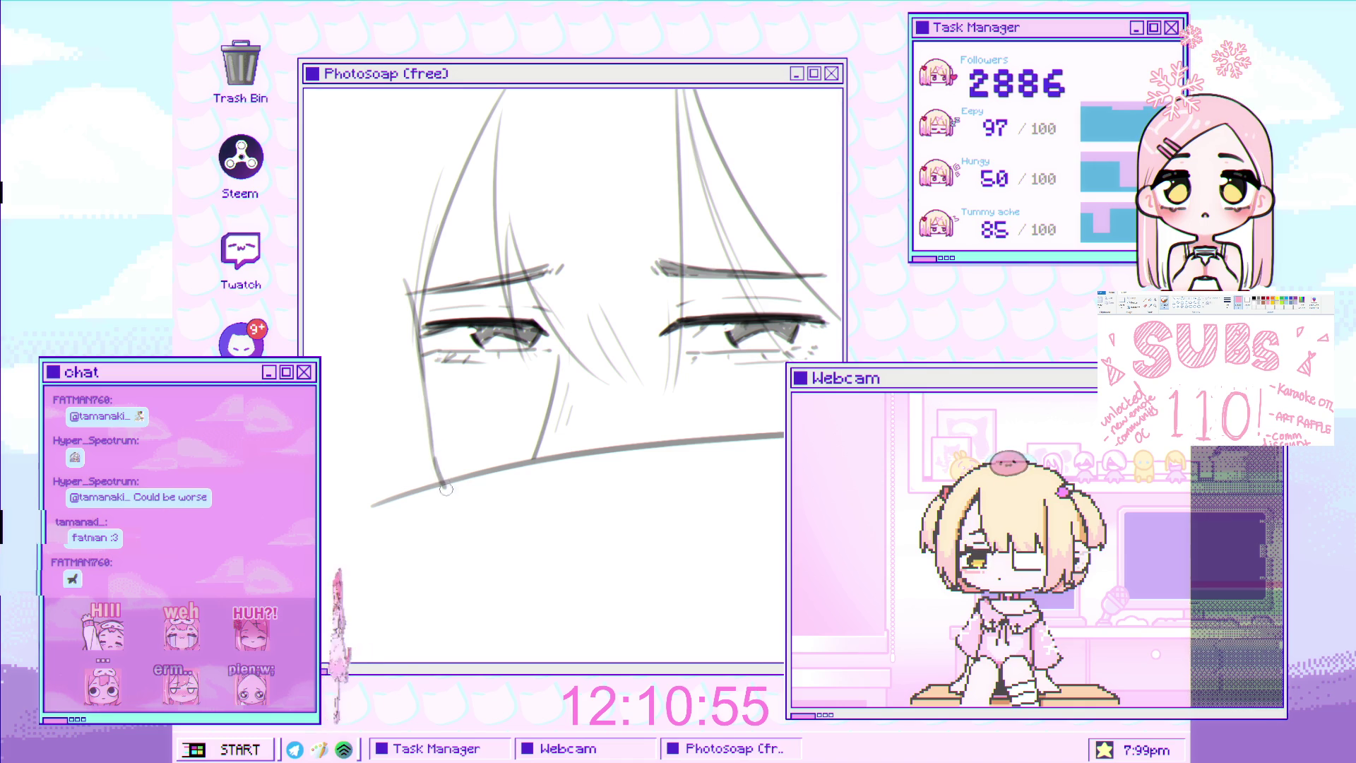
pyautogui.scroll(-3, 479, 381)
pyautogui.scroll(2, 480, 380)
pyautogui.scroll(-1, 480, 381)
pyautogui.scroll(1, 470, 370)
pyautogui.scroll(-1, 461, 362)
pyautogui.scroll(1, 460, 361)
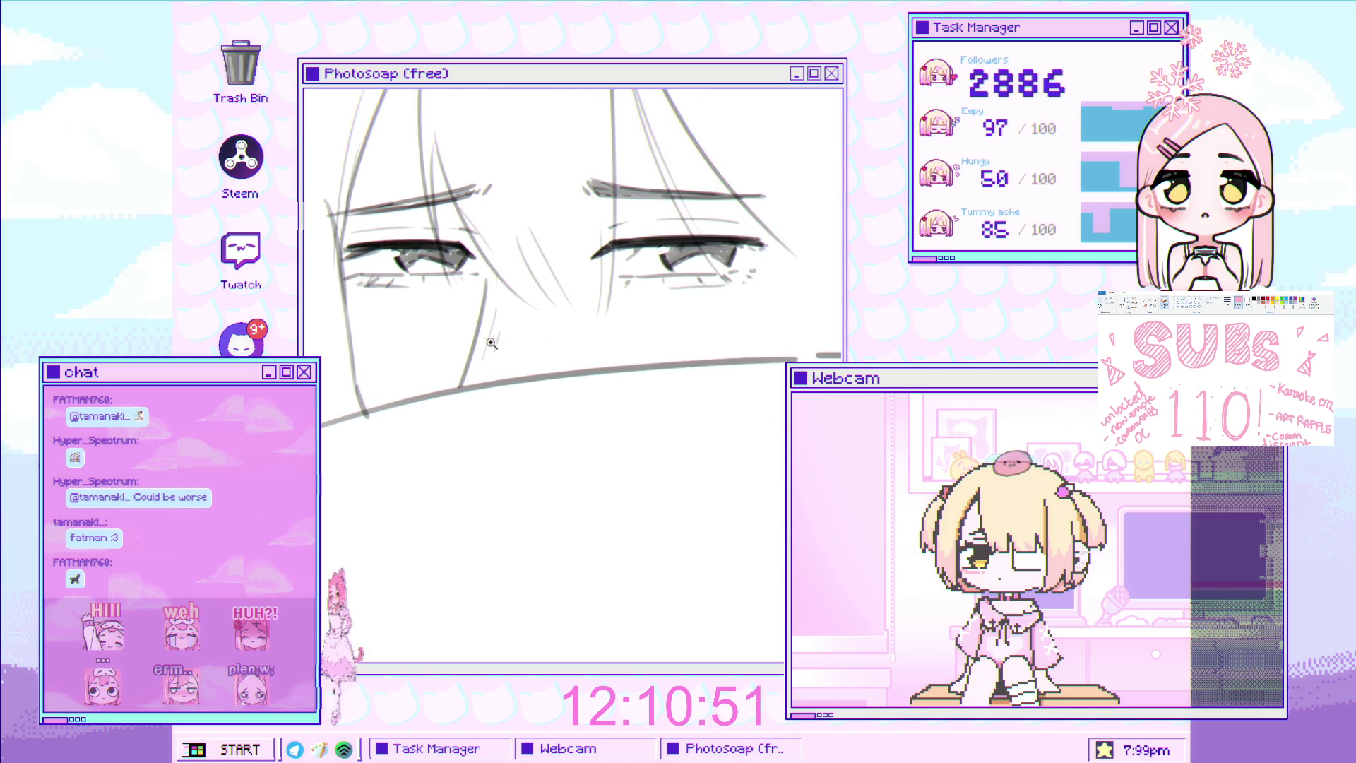
pyautogui.scroll(-2, 469, 382)
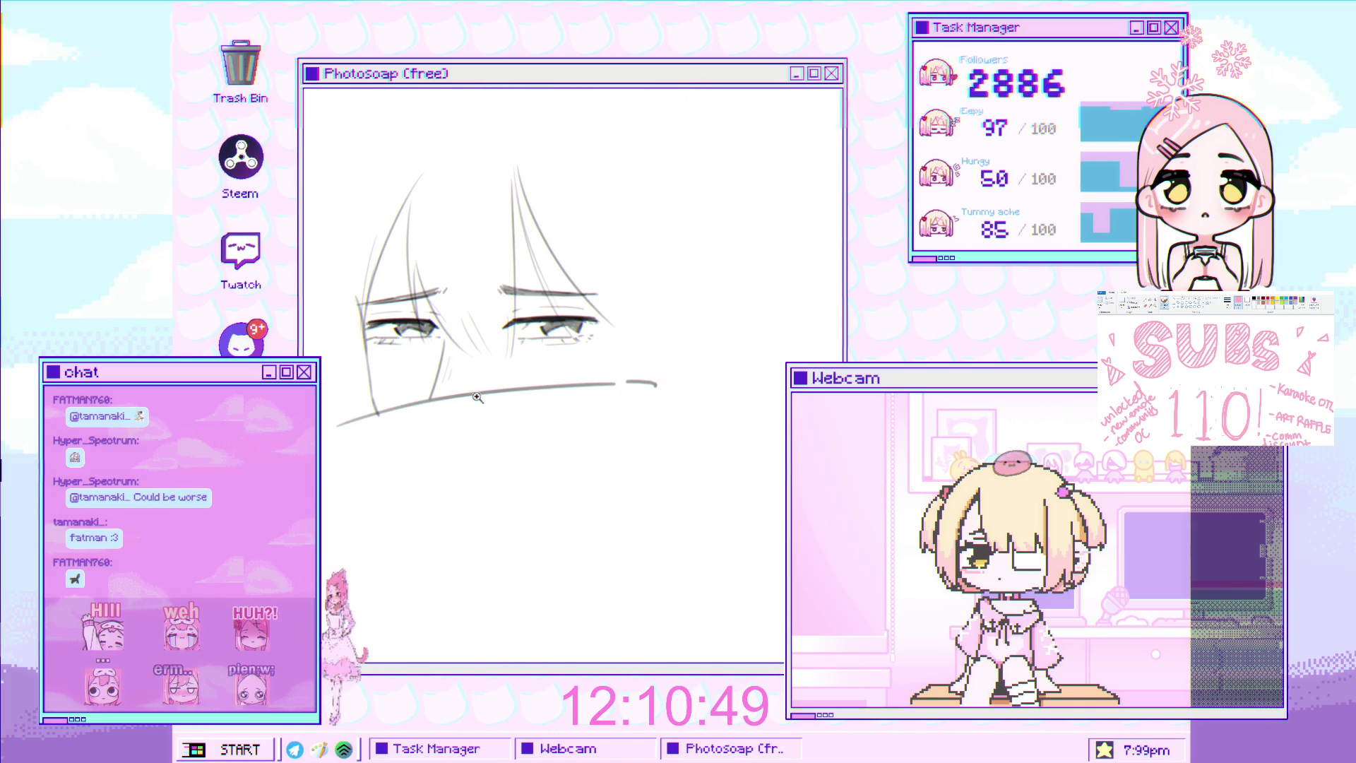
pyautogui.scroll(-2, 457, 408)
pyautogui.scroll(1, 488, 328)
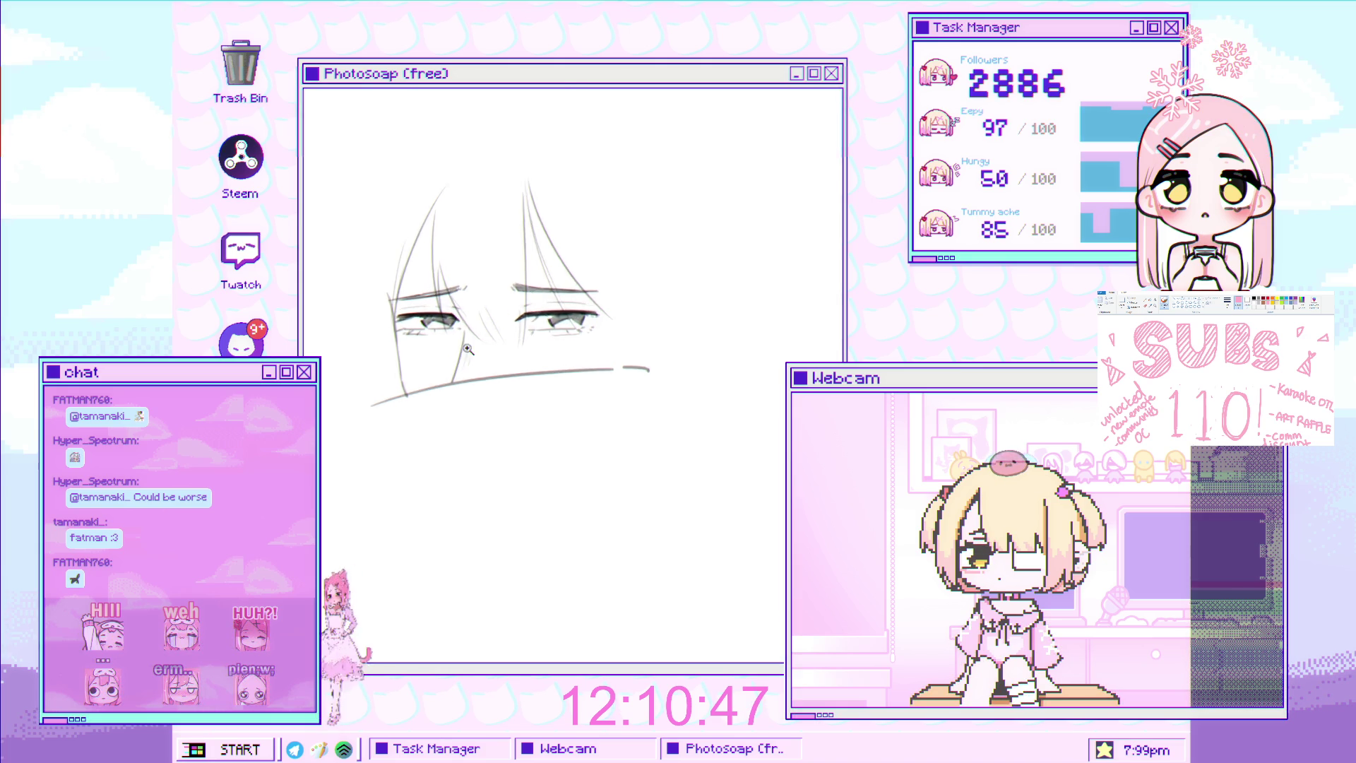
pyautogui.scroll(2, 488, 328)
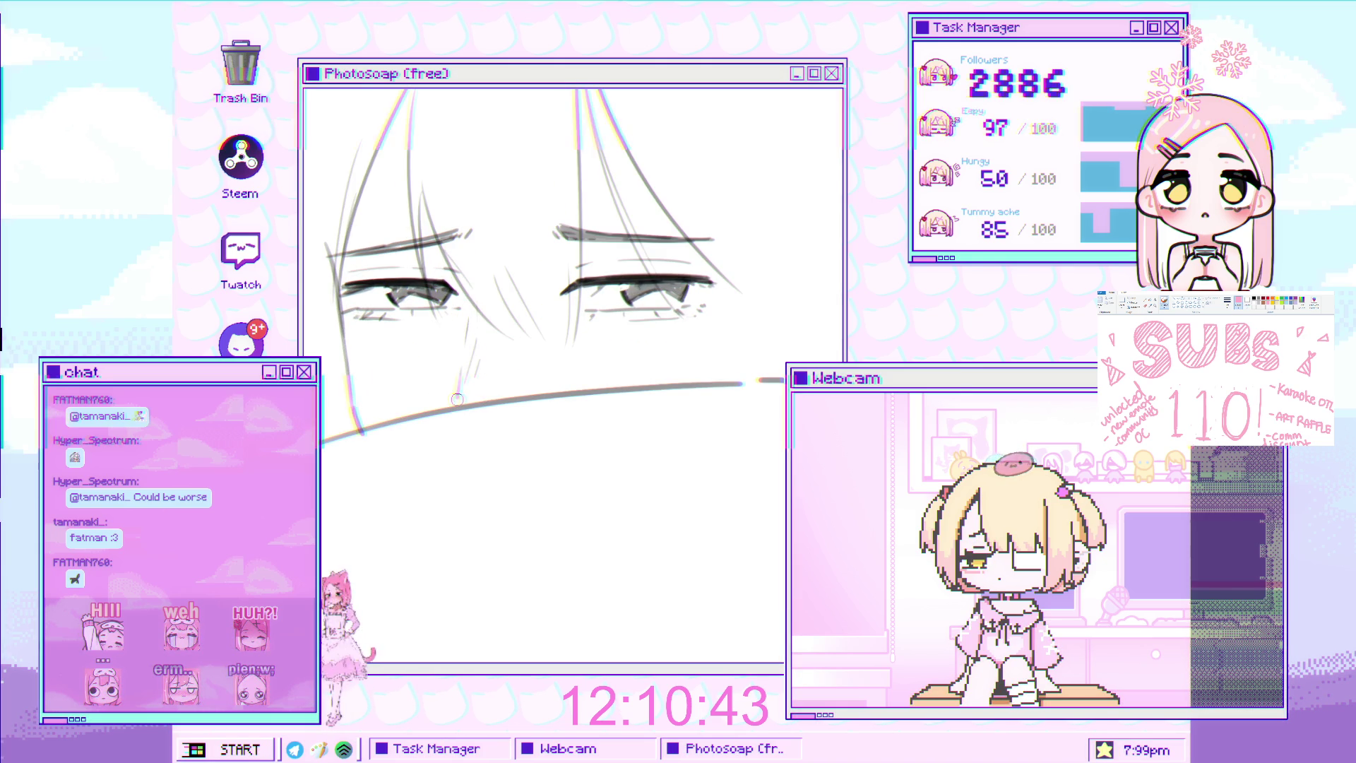
pyautogui.scroll(-1, 475, 421)
pyautogui.scroll(2, 475, 421)
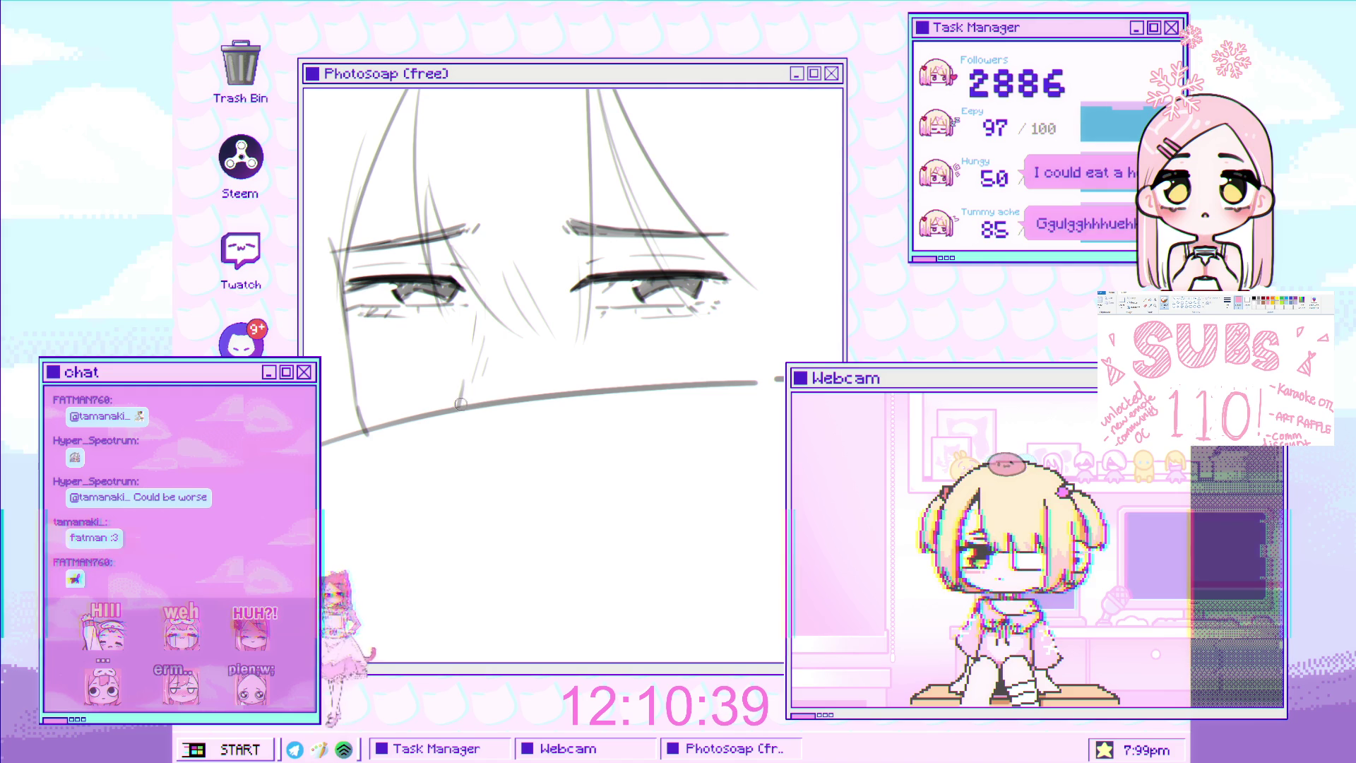
pyautogui.scroll(-3, 458, 407)
pyautogui.scroll(2, 558, 337)
pyautogui.scroll(3, 558, 337)
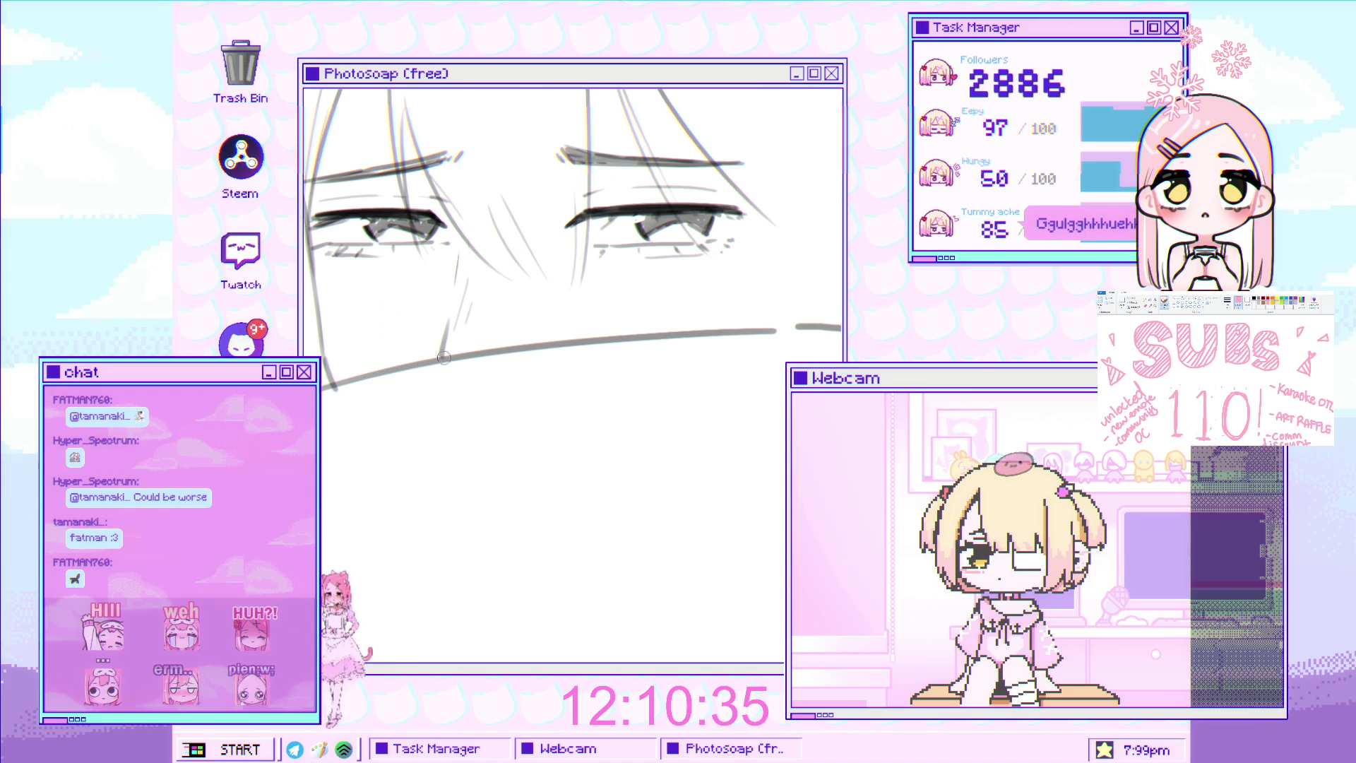
pyautogui.scroll(-2, 506, 367)
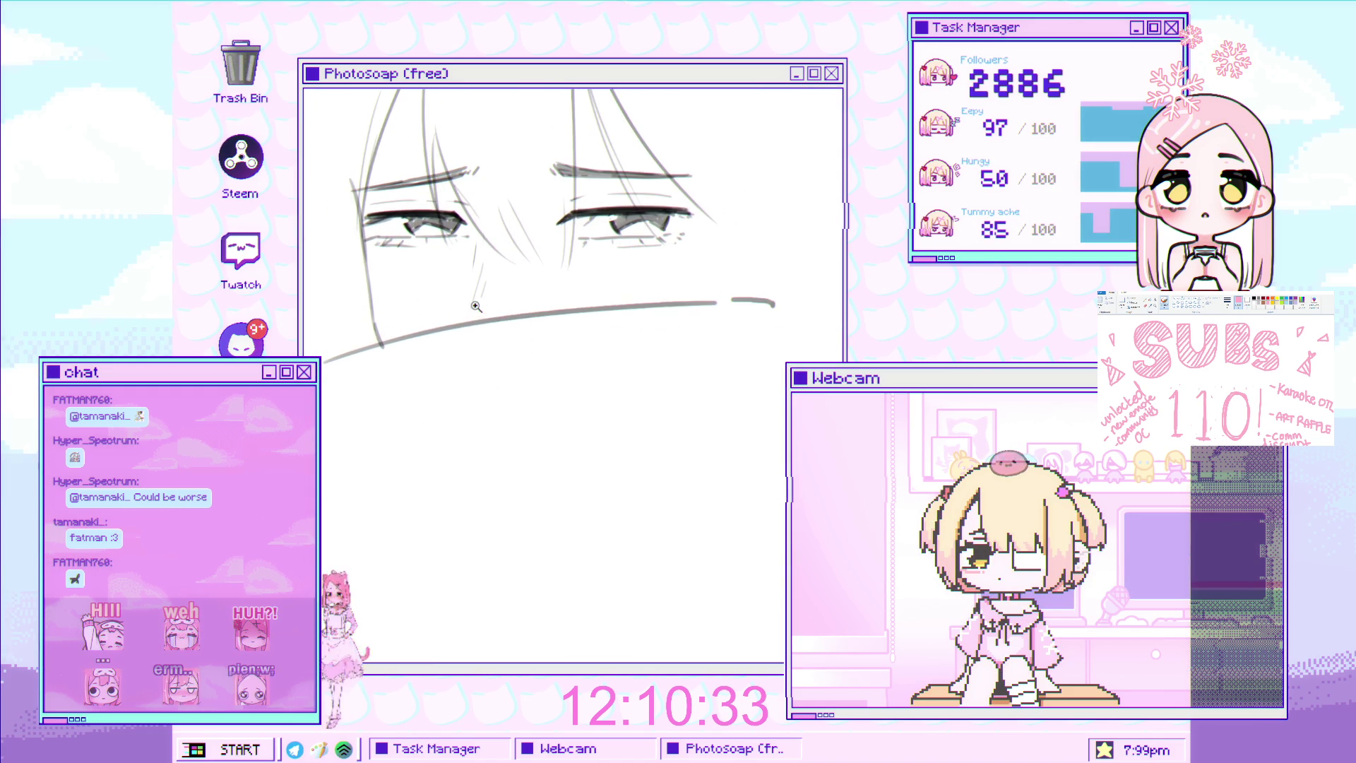
pyautogui.scroll(1, 463, 312)
pyautogui.scroll(-4, 548, 353)
pyautogui.scroll(4, 579, 357)
# Draw a long stroke down the face's left side from the hair toward the collar line
pyautogui.scroll(2, 575, 191)
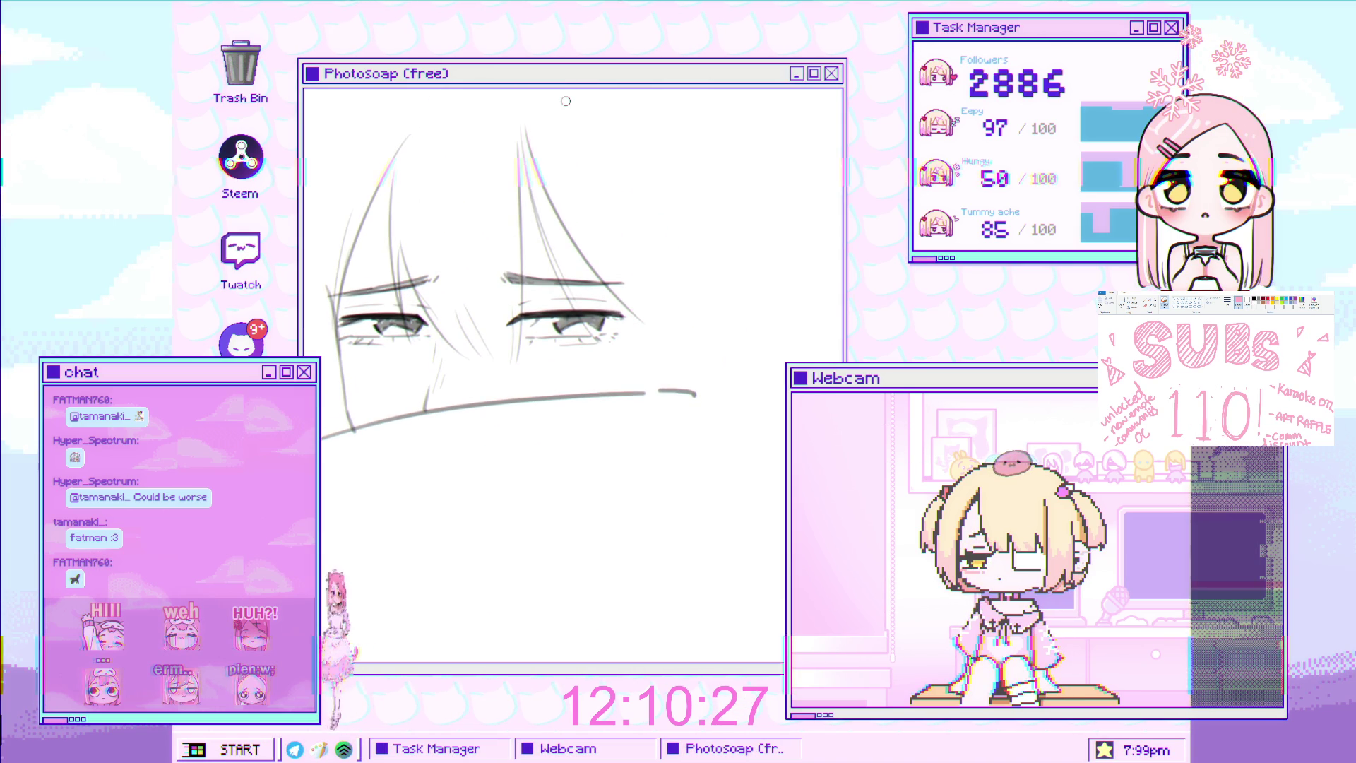
pyautogui.moveTo(600, 283)
pyautogui.mouseDown()
pyautogui.moveTo(636, 297)
pyautogui.moveTo(731, 273)
pyautogui.mouseUp()
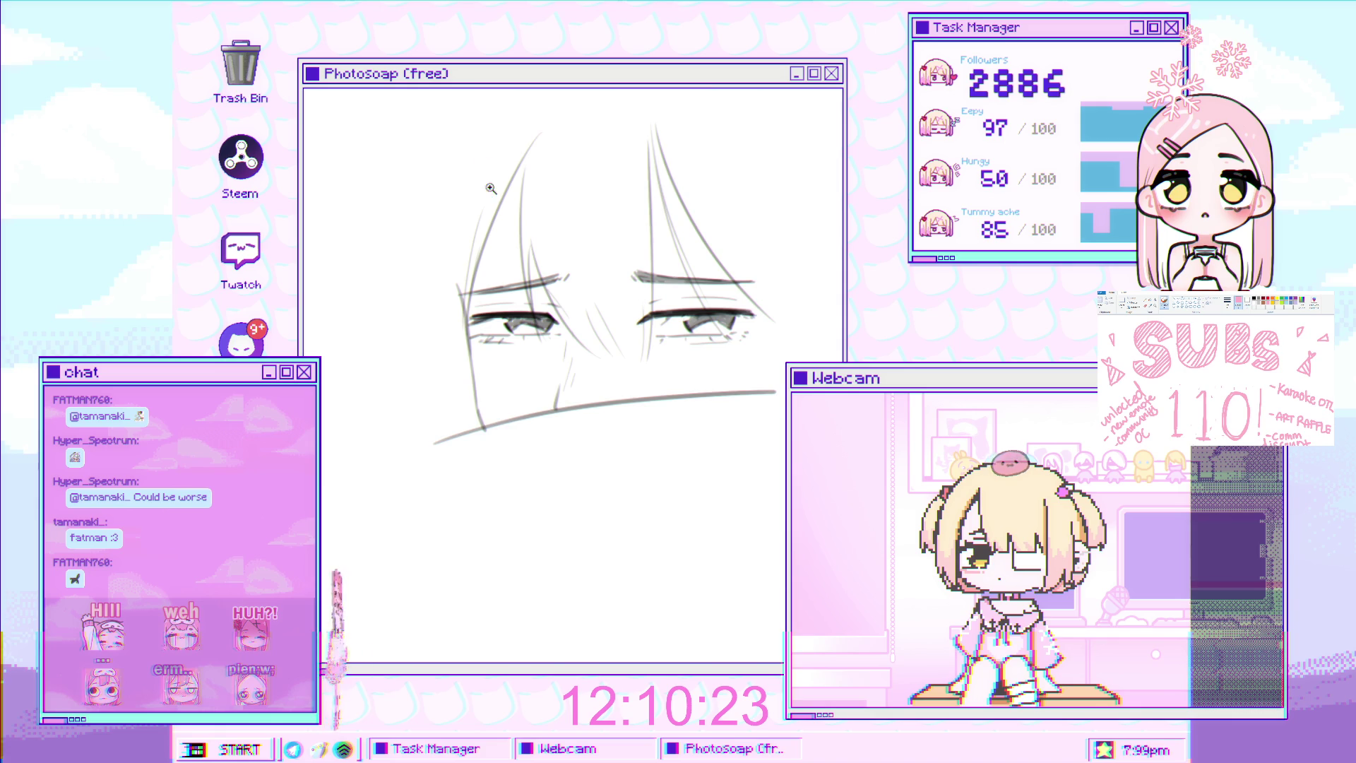
pyautogui.scroll(3, 485, 163)
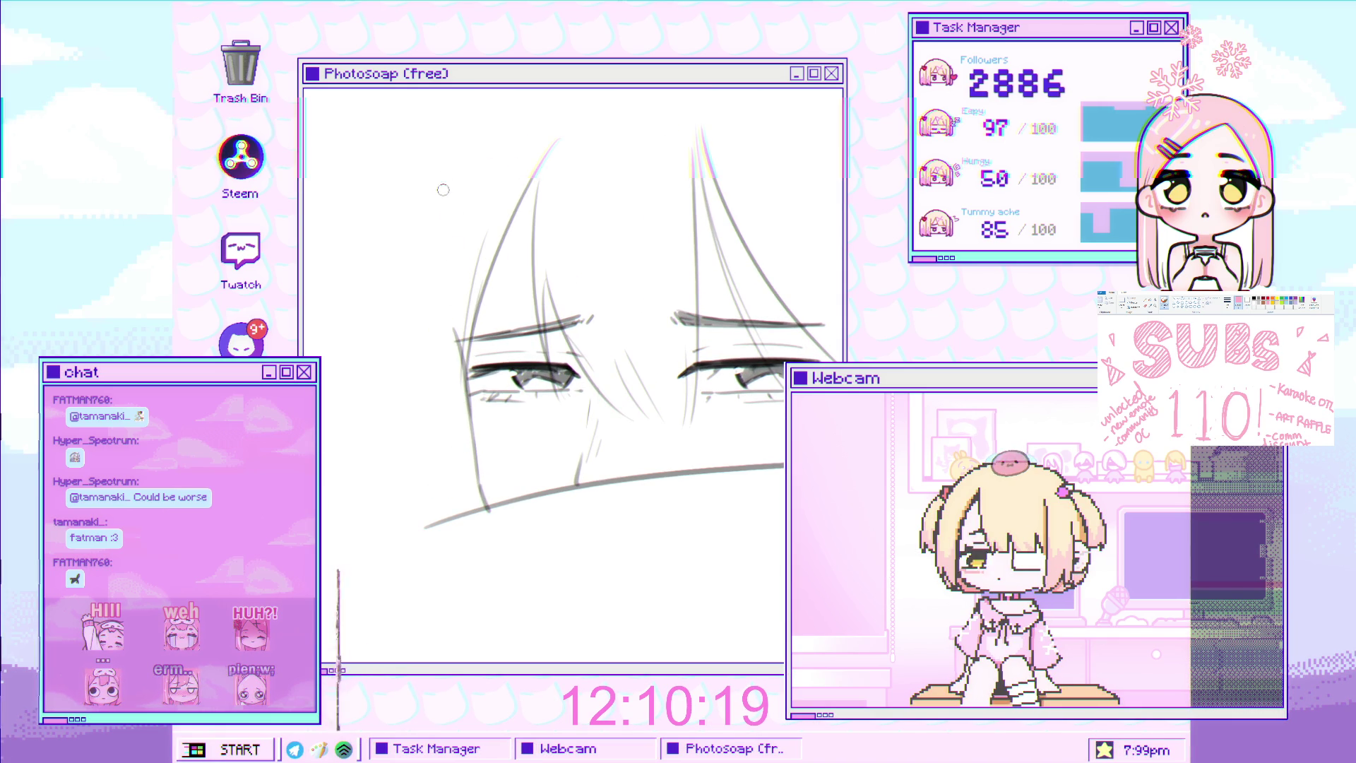
pyautogui.moveTo(434, 201); pyautogui.dragTo(422, 399)
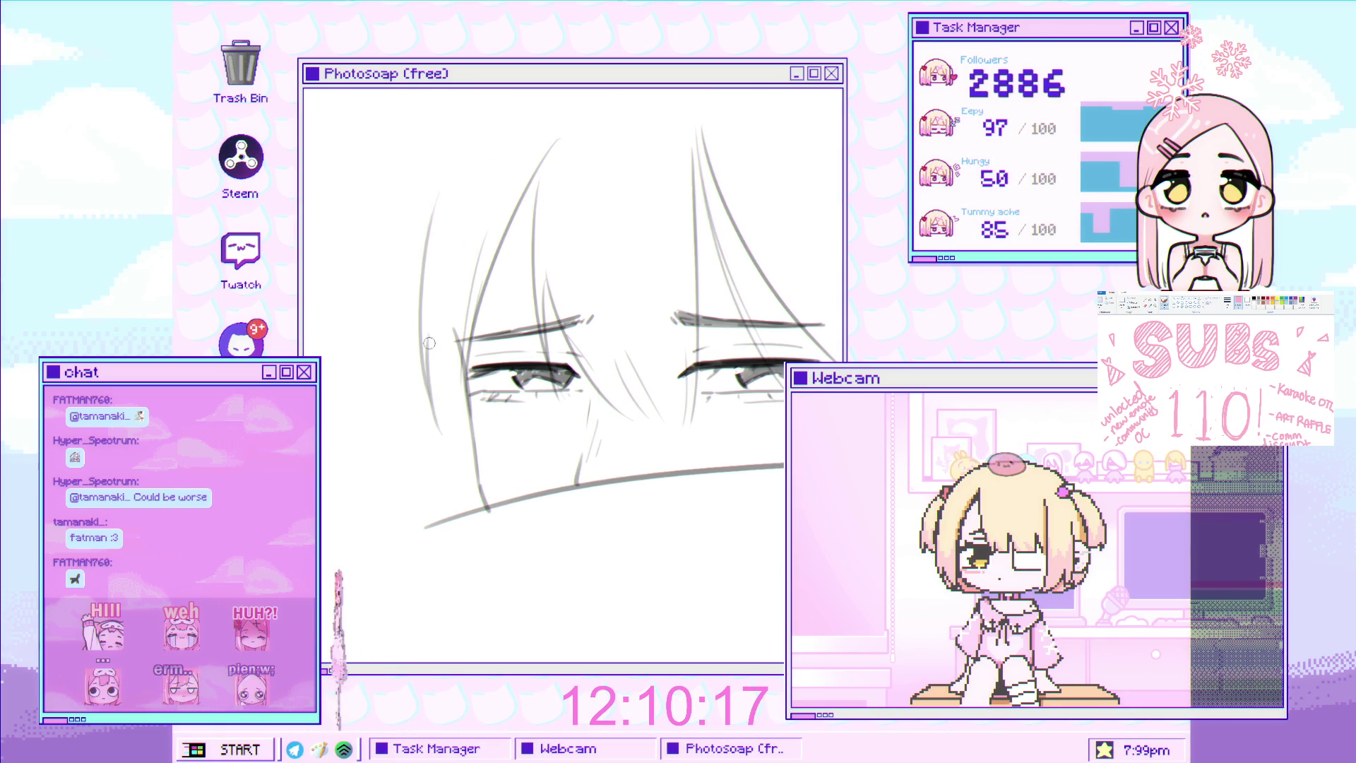
pyautogui.moveTo(430, 336)
pyautogui.mouseDown()
pyautogui.moveTo(424, 311)
pyautogui.moveTo(442, 321)
pyautogui.moveTo(459, 434)
pyautogui.mouseUp()
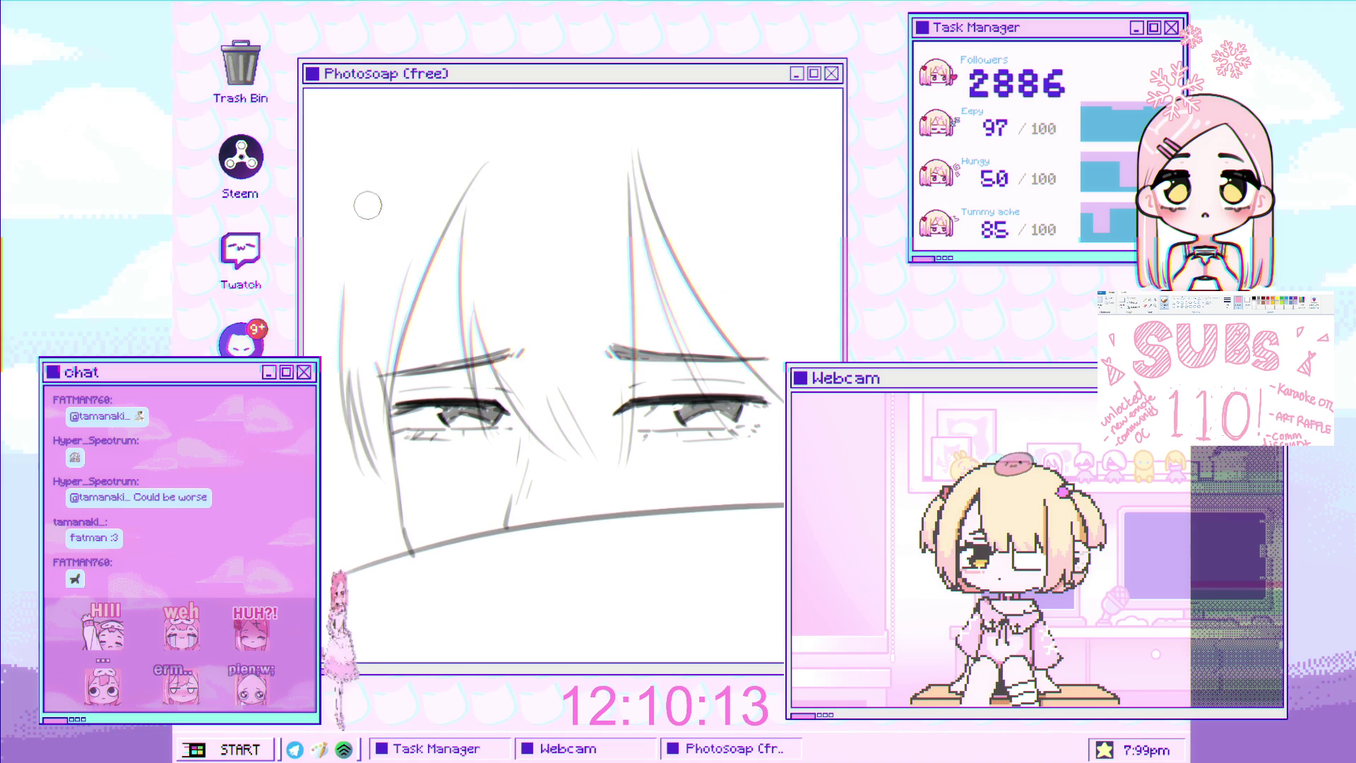
pyautogui.moveTo(786, 319)
pyautogui.mouseDown()
pyautogui.moveTo(673, 288)
pyautogui.moveTo(624, 235)
pyautogui.moveTo(659, 294)
pyautogui.moveTo(702, 317)
pyautogui.moveTo(589, 392)
pyautogui.mouseUp()
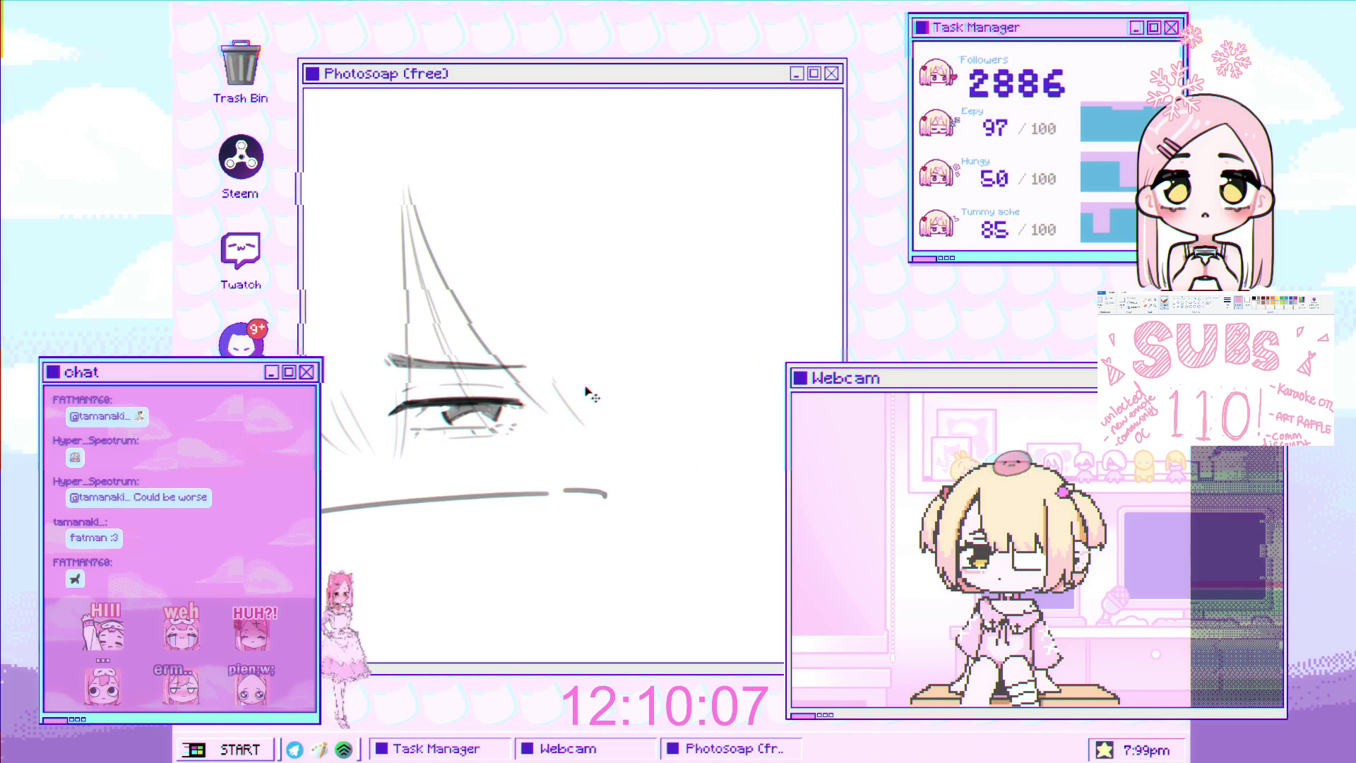
# Replace the short hair strands on the right with one longer strand
pyautogui.hotkey('ctrl', 'z')
pyautogui.moveTo(595, 225); pyautogui.dragTo(646, 389)
pyautogui.moveTo(609, 267); pyautogui.dragTo(650, 416)
pyautogui.hotkey('ctrl', 'z')
pyautogui.moveTo(576, 174)
pyautogui.mouseDown()
pyautogui.moveTo(644, 403)
pyautogui.moveTo(620, 440)
pyautogui.mouseUp()
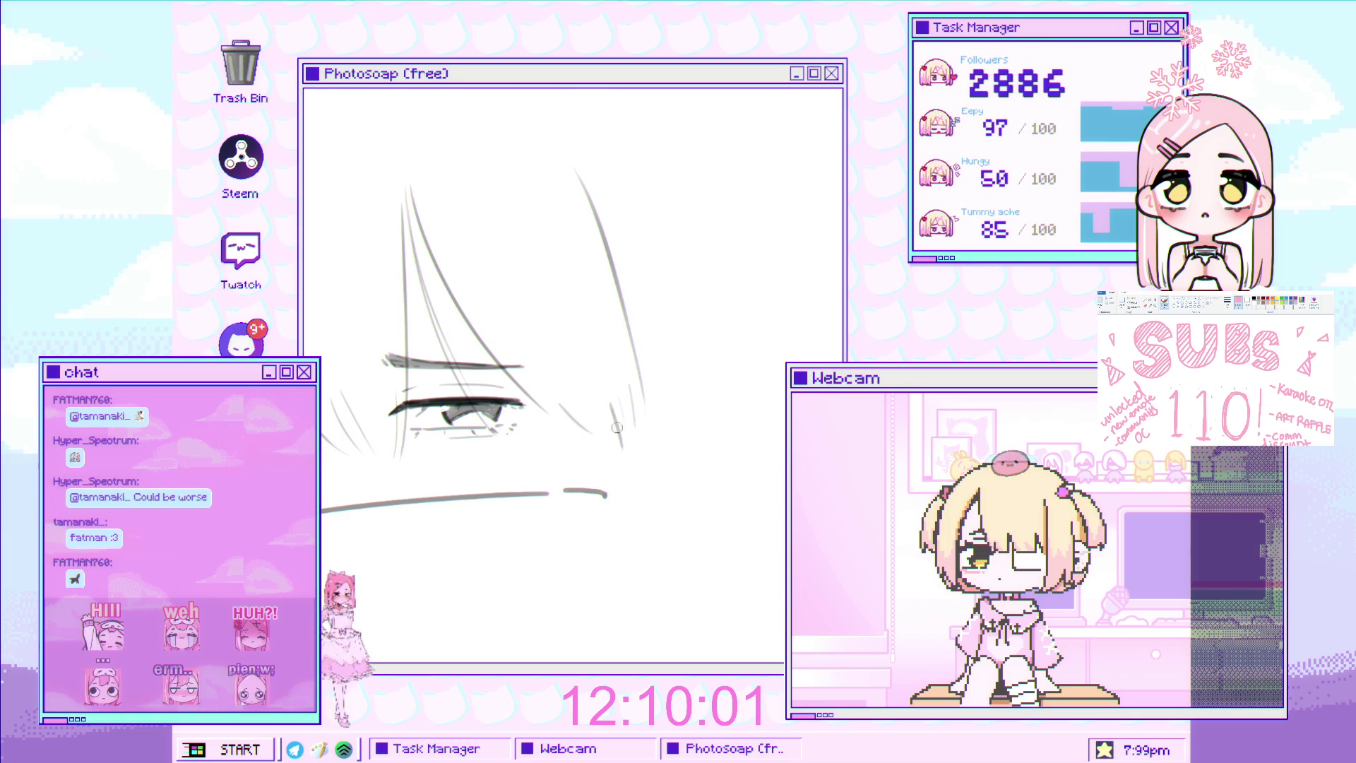
# Move the whole sketch higher on the canvas with Free Transform (Ctrl+T)
pyautogui.hotkey('ctrl', 't')
pyautogui.moveTo(586, 332); pyautogui.dragTo(620, 335)
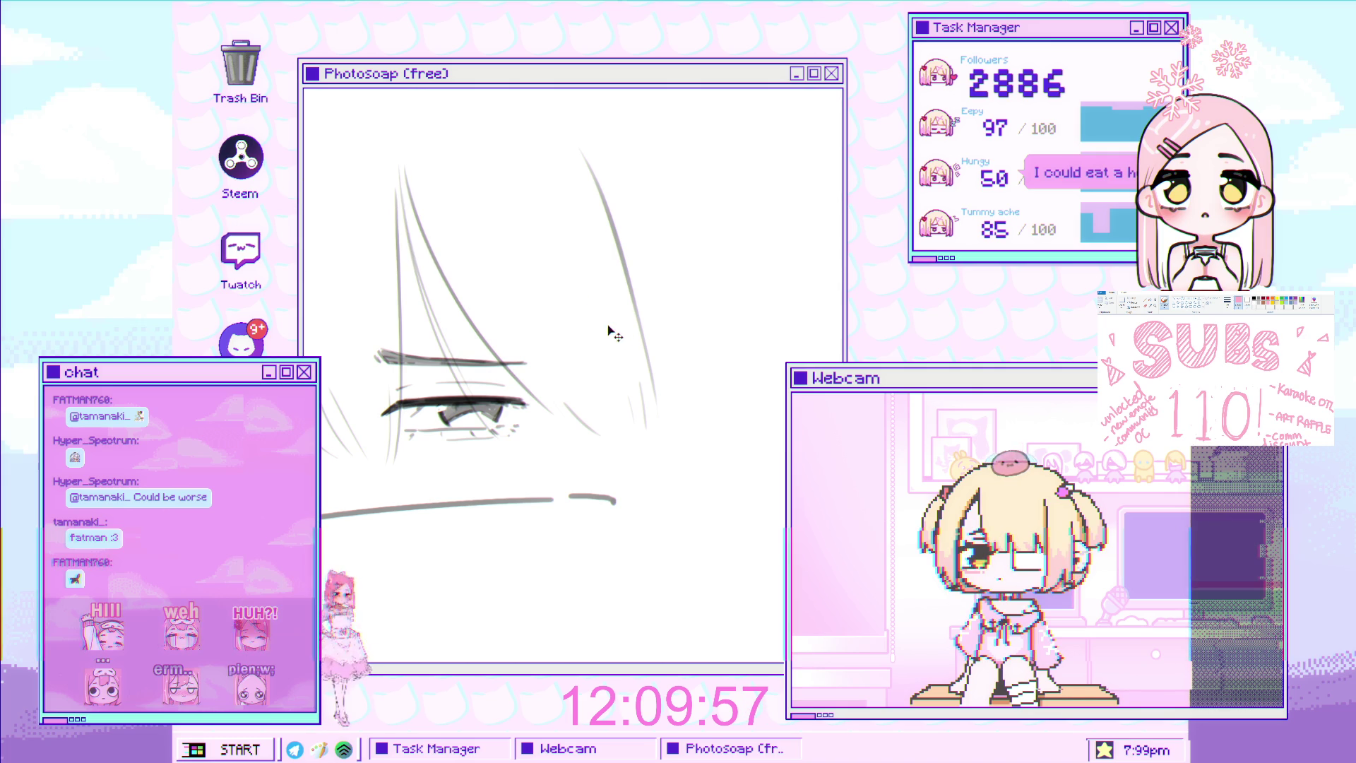
pyautogui.moveTo(626, 421); pyautogui.dragTo(632, 364)
pyautogui.scroll(-4, 647, 319)
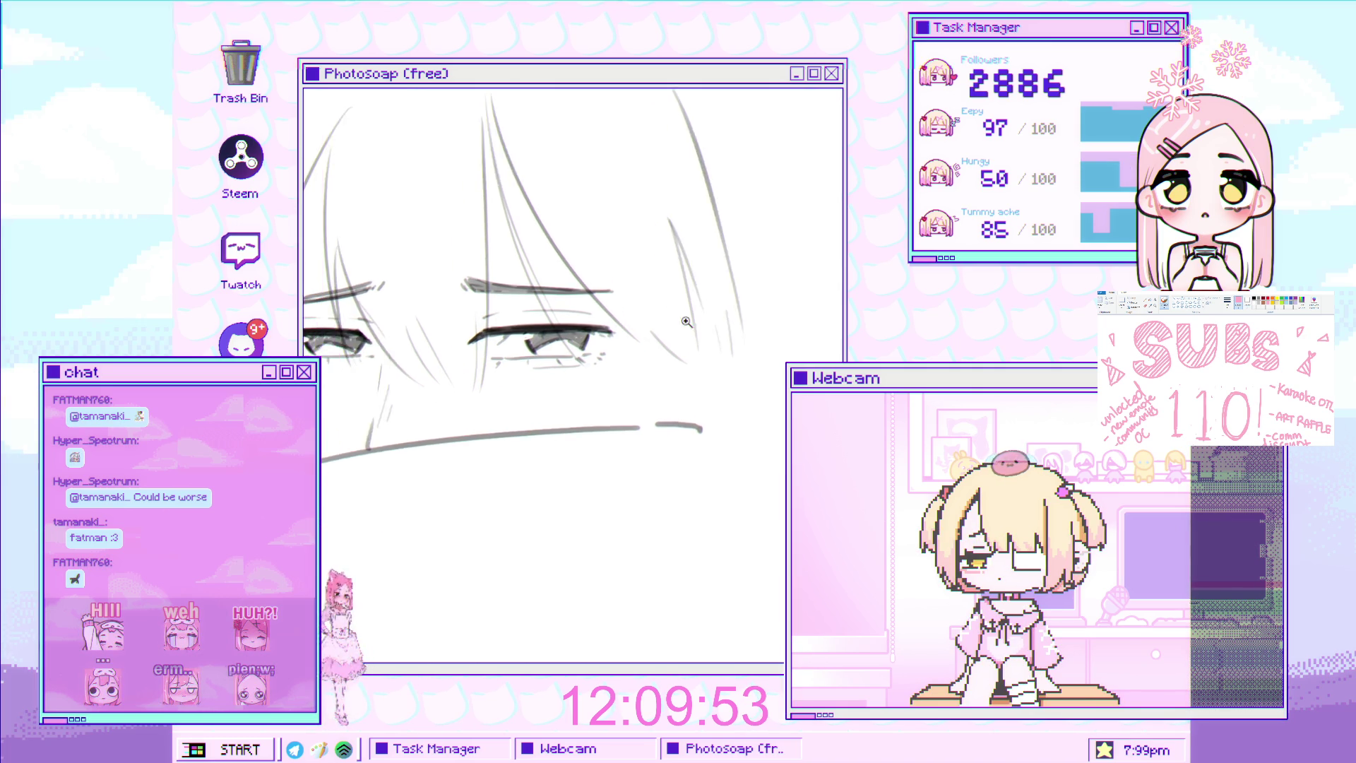
pyautogui.scroll(4, 383, 353)
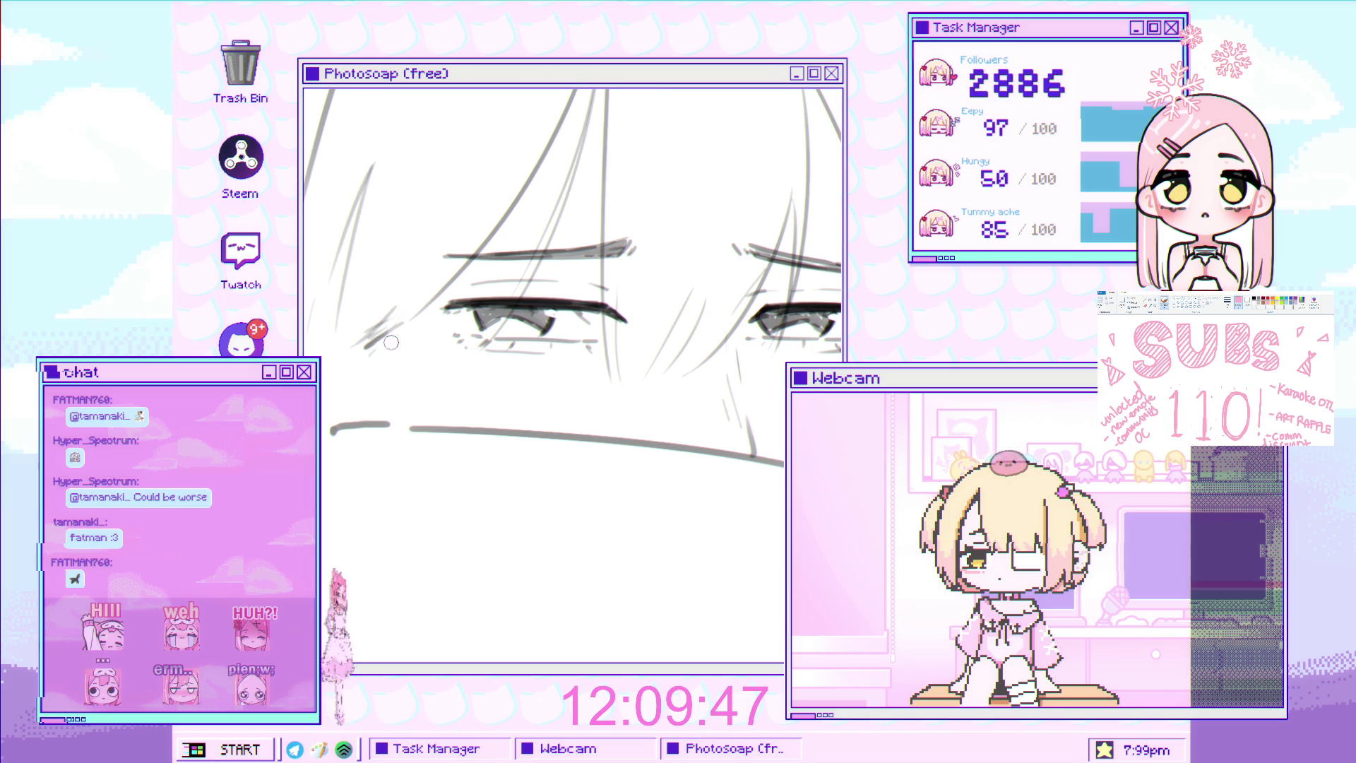
# Add a short mark beside the left eye
pyautogui.moveTo(379, 385)
pyautogui.mouseDown()
pyautogui.moveTo(377, 422)
pyautogui.moveTo(387, 344)
pyautogui.mouseUp()
pyautogui.click(404, 317)
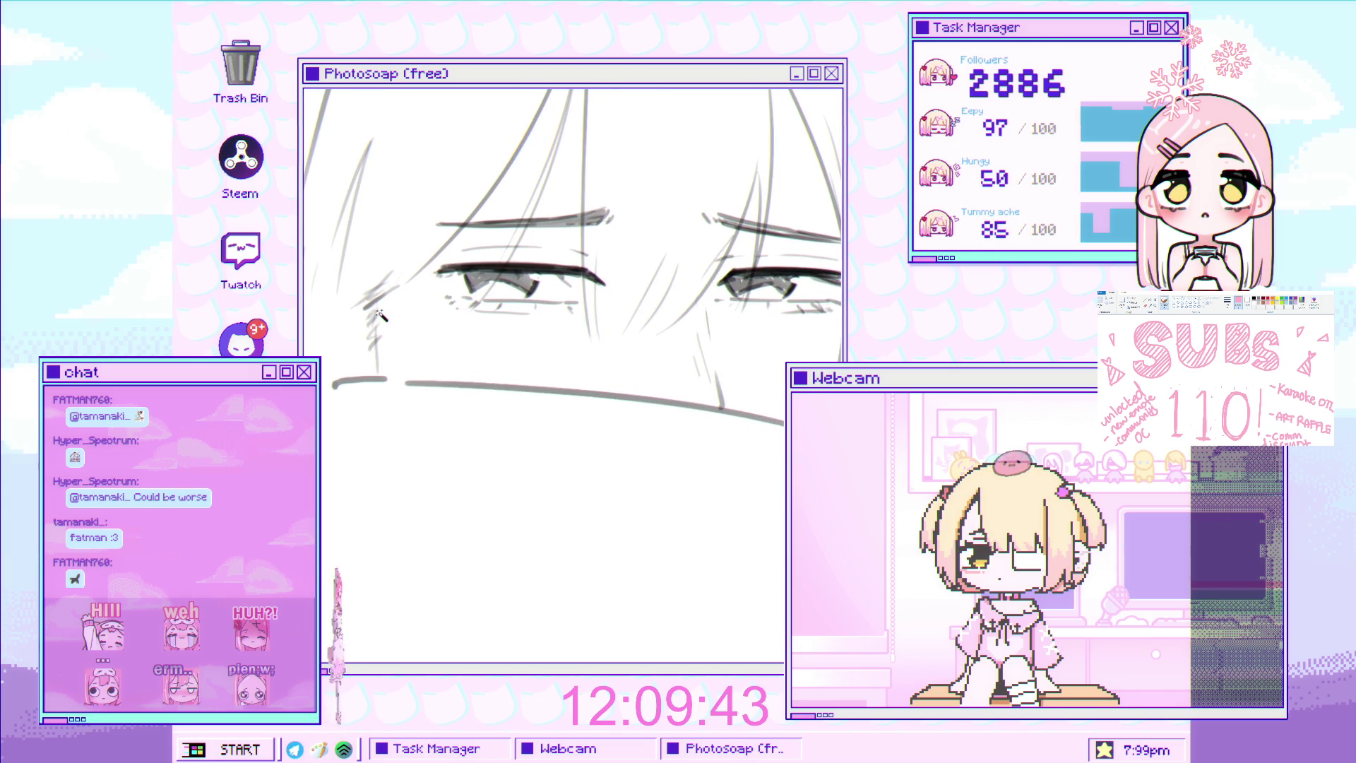
pyautogui.moveTo(434, 348); pyautogui.dragTo(399, 340)
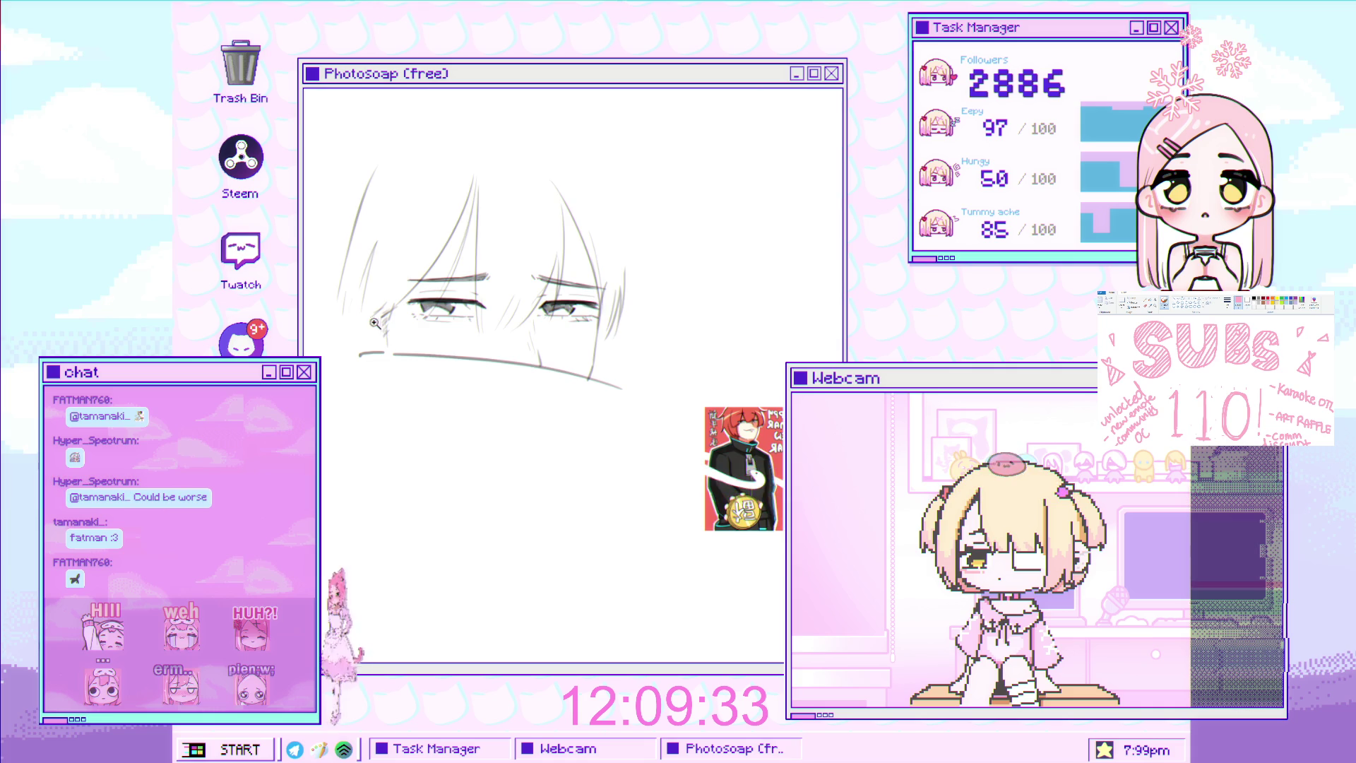
pyautogui.scroll(3, 381, 332)
pyautogui.scroll(3, 374, 325)
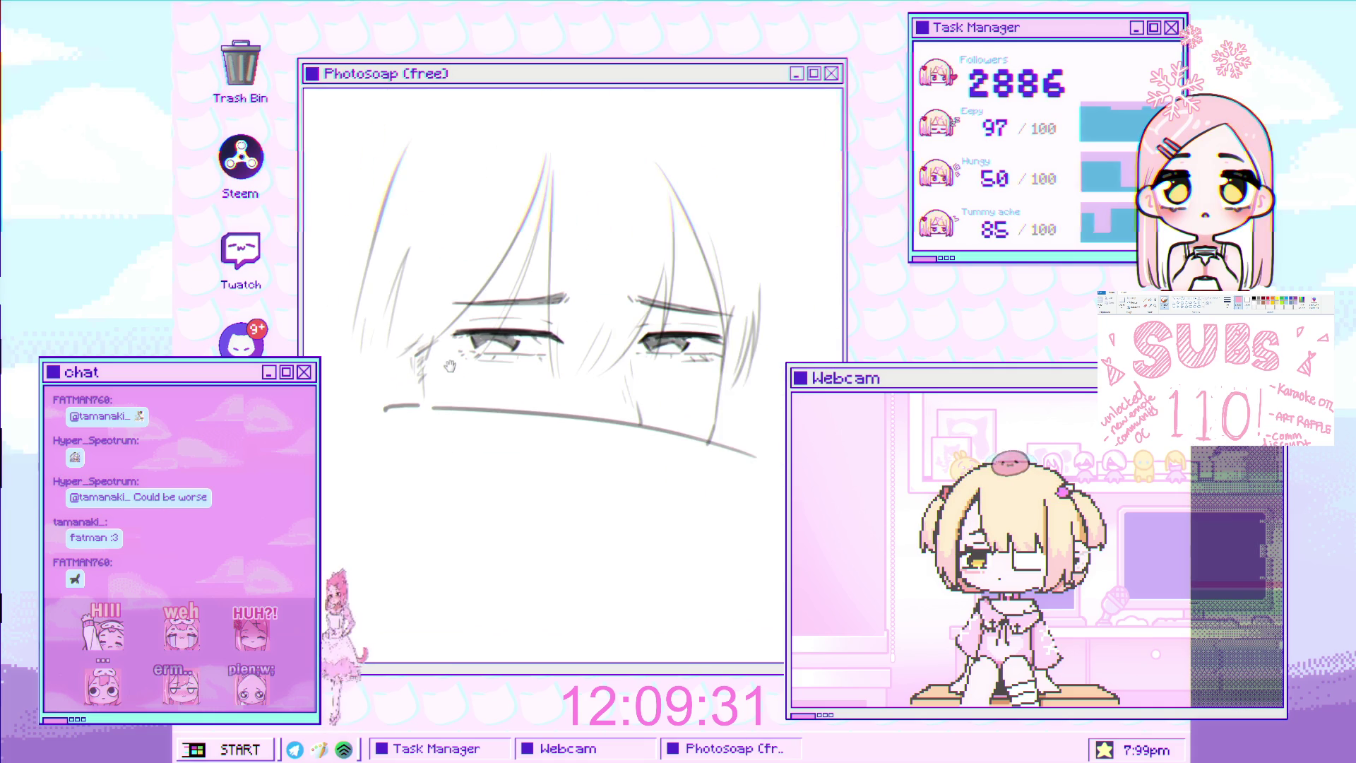
pyautogui.moveTo(373, 372); pyautogui.dragTo(396, 418)
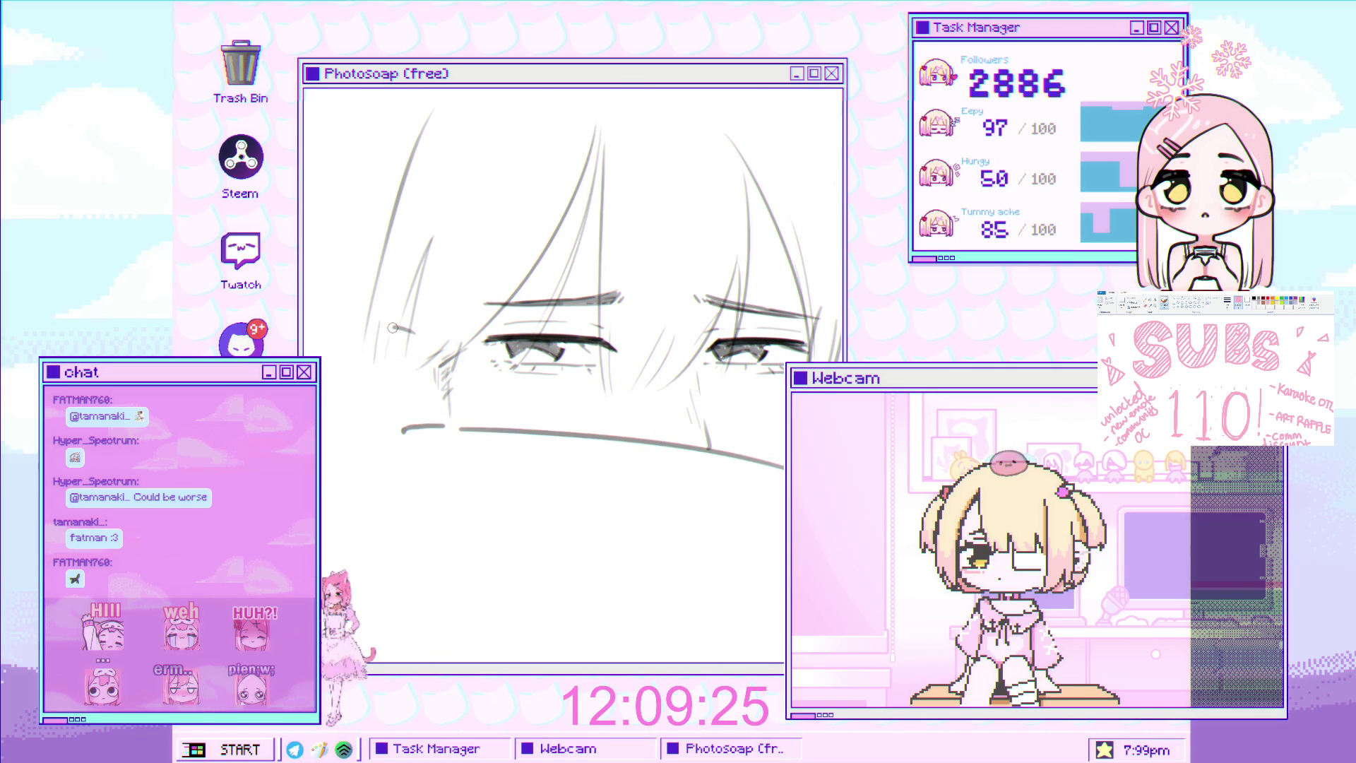
pyautogui.moveTo(381, 335); pyautogui.dragTo(365, 379)
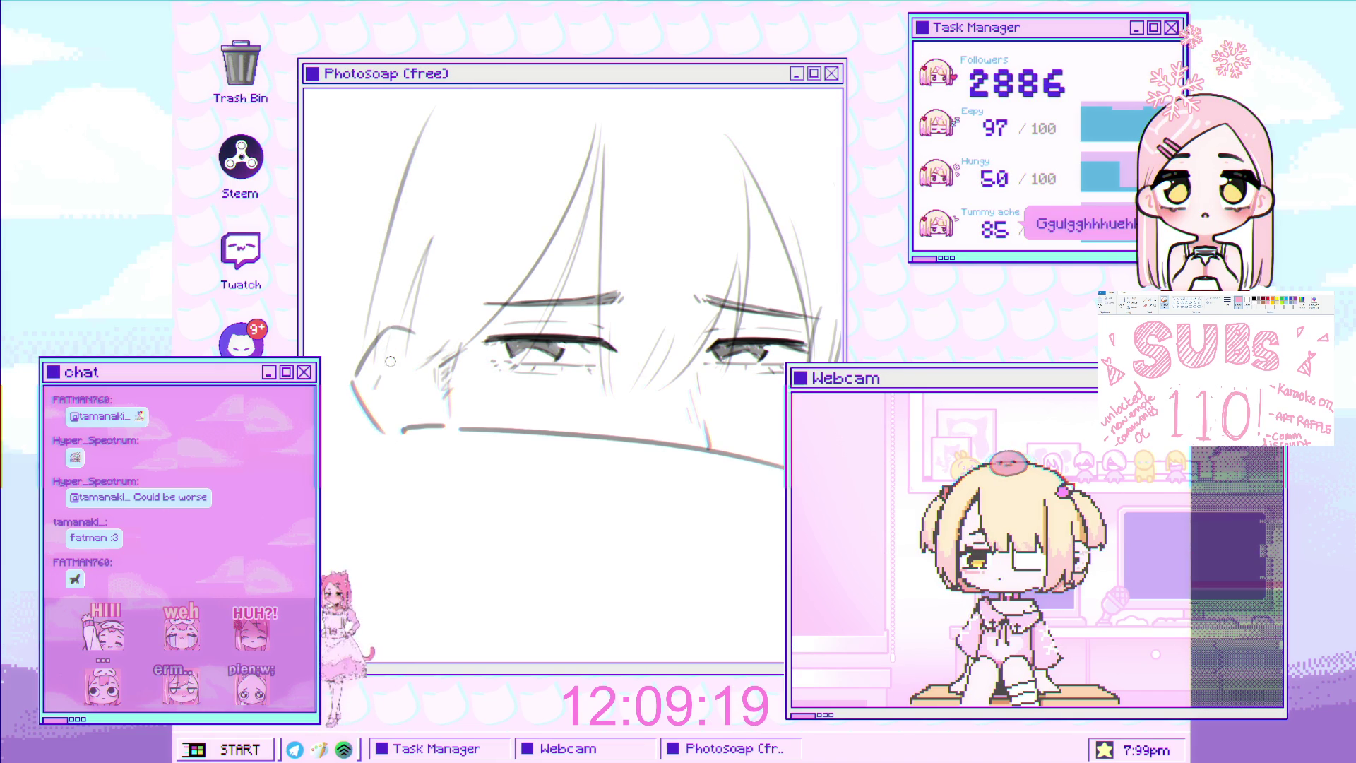
pyautogui.moveTo(394, 330); pyautogui.dragTo(356, 385)
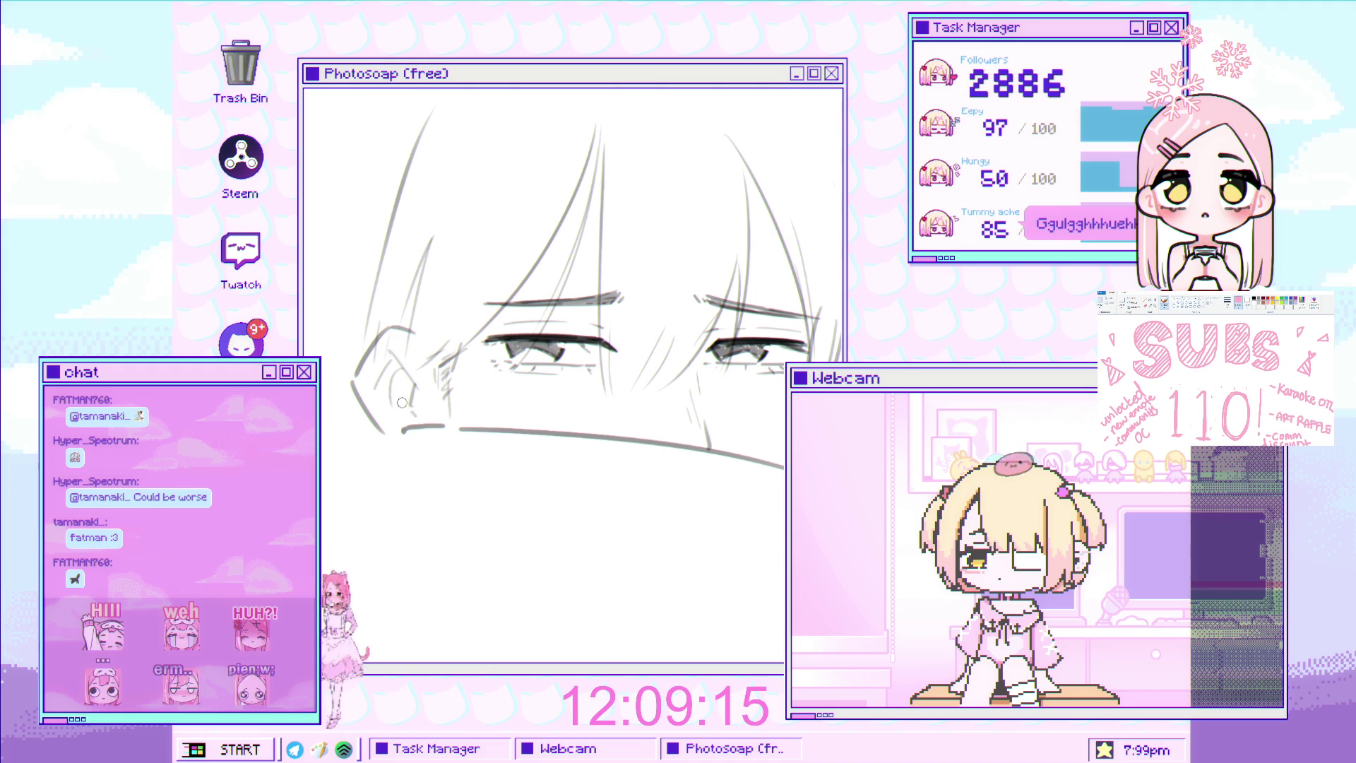
pyautogui.scroll(3, 409, 366)
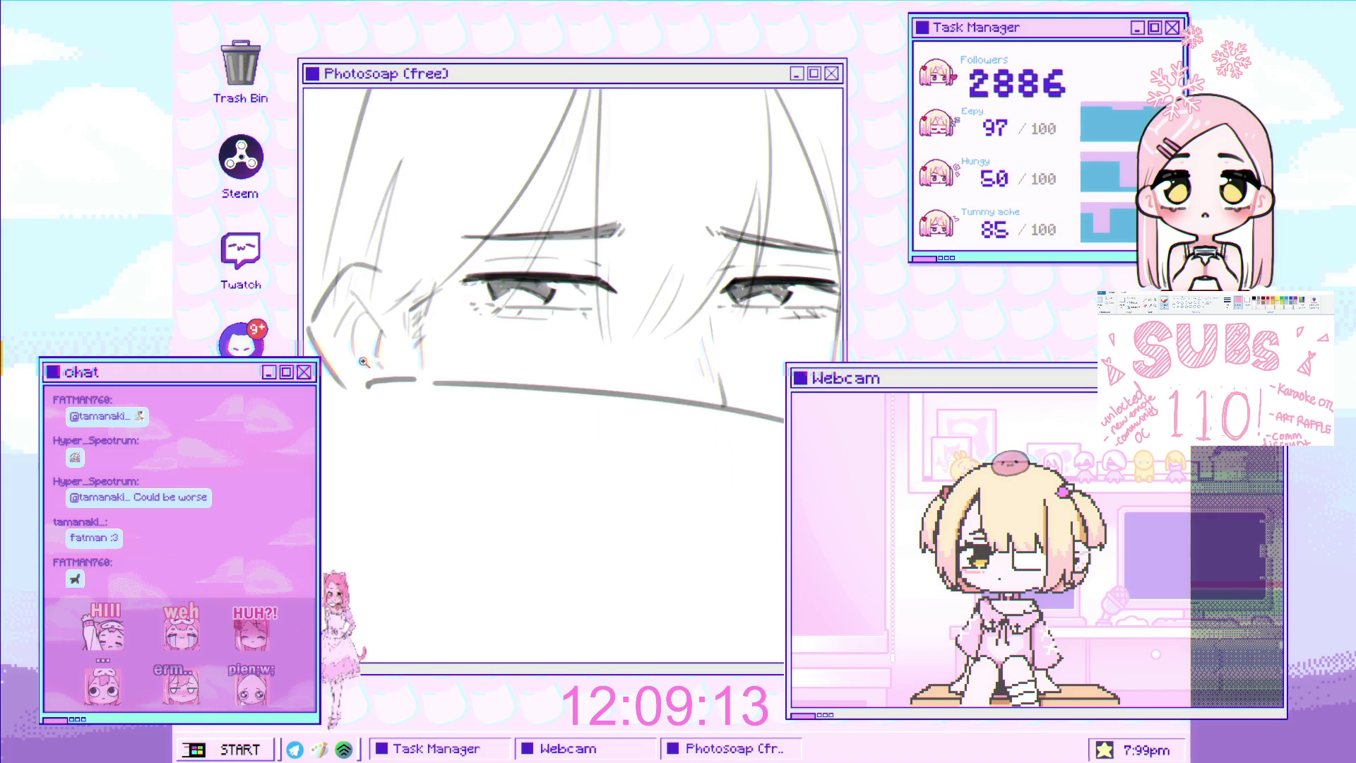
pyautogui.moveTo(364, 329)
pyautogui.mouseDown()
pyautogui.moveTo(445, 339)
pyautogui.moveTo(389, 331)
pyautogui.moveTo(434, 368)
pyautogui.moveTo(398, 348)
pyautogui.mouseUp()
pyautogui.scroll(3, 398, 347)
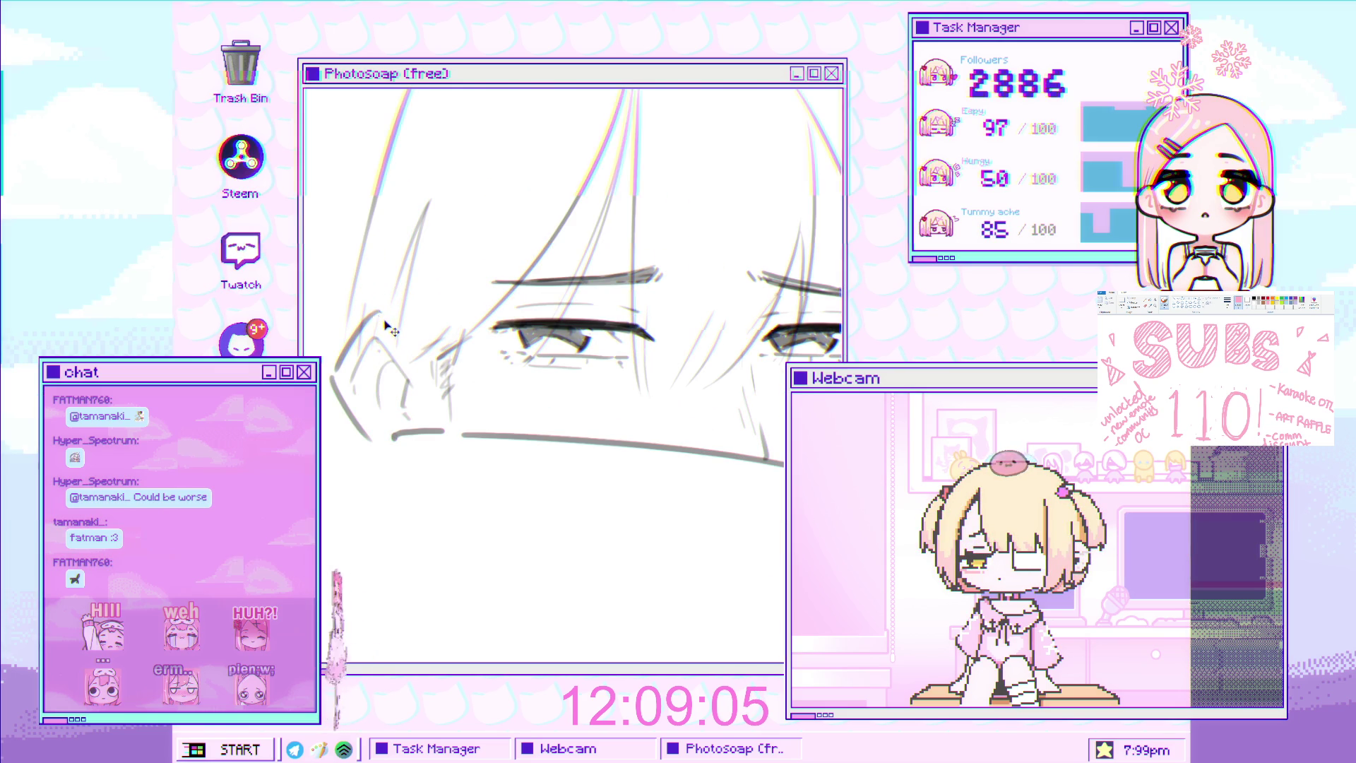
pyautogui.scroll(2, 423, 324)
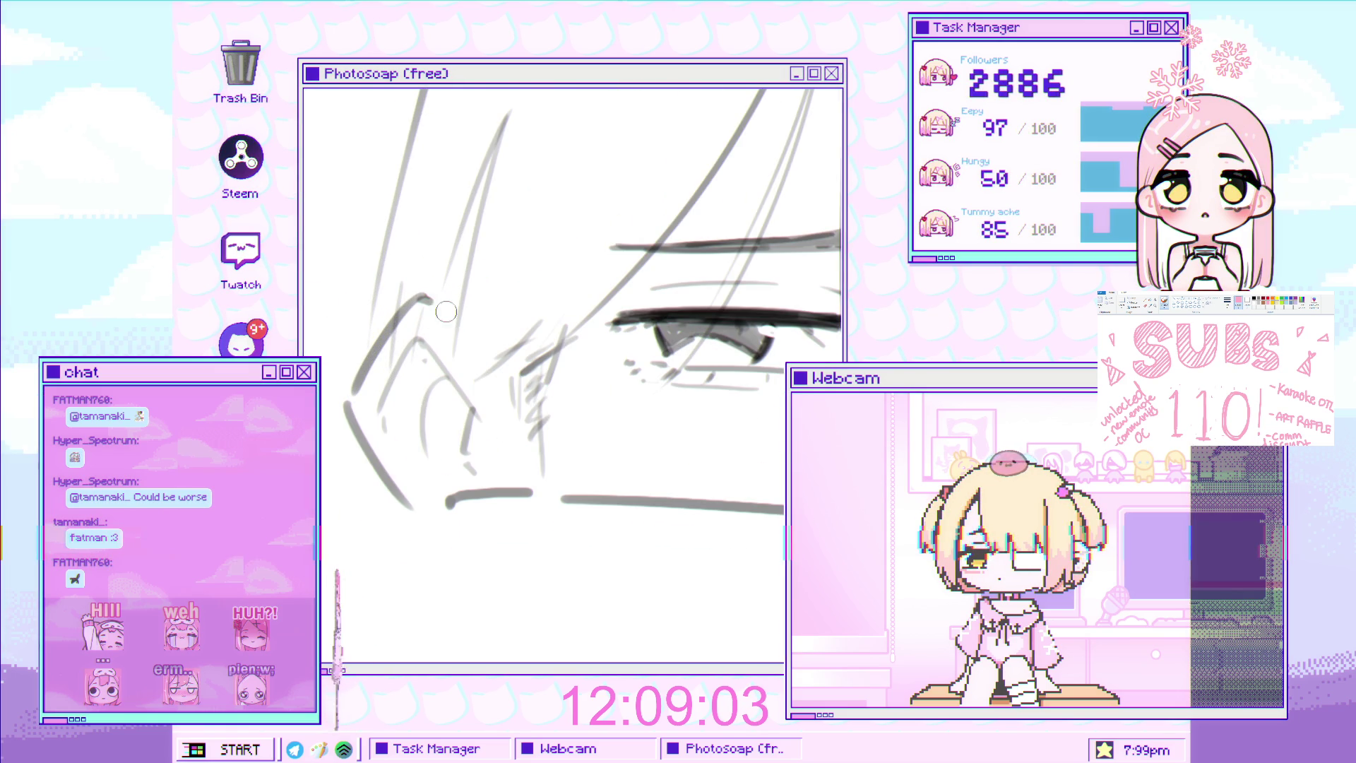
pyautogui.scroll(-5, 487, 336)
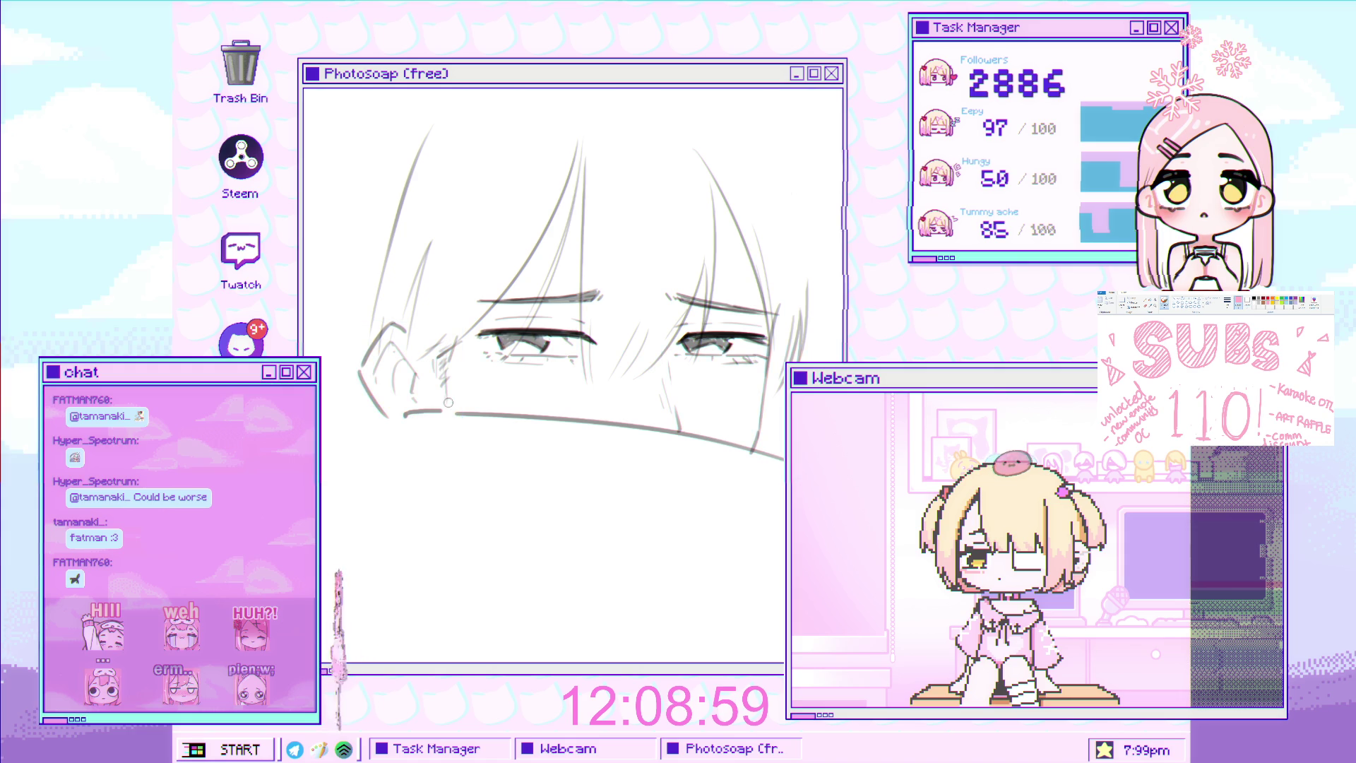
pyautogui.scroll(-2, 445, 402)
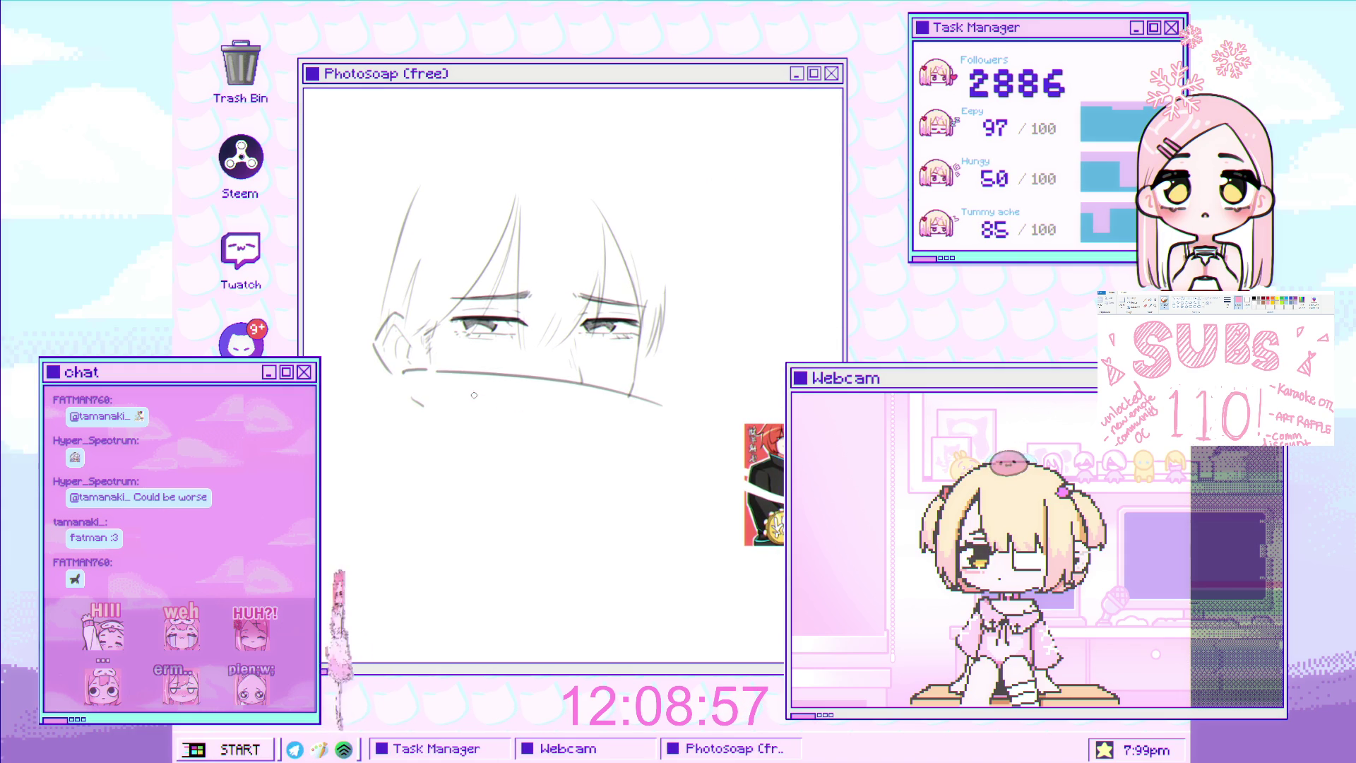
pyautogui.scroll(5, 465, 396)
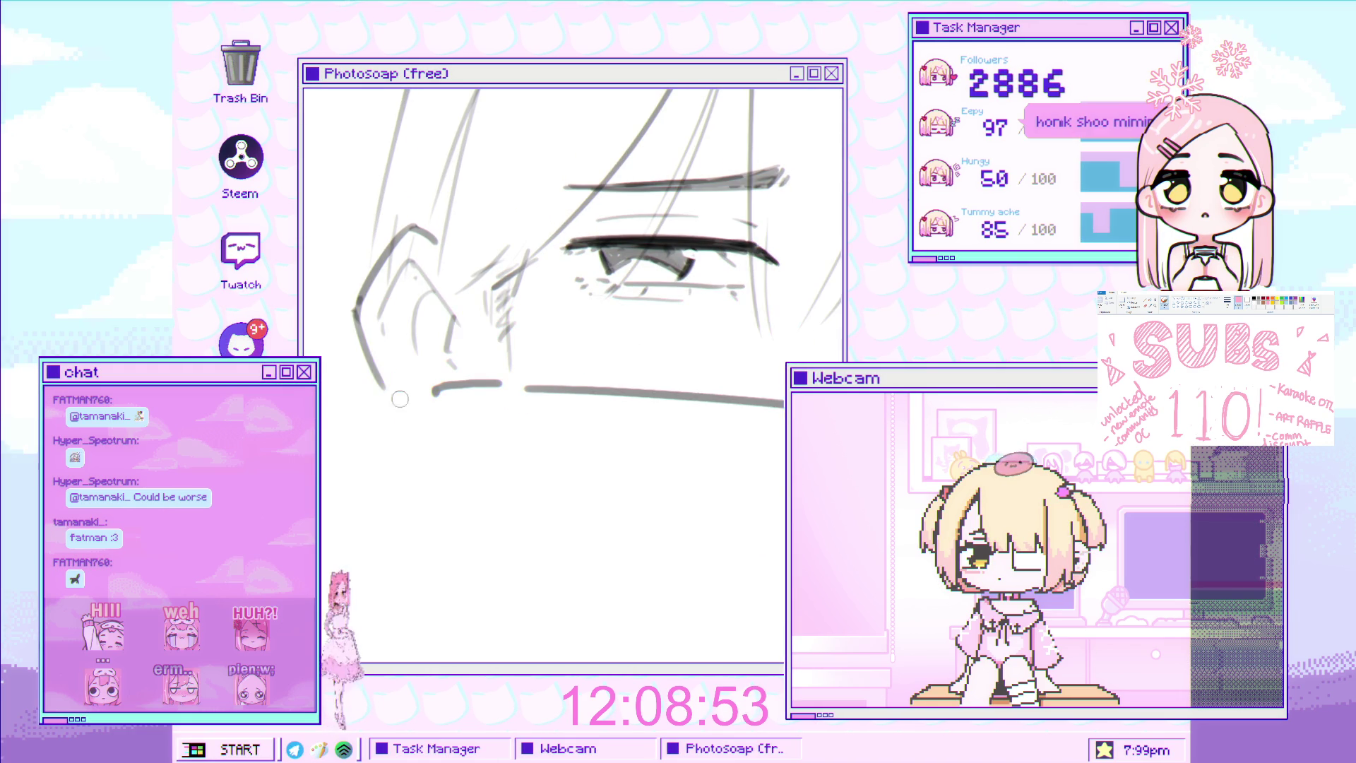
pyautogui.scroll(-3, 440, 394)
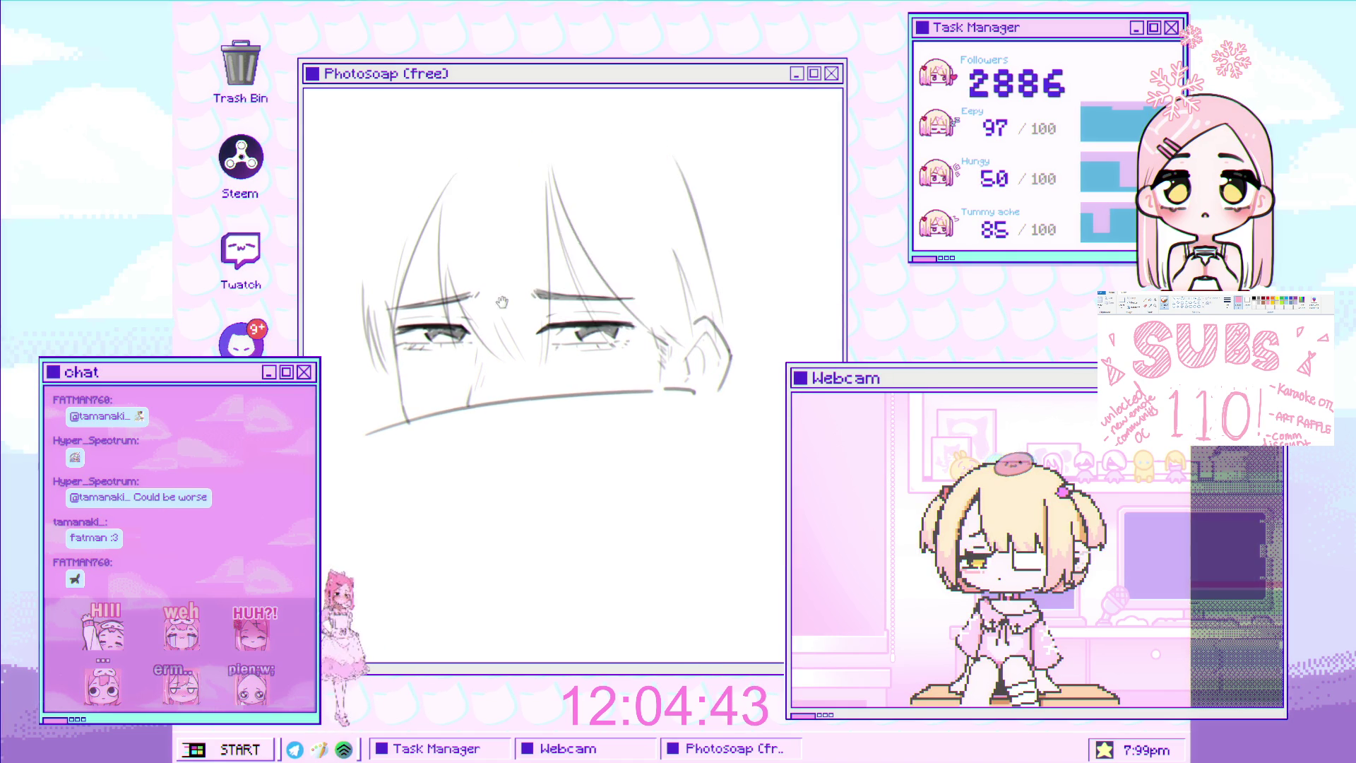
# Draw a long curved strand down the head's left and an arc across the top
pyautogui.moveTo(418, 180); pyautogui.dragTo(356, 337)
pyautogui.hotkey('ctrl', 'z')
pyautogui.moveTo(392, 193); pyautogui.dragTo(339, 392)
pyautogui.hotkey('ctrl', 'z')
pyautogui.moveTo(441, 138); pyautogui.dragTo(346, 388)
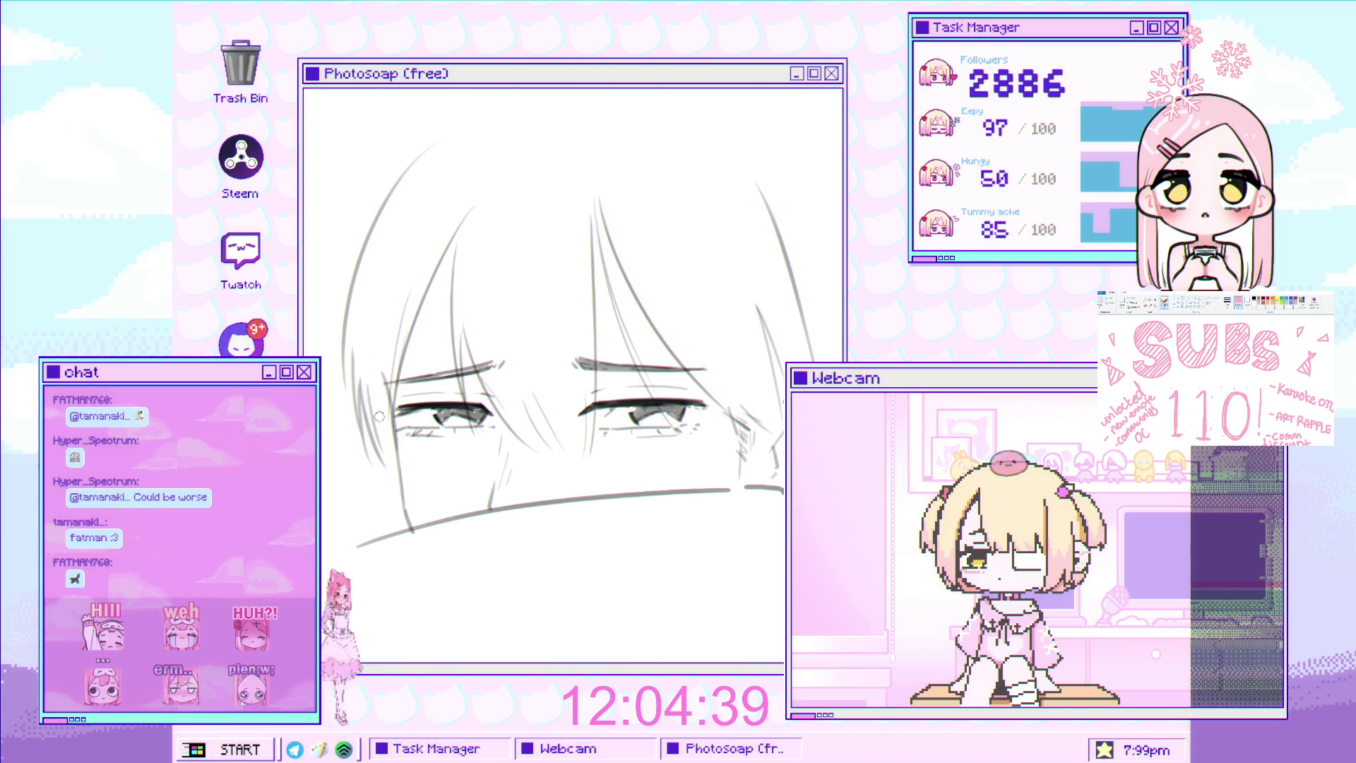
pyautogui.moveTo(444, 142); pyautogui.dragTo(346, 399)
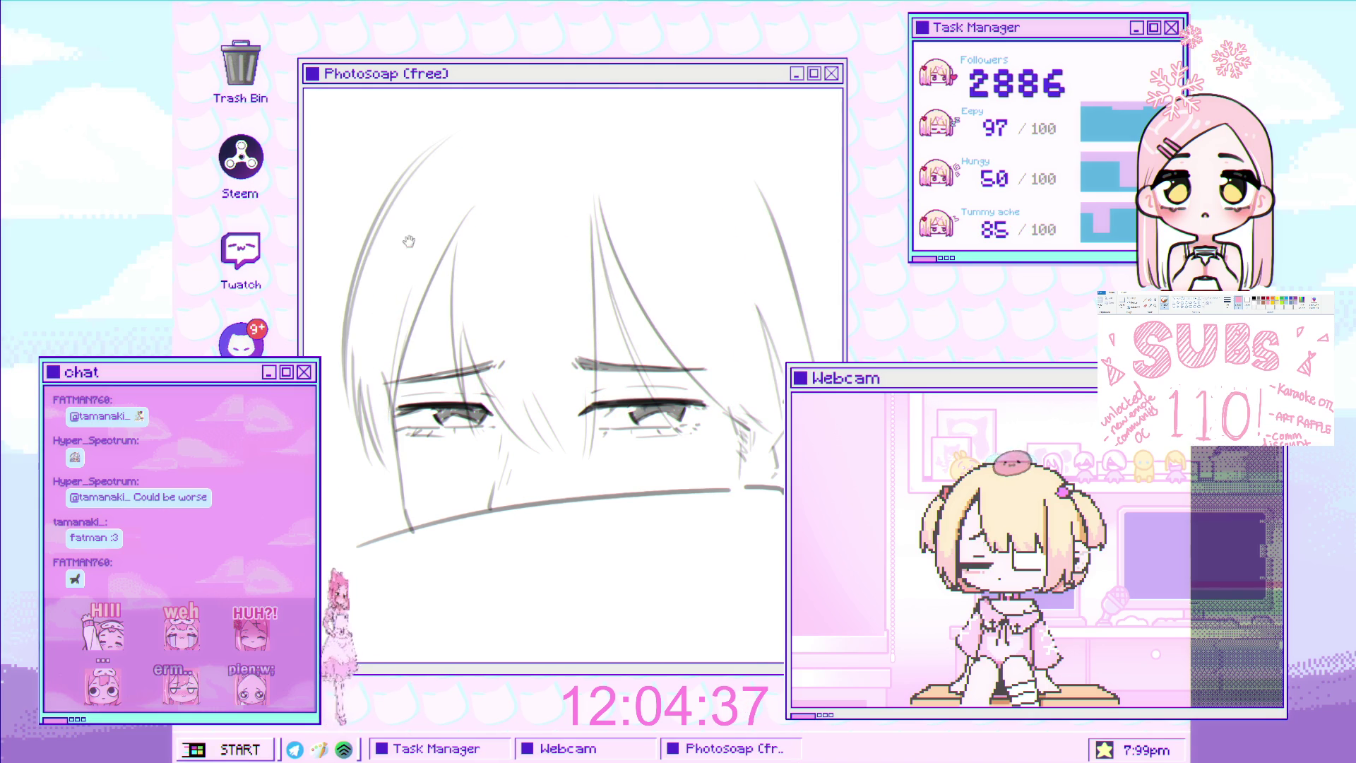
pyautogui.moveTo(424, 233); pyautogui.dragTo(382, 258)
pyautogui.moveTo(500, 112); pyautogui.dragTo(371, 200)
pyautogui.moveTo(457, 141); pyautogui.dragTo(580, 114)
# Replace the top stroke with long strands sweeping down-left from the crown
pyautogui.moveTo(481, 214)
pyautogui.mouseDown()
pyautogui.moveTo(530, 212)
pyautogui.moveTo(398, 299)
pyautogui.moveTo(447, 224)
pyautogui.mouseUp()
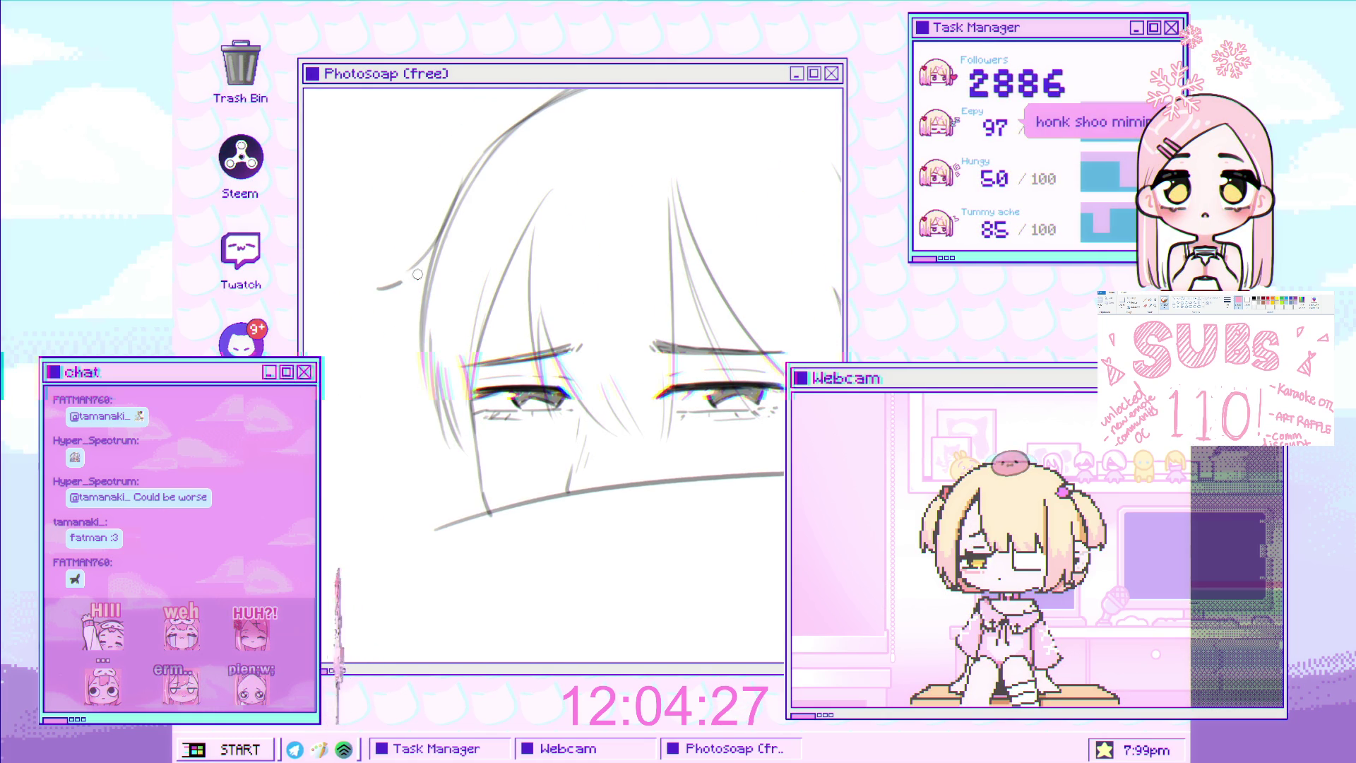
pyautogui.moveTo(497, 276); pyautogui.dragTo(447, 146)
pyautogui.moveTo(418, 292)
pyautogui.mouseDown()
pyautogui.moveTo(494, 353)
pyautogui.moveTo(600, 279)
pyautogui.moveTo(691, 258)
pyautogui.moveTo(735, 134)
pyautogui.moveTo(548, 130)
pyautogui.moveTo(417, 189)
pyautogui.mouseUp()
pyautogui.hotkey('ctrl', 'z')
pyautogui.moveTo(558, 89); pyautogui.dragTo(399, 208)
pyautogui.moveTo(576, 91)
pyautogui.mouseDown()
pyautogui.moveTo(498, 120)
pyautogui.moveTo(378, 301)
pyautogui.mouseUp()
pyautogui.hotkey('ctrl', 'z')
pyautogui.moveTo(463, 131); pyautogui.dragTo(374, 424)
pyautogui.hotkey('ctrl', 'z')
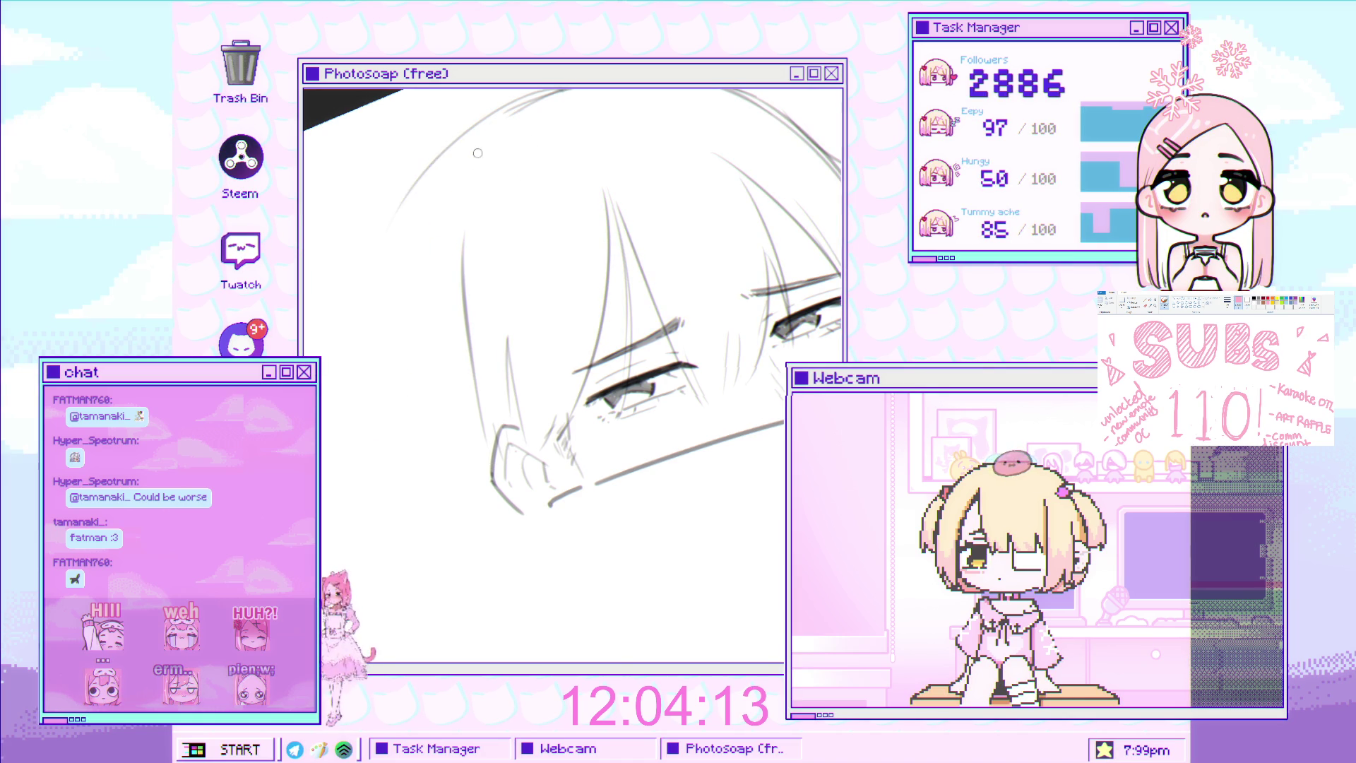
pyautogui.moveTo(445, 152); pyautogui.dragTo(374, 344)
pyautogui.hotkey('ctrl', 'z')
pyautogui.moveTo(449, 148); pyautogui.dragTo(371, 406)
# Add and refine more long hair curves along the head's left side
pyautogui.moveTo(382, 243); pyautogui.dragTo(360, 455)
pyautogui.hotkey('ctrl', 'z')
pyautogui.moveTo(473, 143); pyautogui.dragTo(385, 432)
pyautogui.moveTo(423, 162); pyautogui.dragTo(375, 463)
pyautogui.moveTo(406, 233); pyautogui.dragTo(379, 205)
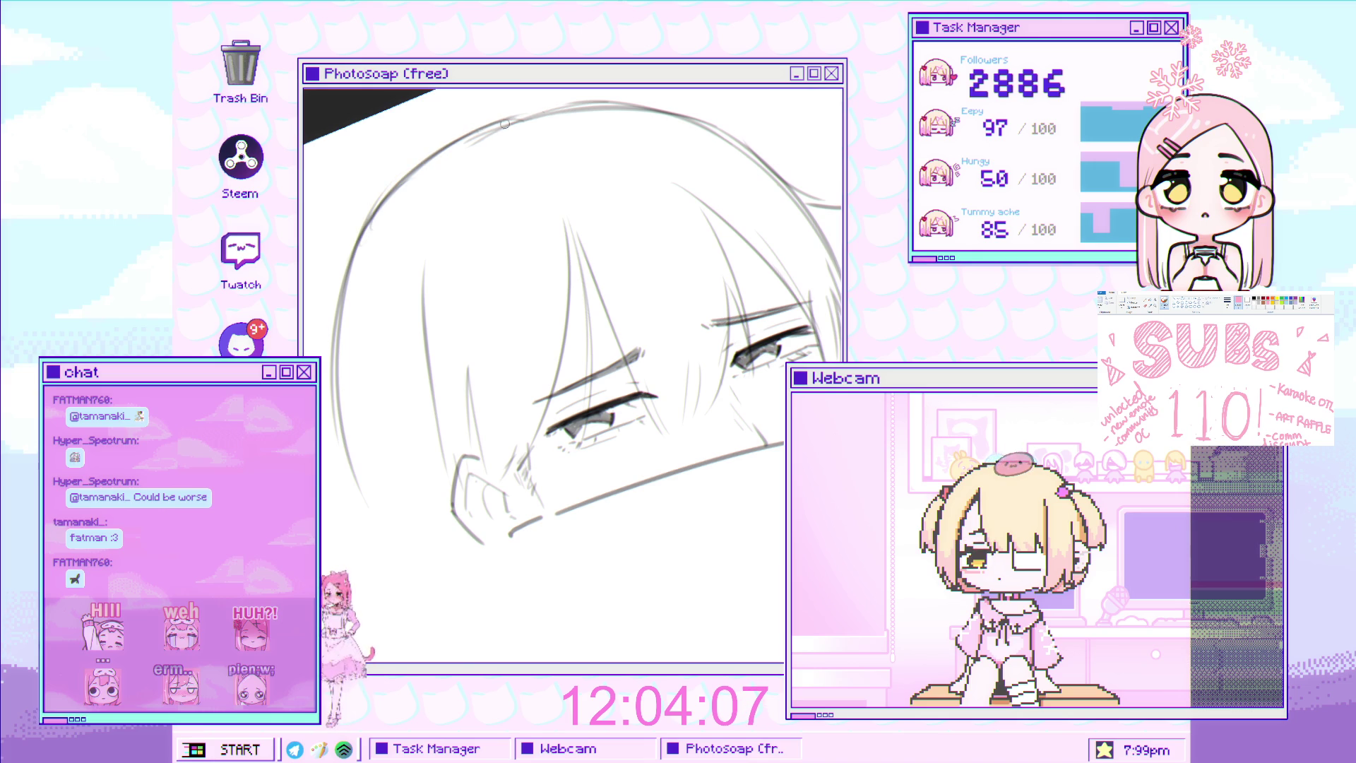
pyautogui.moveTo(431, 159); pyautogui.dragTo(375, 395)
pyautogui.hotkey('ctrl', 'z')
pyautogui.moveTo(432, 200); pyautogui.dragTo(375, 418)
pyautogui.hotkey('ctrl', 'z')
pyautogui.moveTo(410, 173); pyautogui.dragTo(343, 388)
# Redraw the lower left hair strand several times until it falls cleanly
pyautogui.moveTo(602, 282)
pyautogui.mouseDown()
pyautogui.moveTo(569, 238)
pyautogui.moveTo(696, 308)
pyautogui.moveTo(733, 234)
pyautogui.mouseUp()
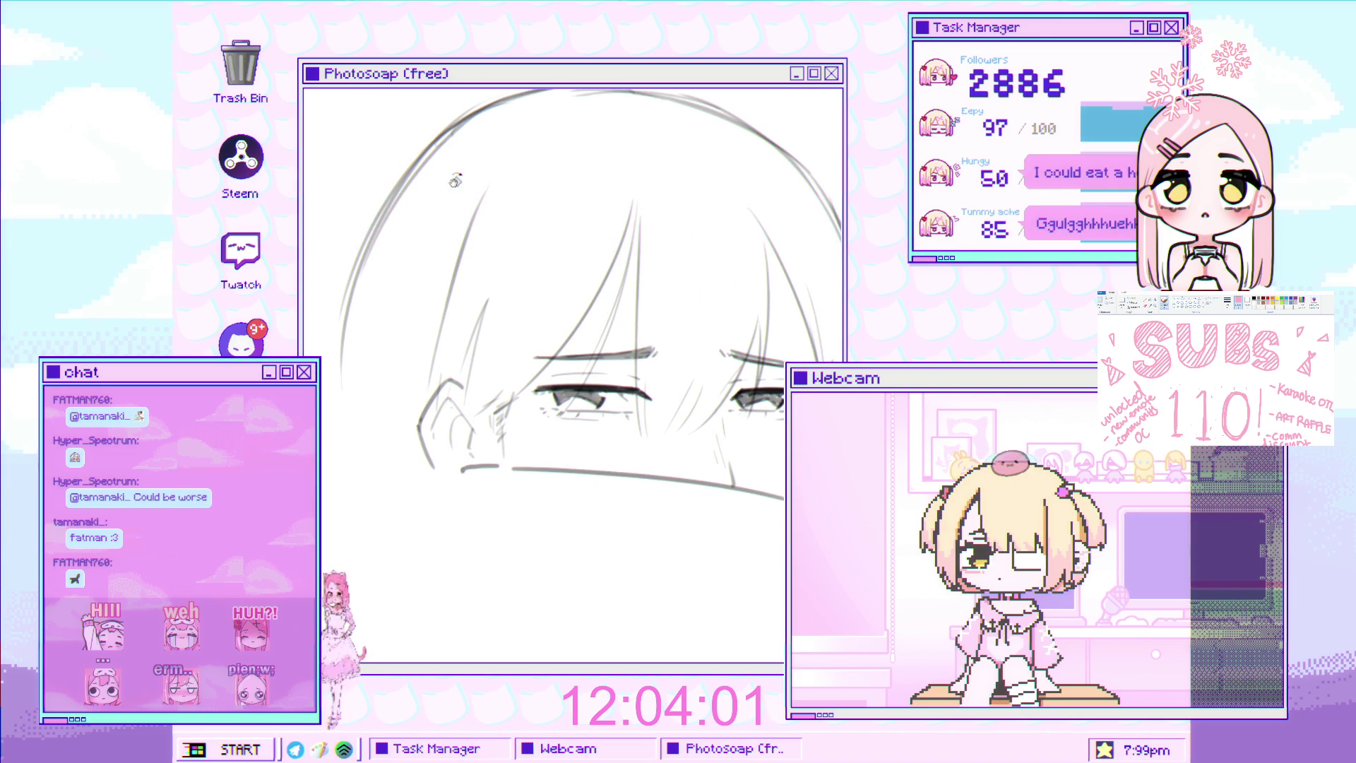
pyautogui.moveTo(418, 158); pyautogui.dragTo(349, 374)
pyautogui.hotkey('ctrl', 'z')
pyautogui.moveTo(360, 247); pyautogui.dragTo(343, 456)
pyautogui.hotkey('ctrl', 'z')
pyautogui.moveTo(357, 284); pyautogui.dragTo(340, 452)
pyautogui.hotkey('ctrl', 'z')
pyautogui.moveTo(388, 220); pyautogui.dragTo(346, 441)
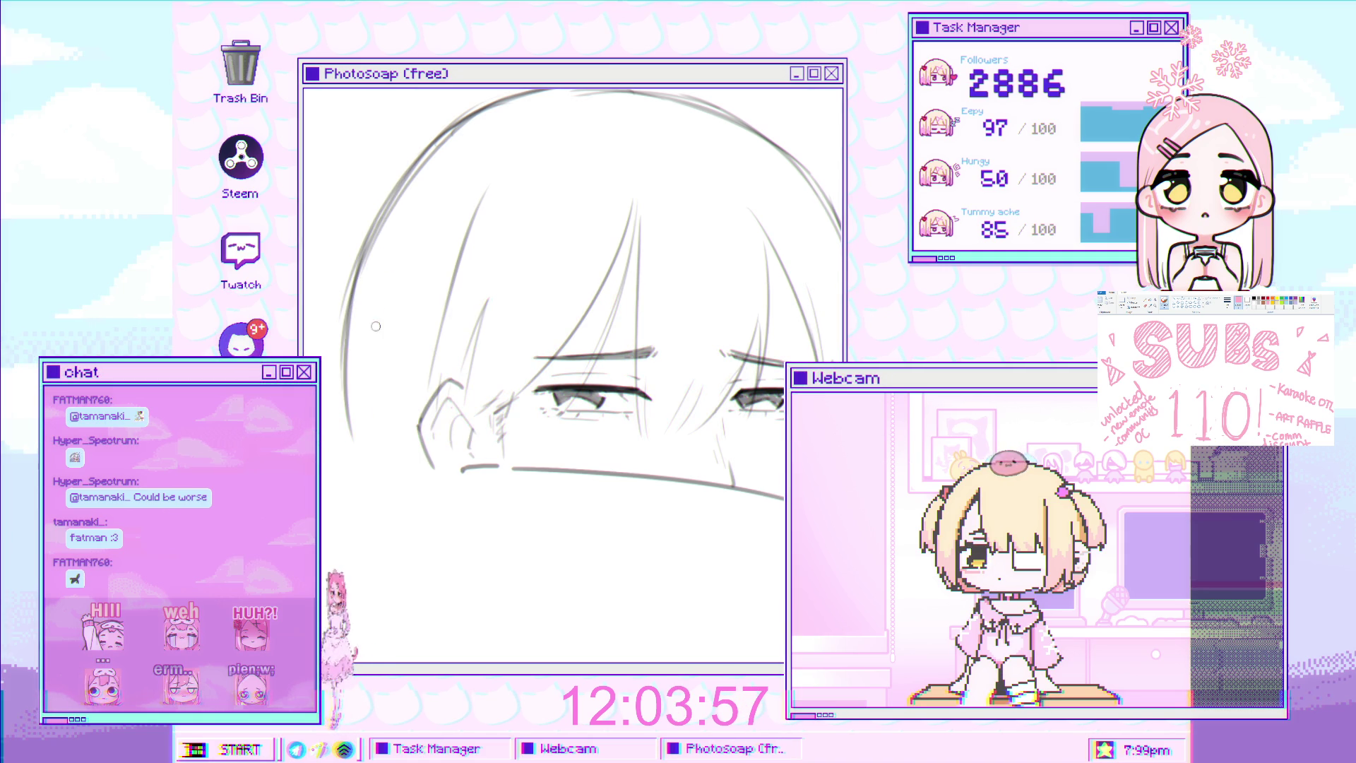
# Replace an overlong left hair curve with a shorter one, then reveal the canvas top edge
pyautogui.moveTo(374, 339); pyautogui.dragTo(405, 354)
pyautogui.moveTo(420, 239); pyautogui.dragTo(369, 339)
pyautogui.hotkey('ctrl', 'z')
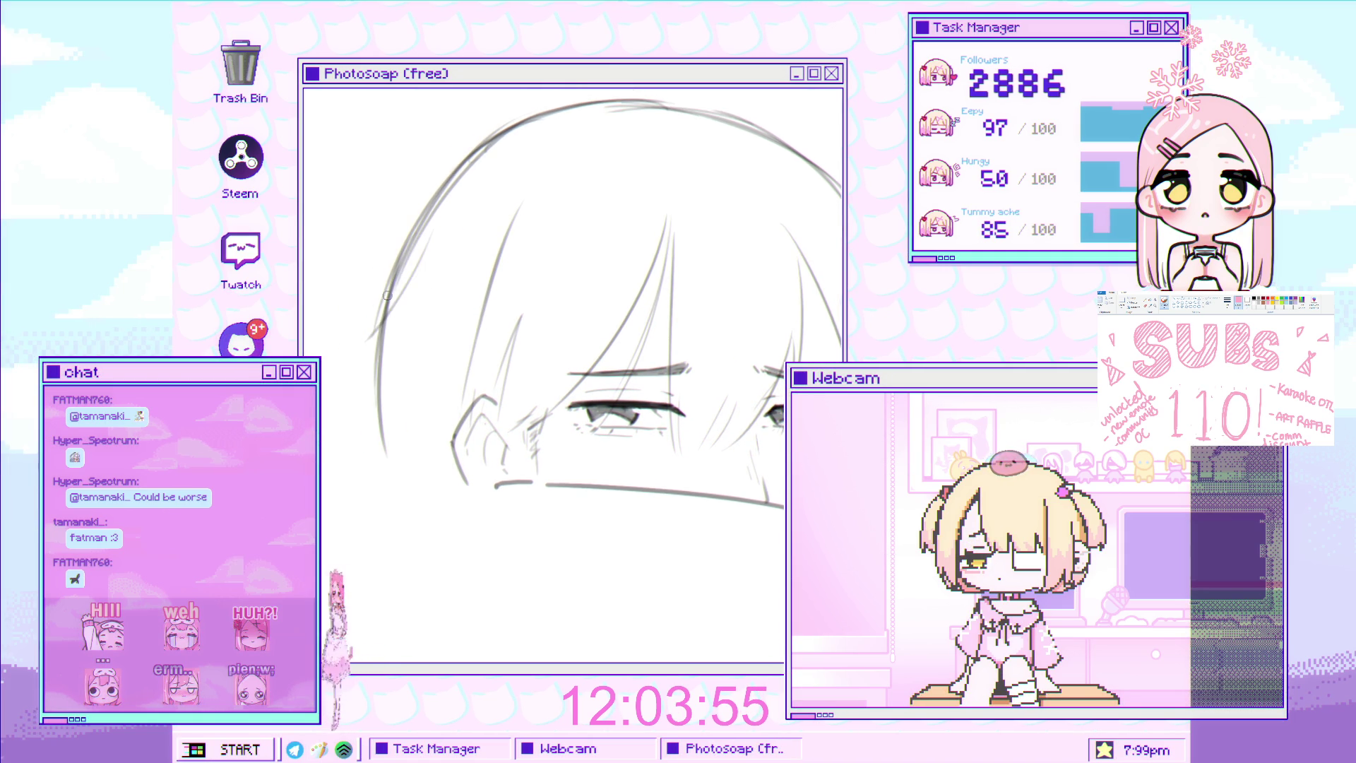
pyautogui.hotkey('ctrl', 'z')
pyautogui.moveTo(512, 130); pyautogui.dragTo(346, 339)
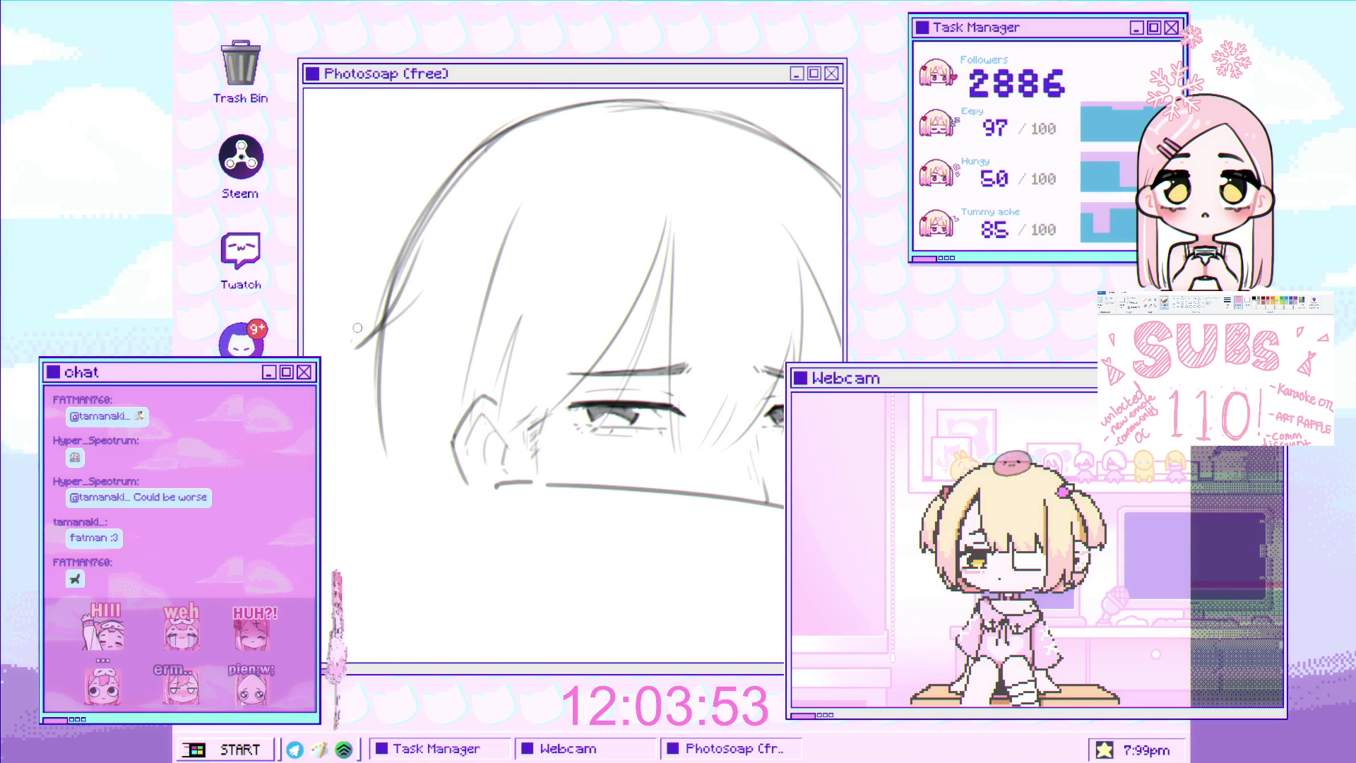
pyautogui.hotkey('ctrl', 'z')
pyautogui.moveTo(440, 266); pyautogui.dragTo(406, 300)
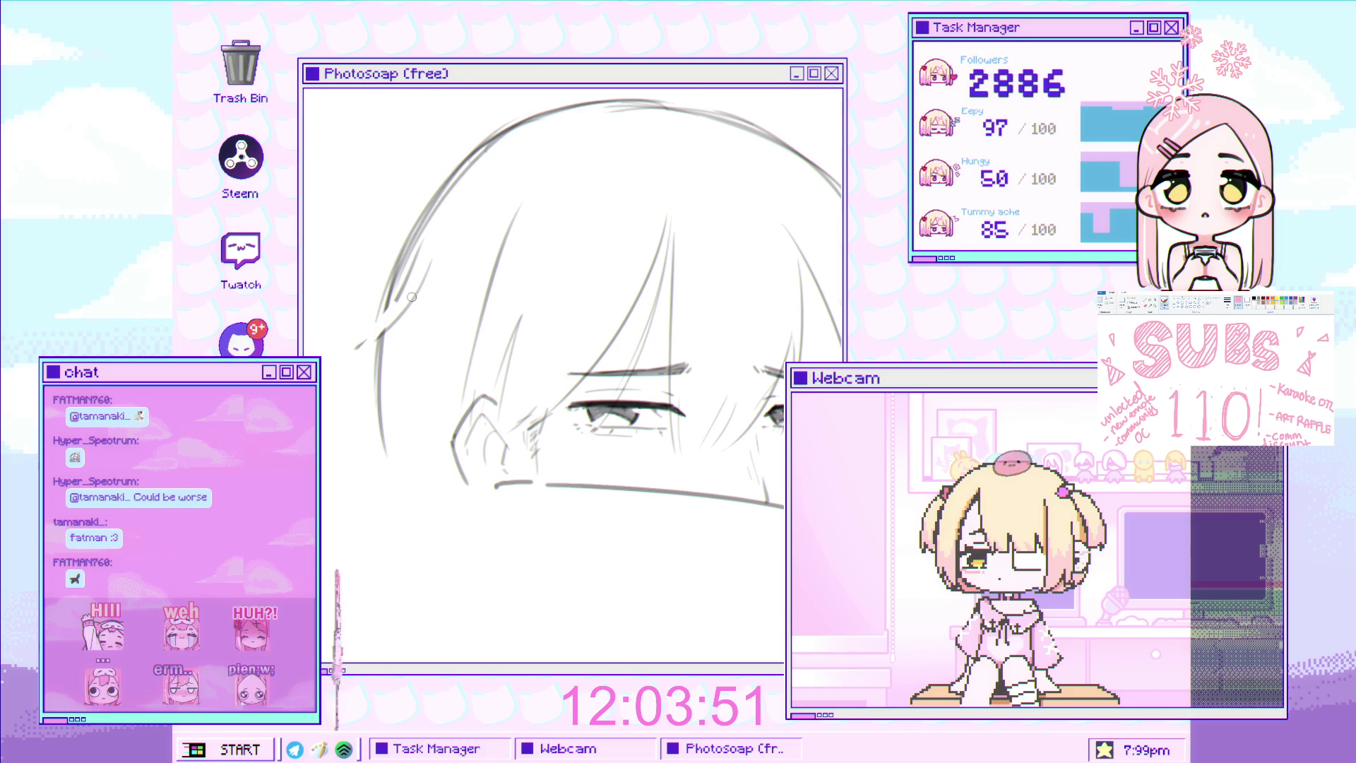
pyautogui.scroll(-2, 406, 299)
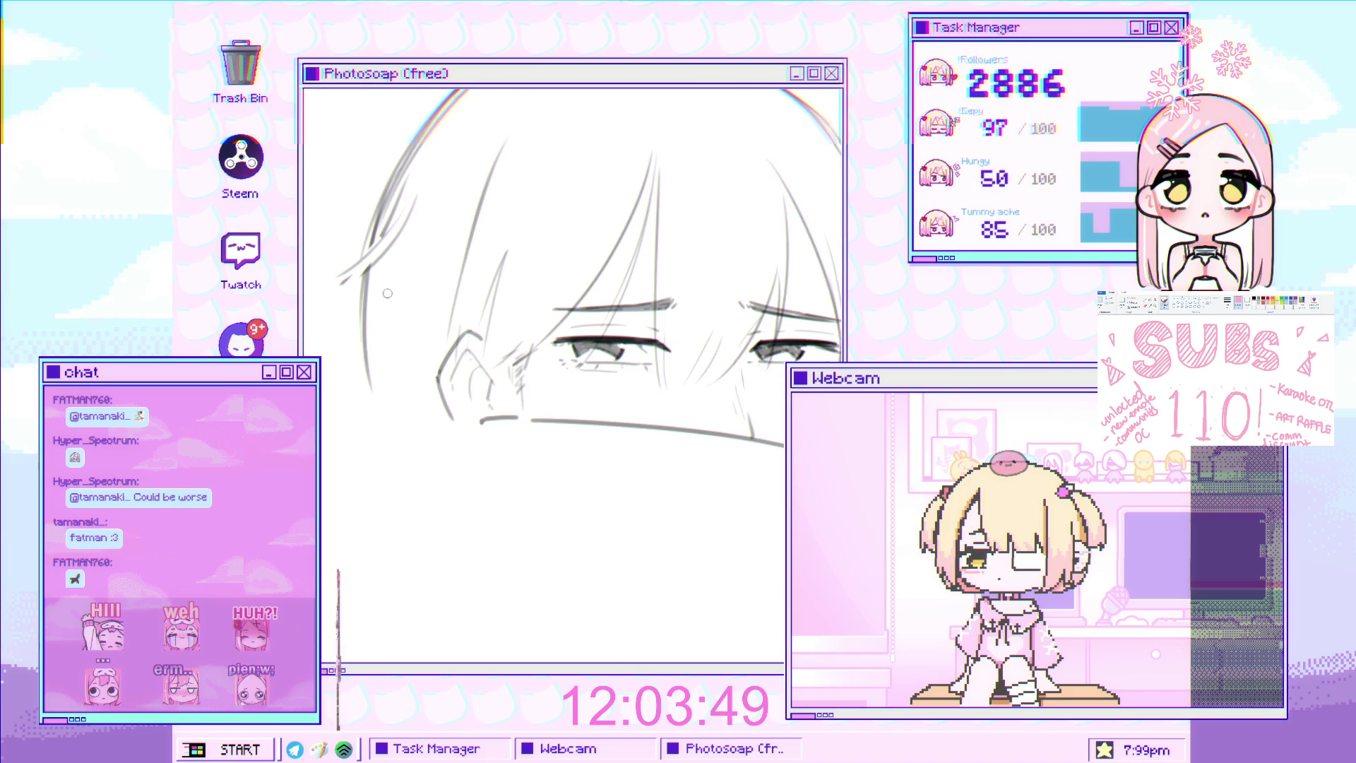
pyautogui.scroll(-1, 408, 355)
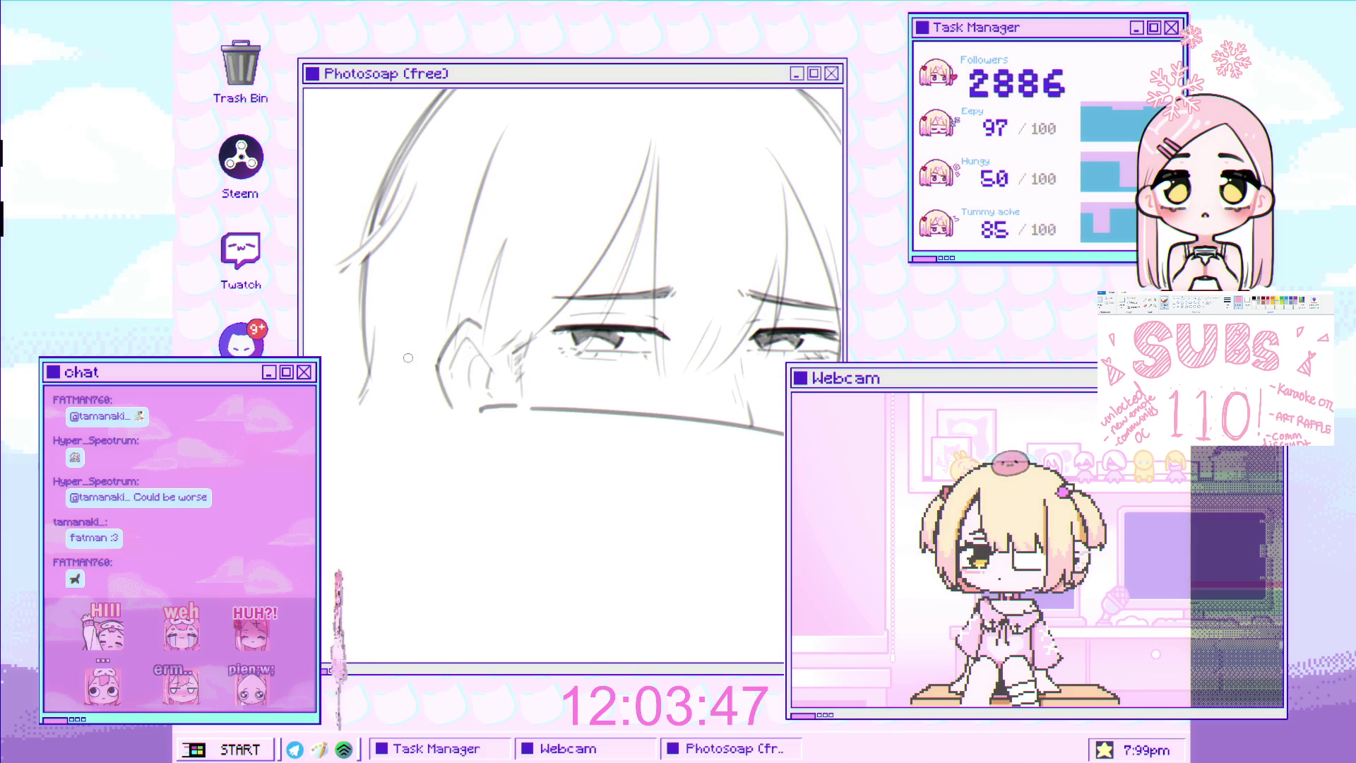
pyautogui.scroll(2, 370, 398)
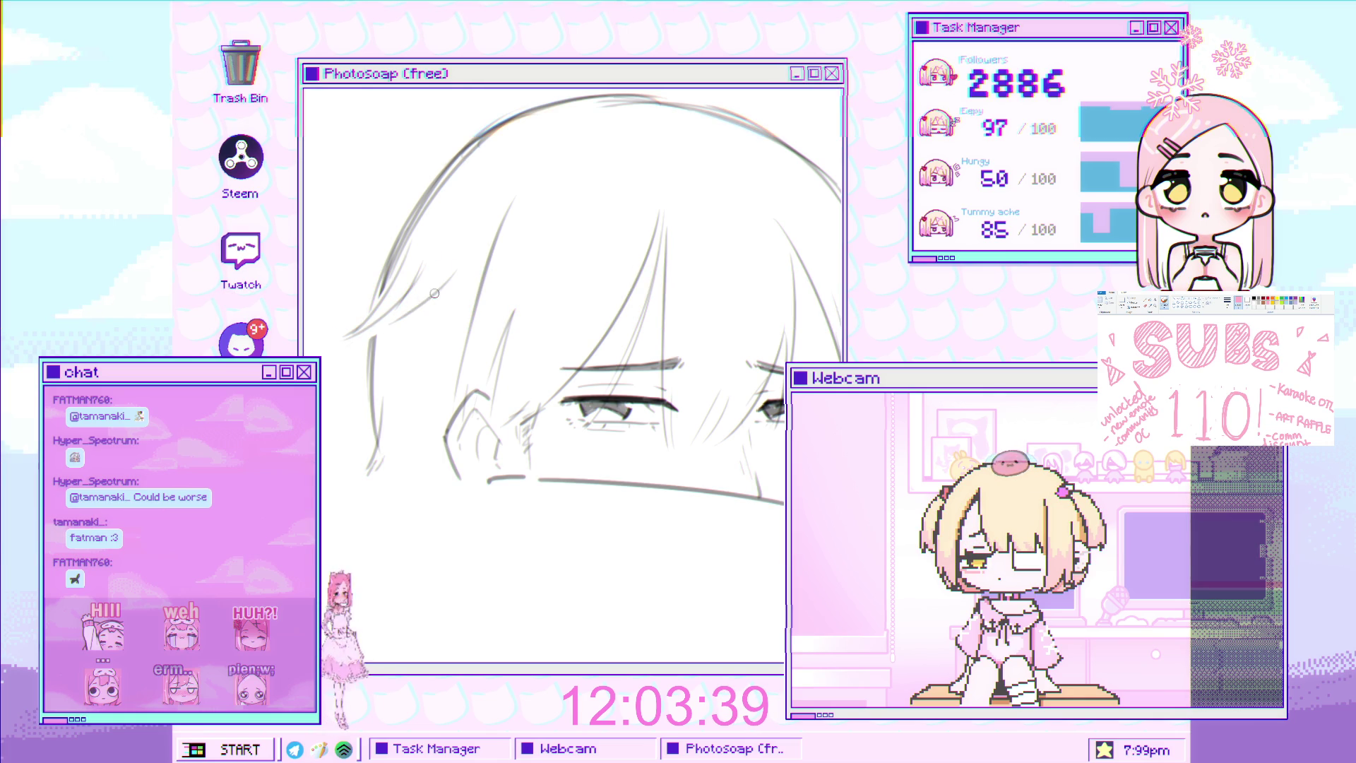
pyautogui.moveTo(708, 131); pyautogui.dragTo(574, 184)
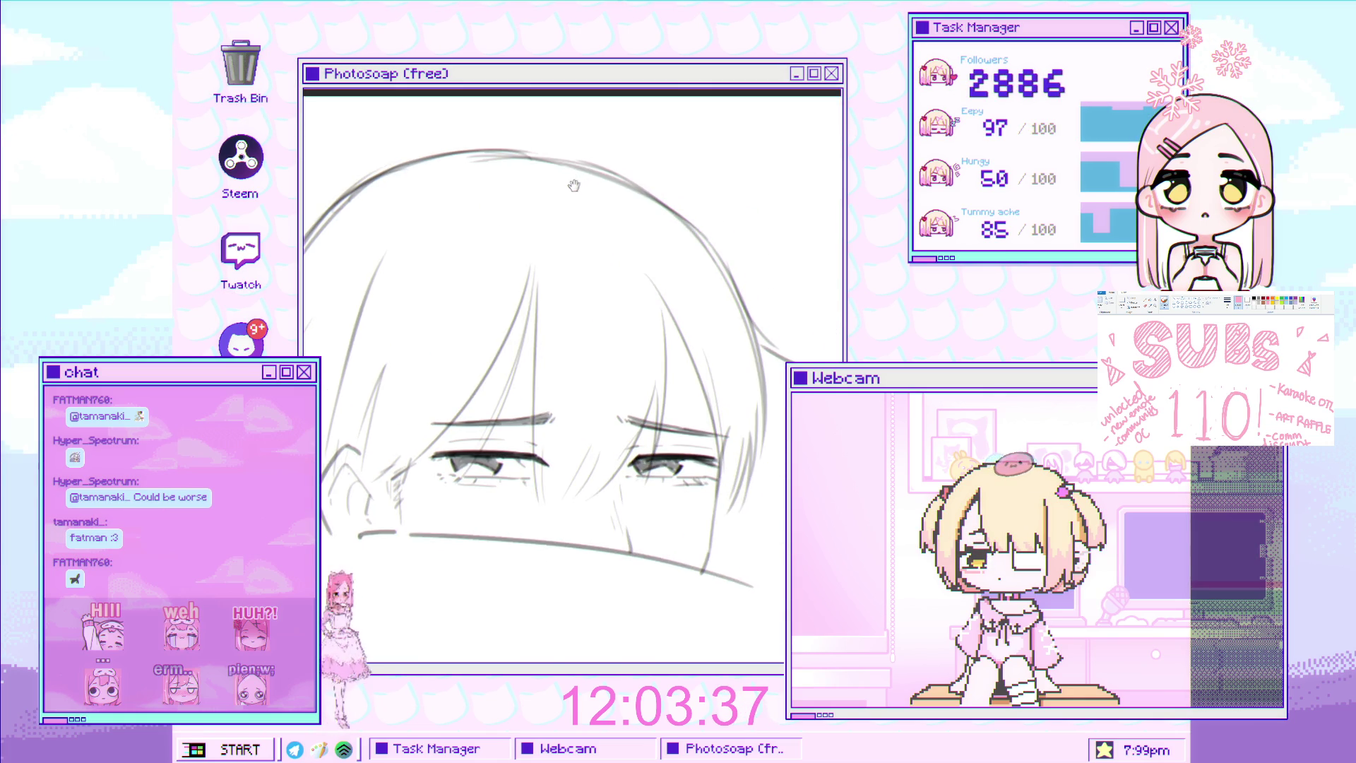
pyautogui.scroll(-3, 407, 324)
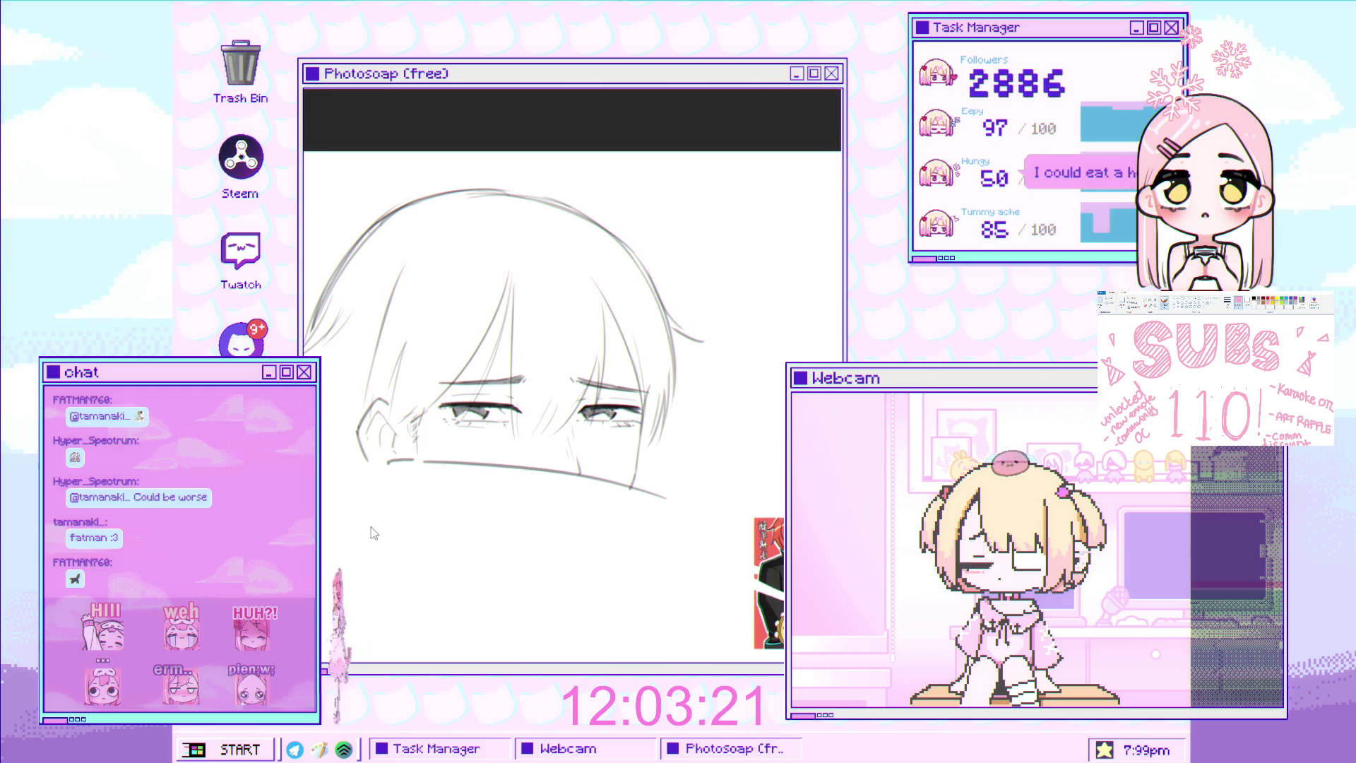
# Mirror the canvas view horizontally to check the sketch's proportions
pyautogui.press('h')
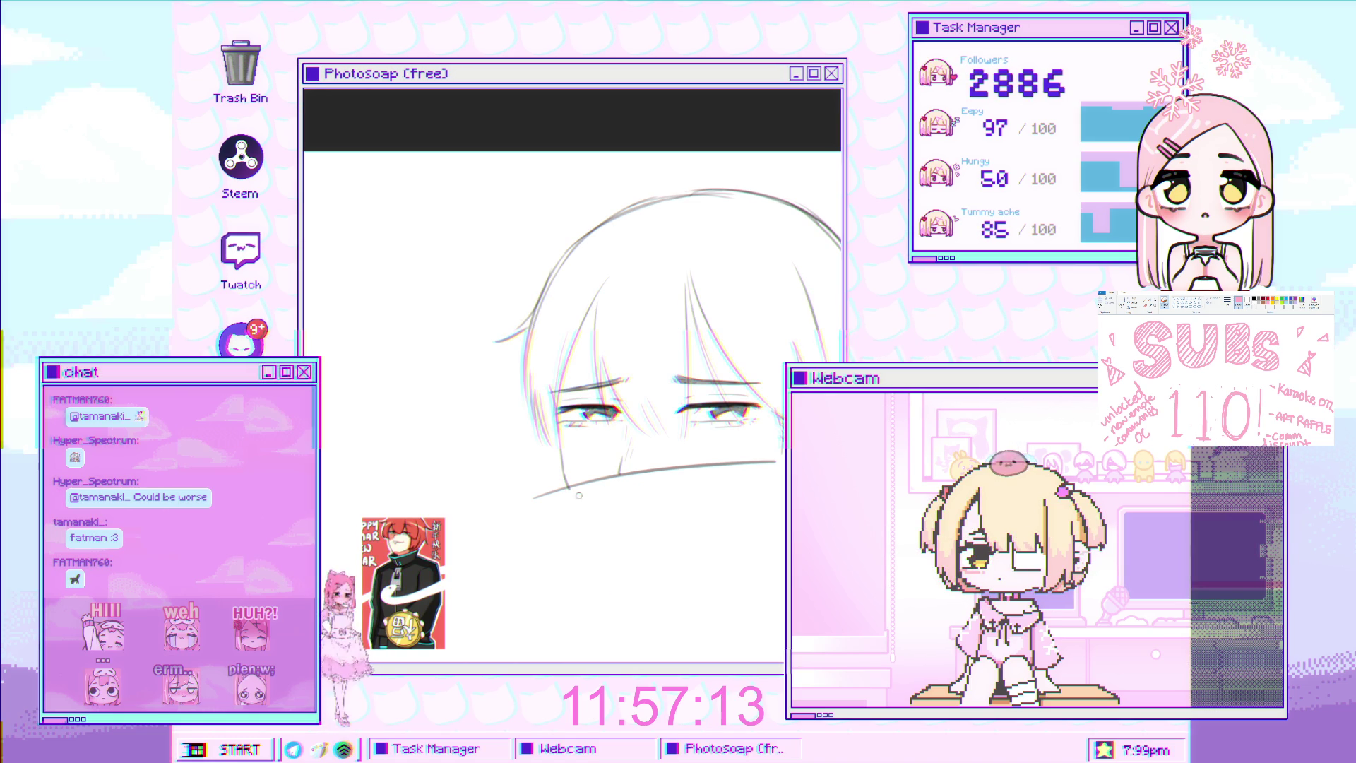
# Remove the stray tail below the chin and lengthen the collar's right fold line downward
pyautogui.moveTo(574, 309)
pyautogui.mouseDown()
pyautogui.moveTo(532, 222)
pyautogui.moveTo(440, 173)
pyautogui.mouseUp()
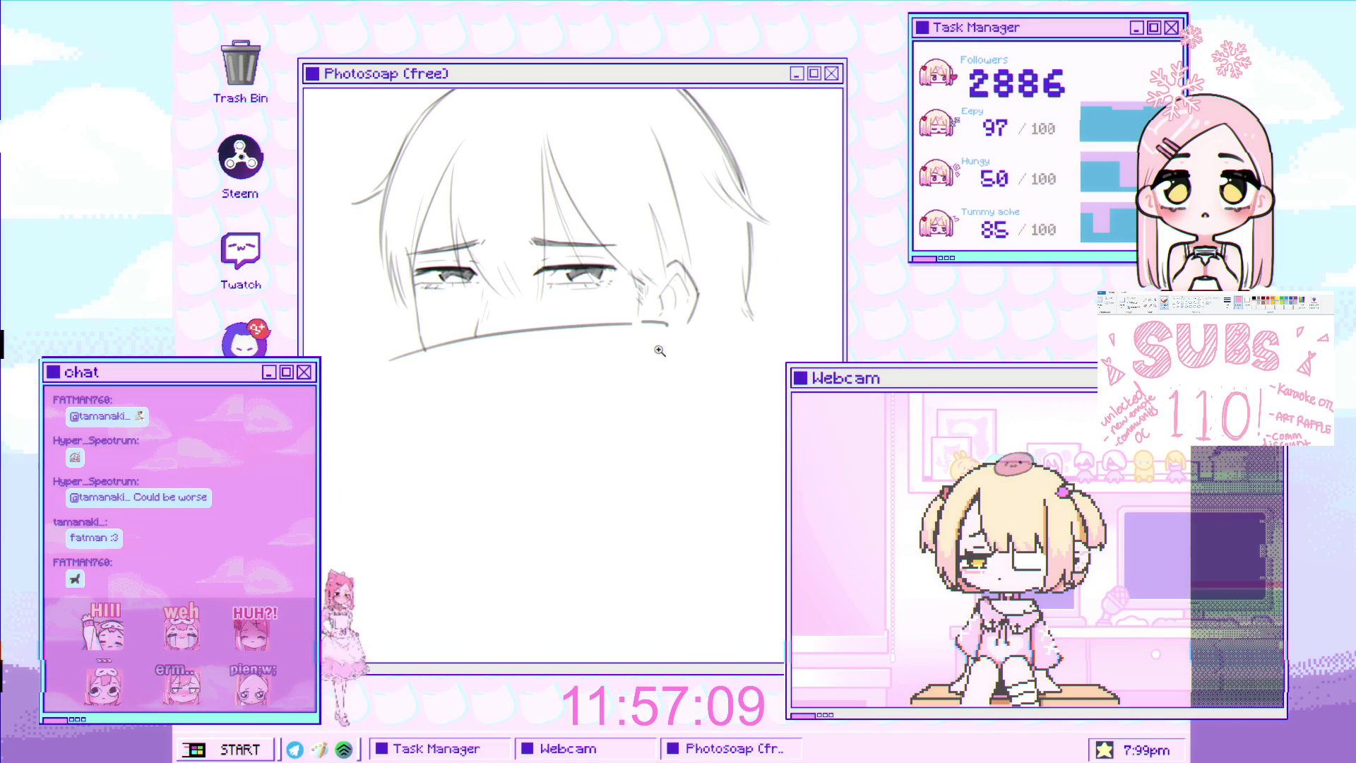
pyautogui.scroll(1, 665, 336)
pyautogui.scroll(2, 646, 363)
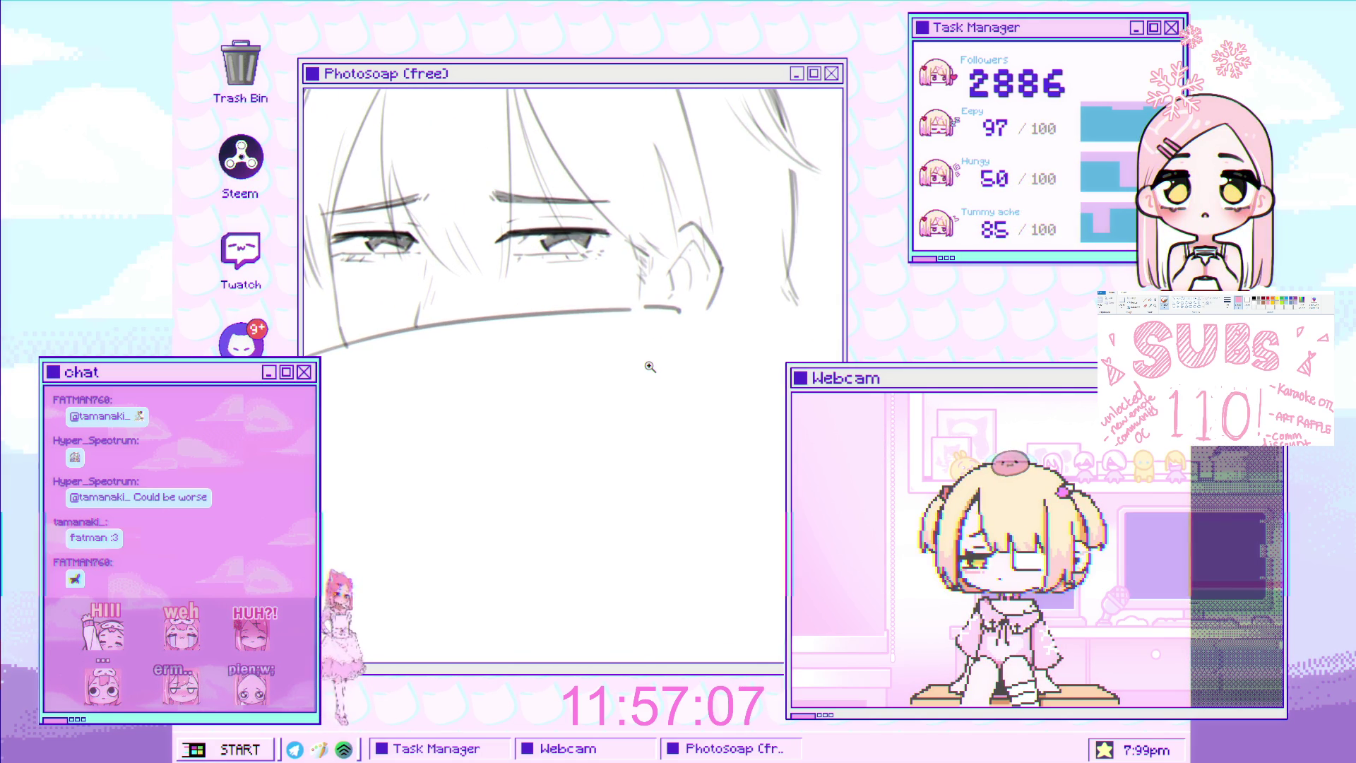
pyautogui.scroll(-2, 649, 366)
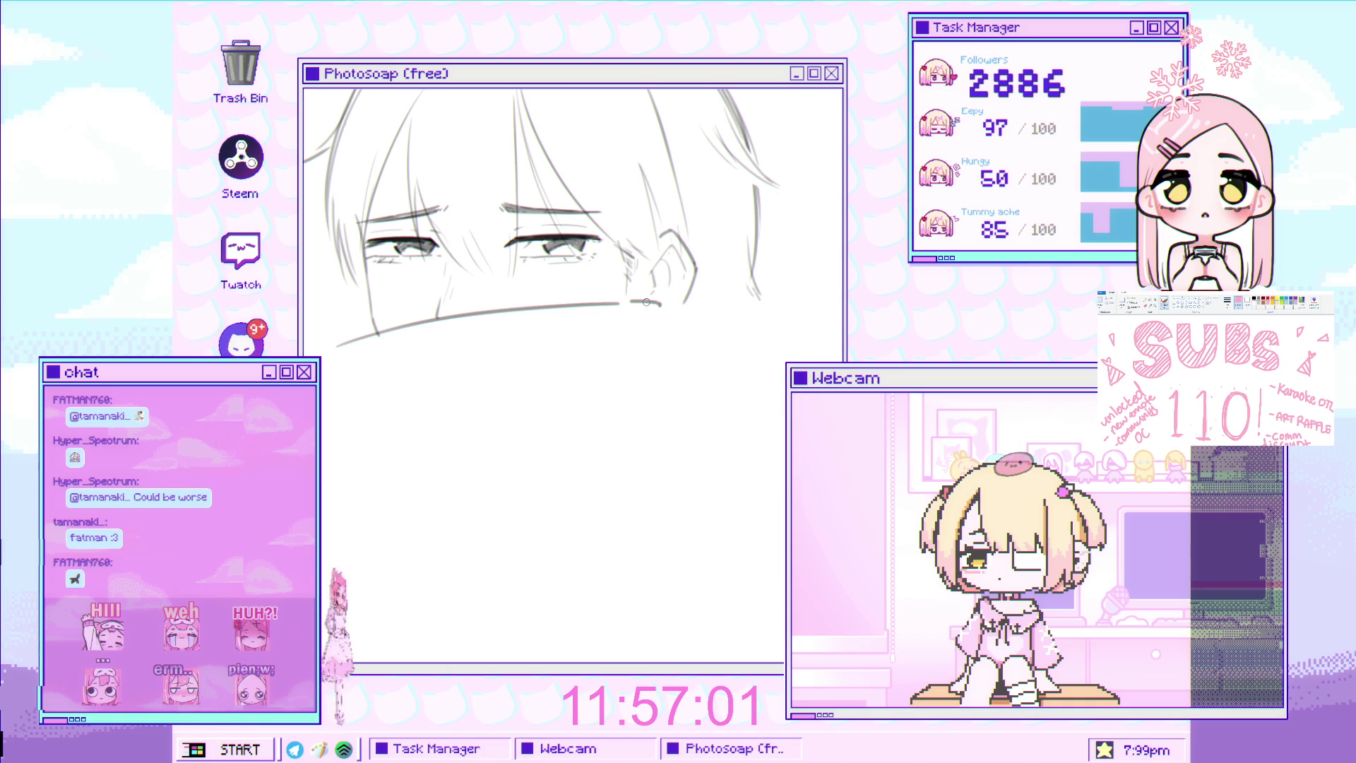
pyautogui.moveTo(660, 304)
pyautogui.mouseDown()
pyautogui.moveTo(696, 308)
pyautogui.moveTo(715, 353)
pyautogui.moveTo(731, 327)
pyautogui.moveTo(721, 363)
pyautogui.mouseUp()
pyautogui.hotkey('ctrl', 'z')
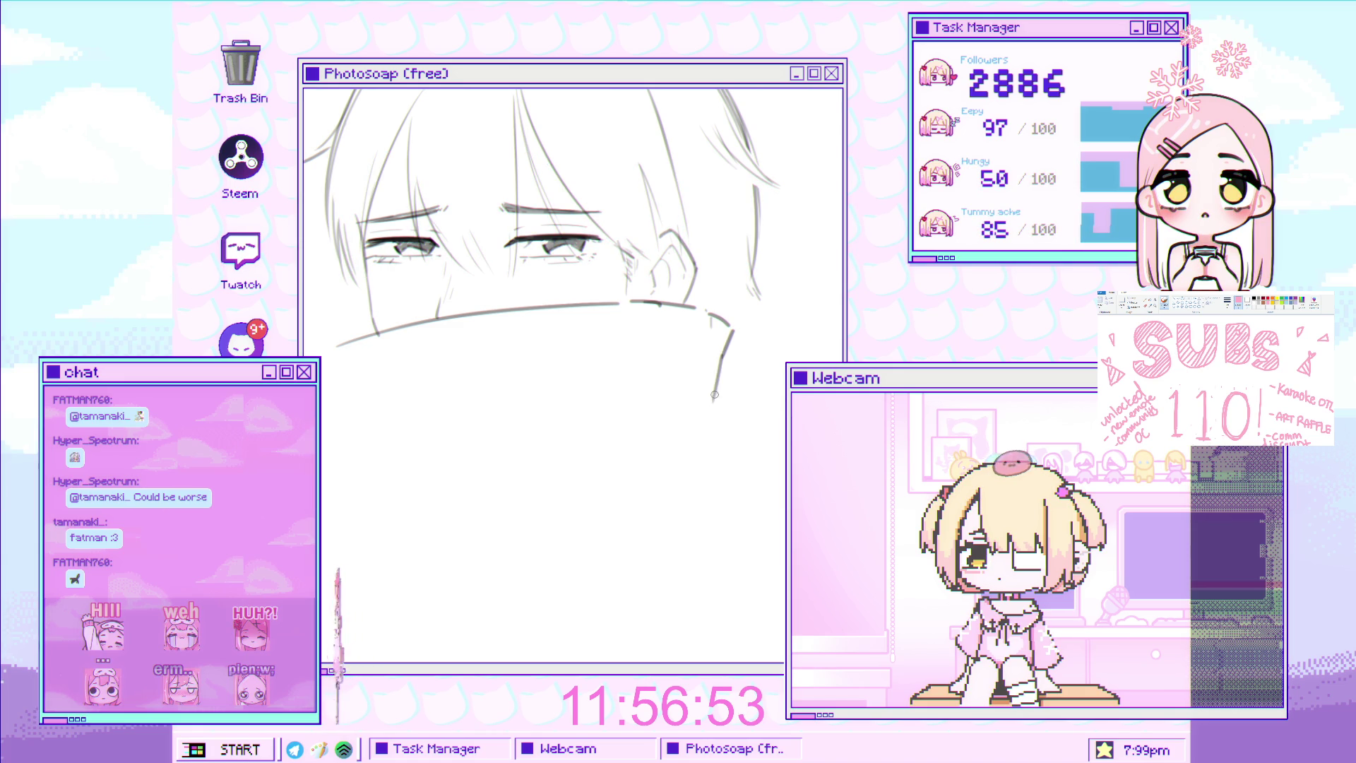
pyautogui.moveTo(718, 385); pyautogui.dragTo(720, 411)
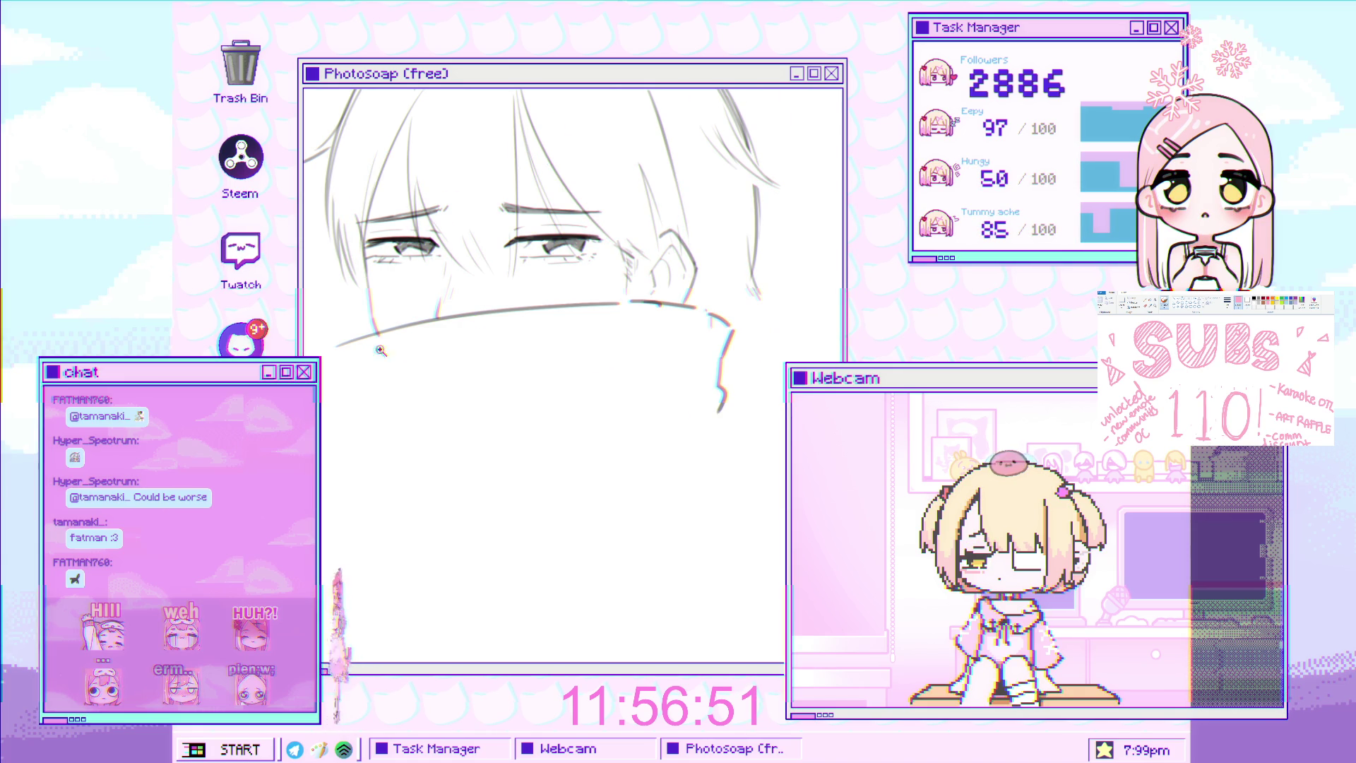
pyautogui.click(478, 269)
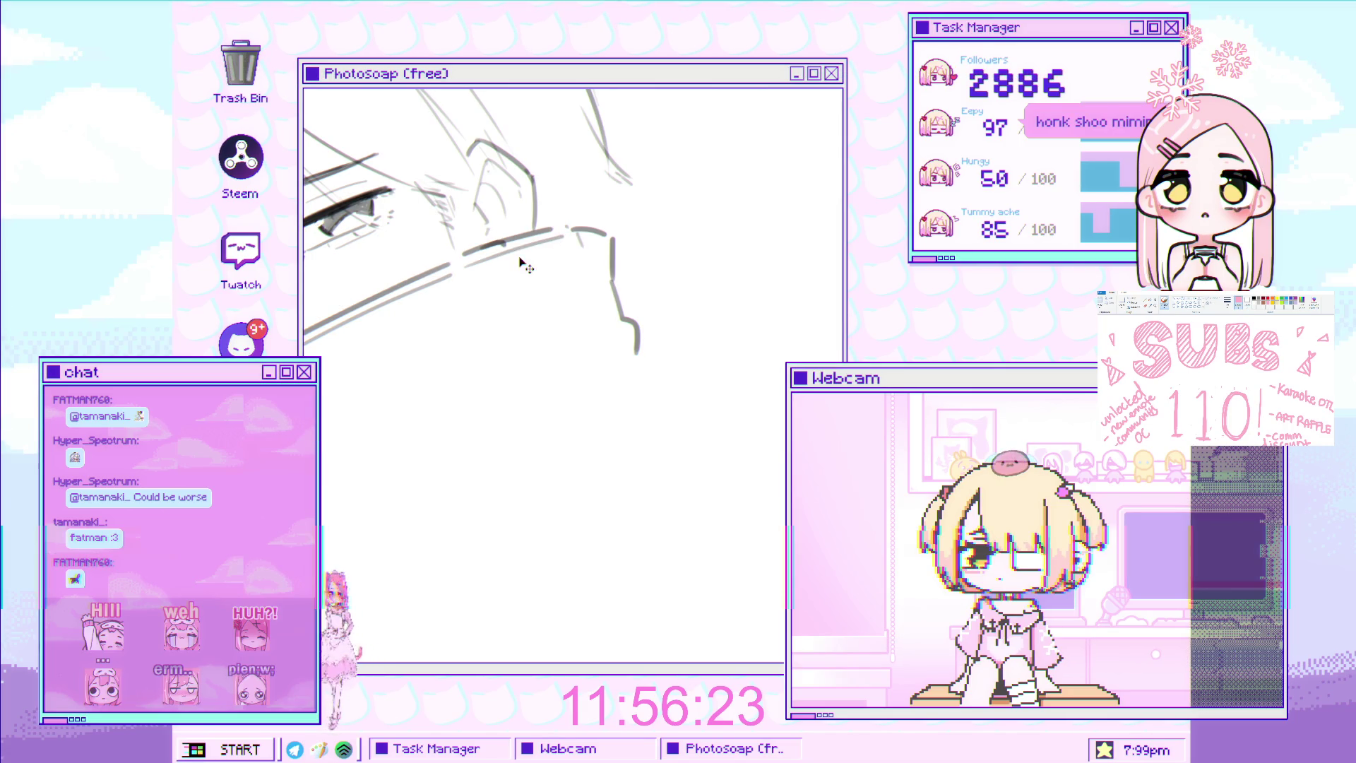
pyautogui.moveTo(461, 271)
pyautogui.mouseDown()
pyautogui.moveTo(561, 240)
pyautogui.moveTo(641, 257)
pyautogui.moveTo(669, 312)
pyautogui.mouseUp()
# Zoom and pan around the eyes and collar to inspect the thickened collar rim
pyautogui.scroll(-3, 612, 250)
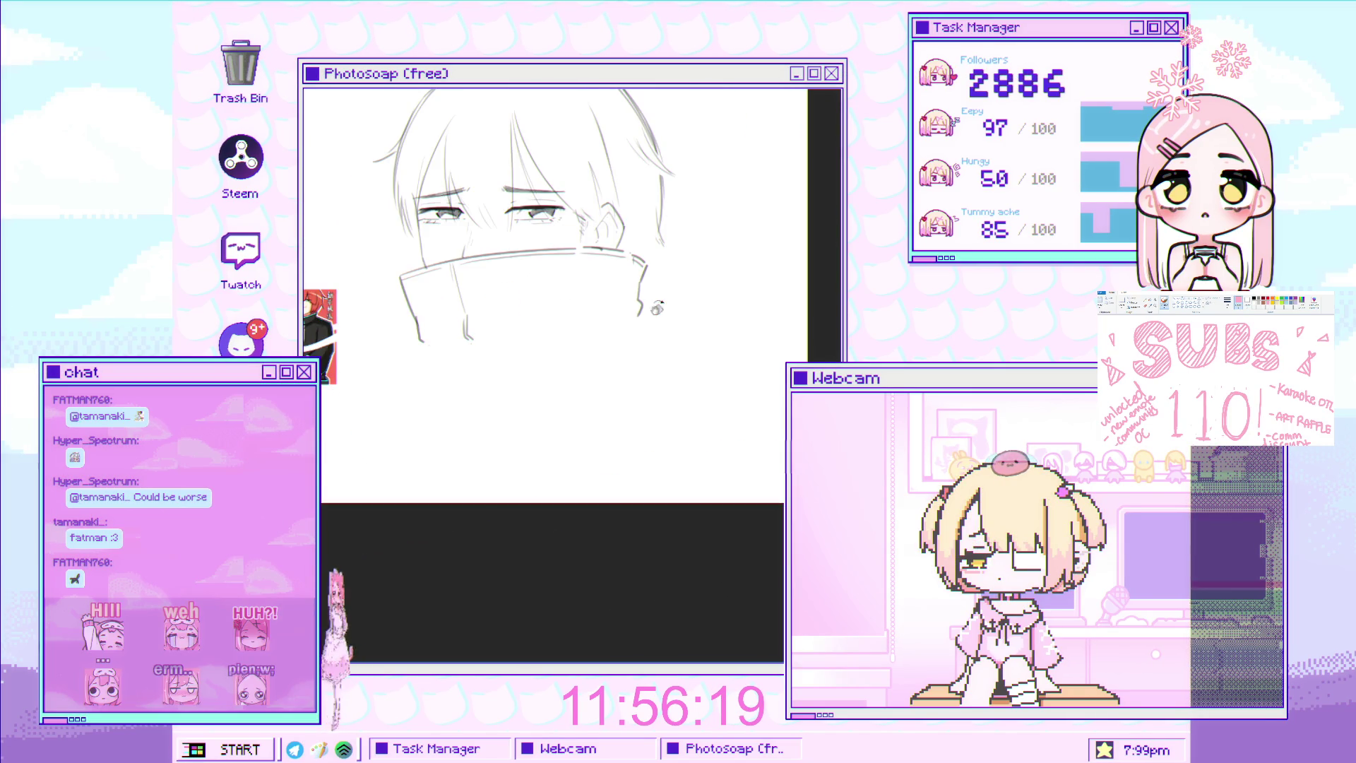
pyautogui.scroll(3, 555, 339)
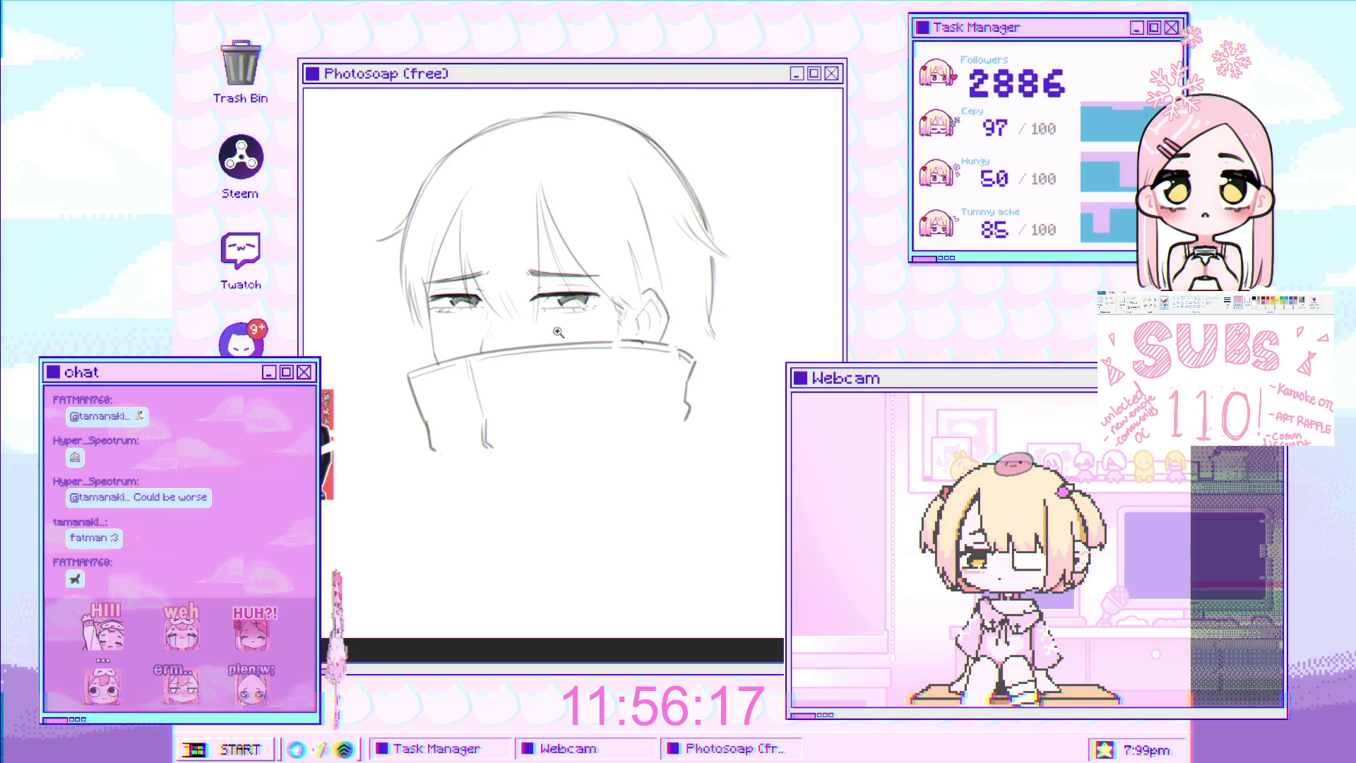
pyautogui.scroll(5, 555, 339)
pyautogui.moveTo(574, 388)
pyautogui.mouseDown()
pyautogui.moveTo(504, 378)
pyautogui.moveTo(506, 389)
pyautogui.mouseUp()
pyautogui.scroll(-2, 529, 383)
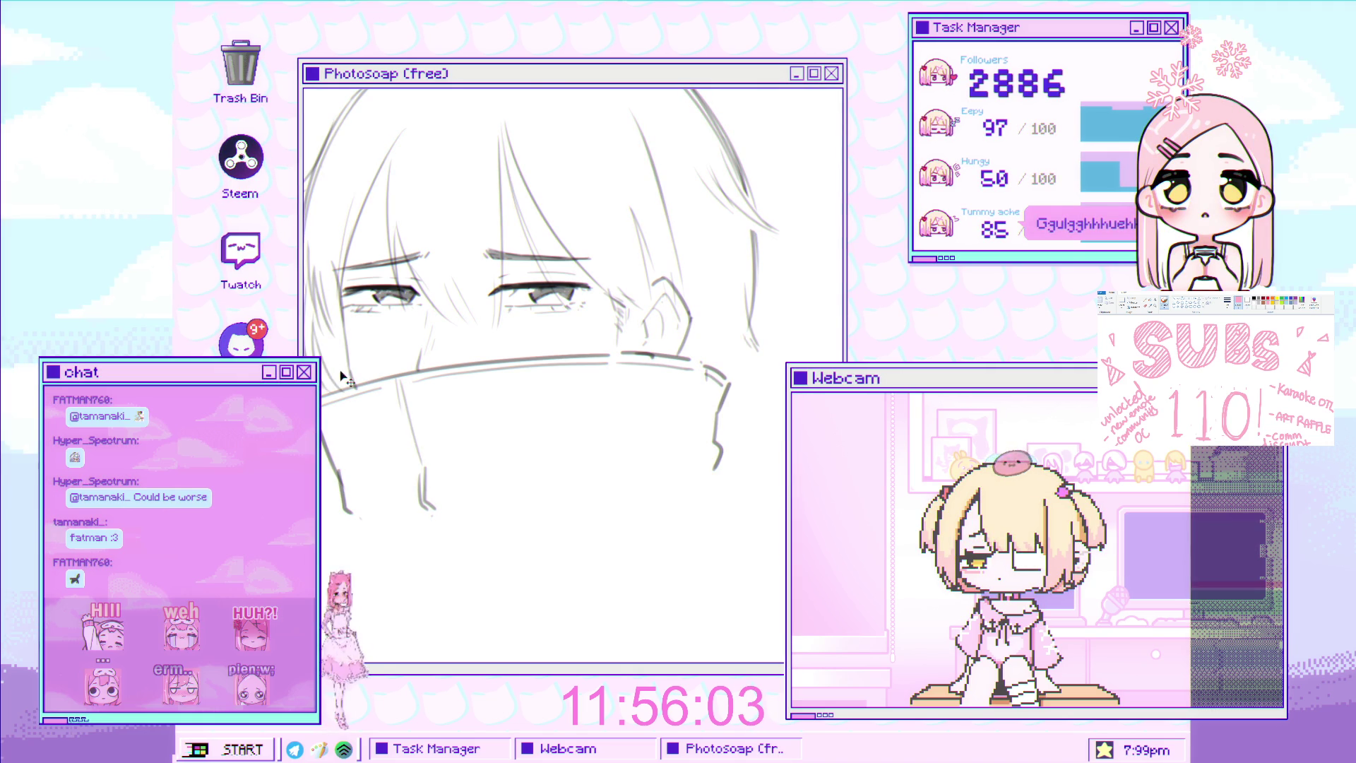
pyautogui.moveTo(687, 311); pyautogui.dragTo(622, 328)
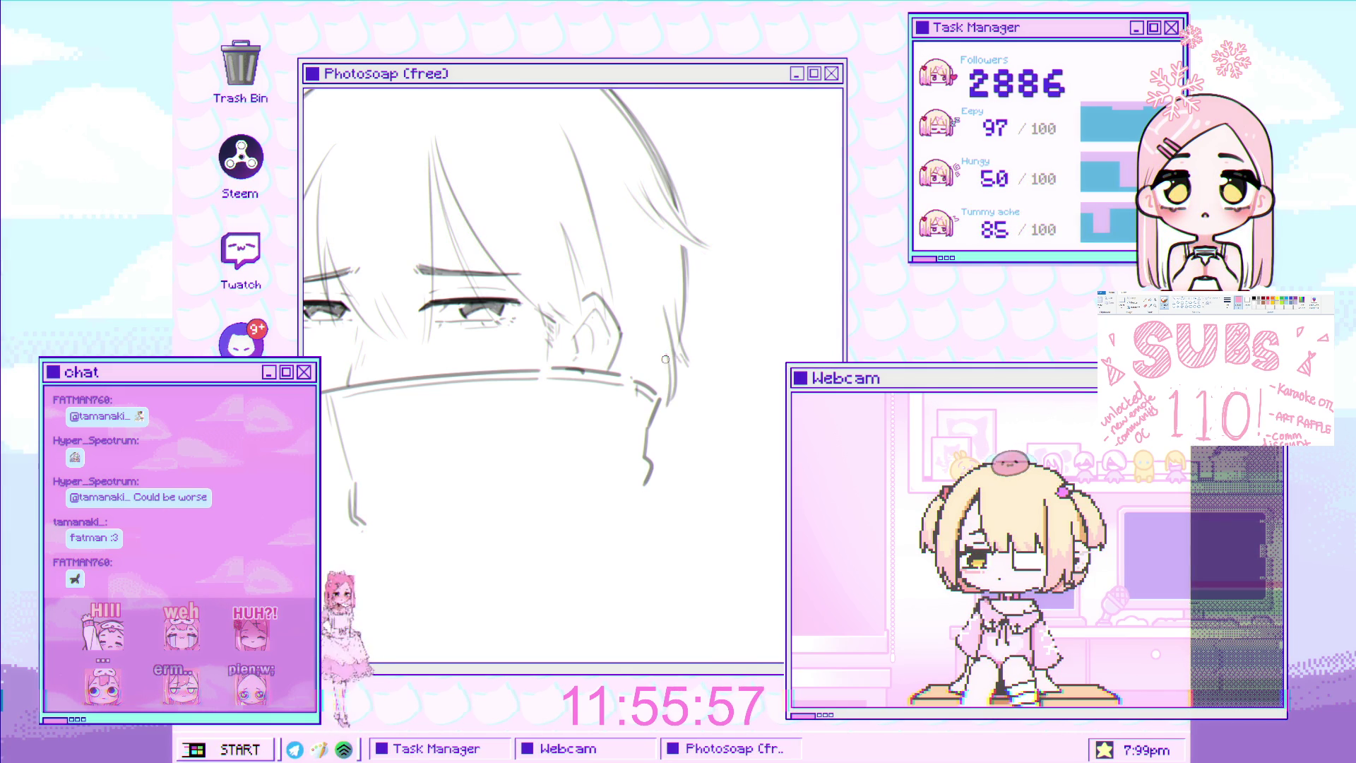
pyautogui.moveTo(666, 362)
pyautogui.mouseDown()
pyautogui.moveTo(722, 296)
pyautogui.moveTo(704, 348)
pyautogui.mouseUp()
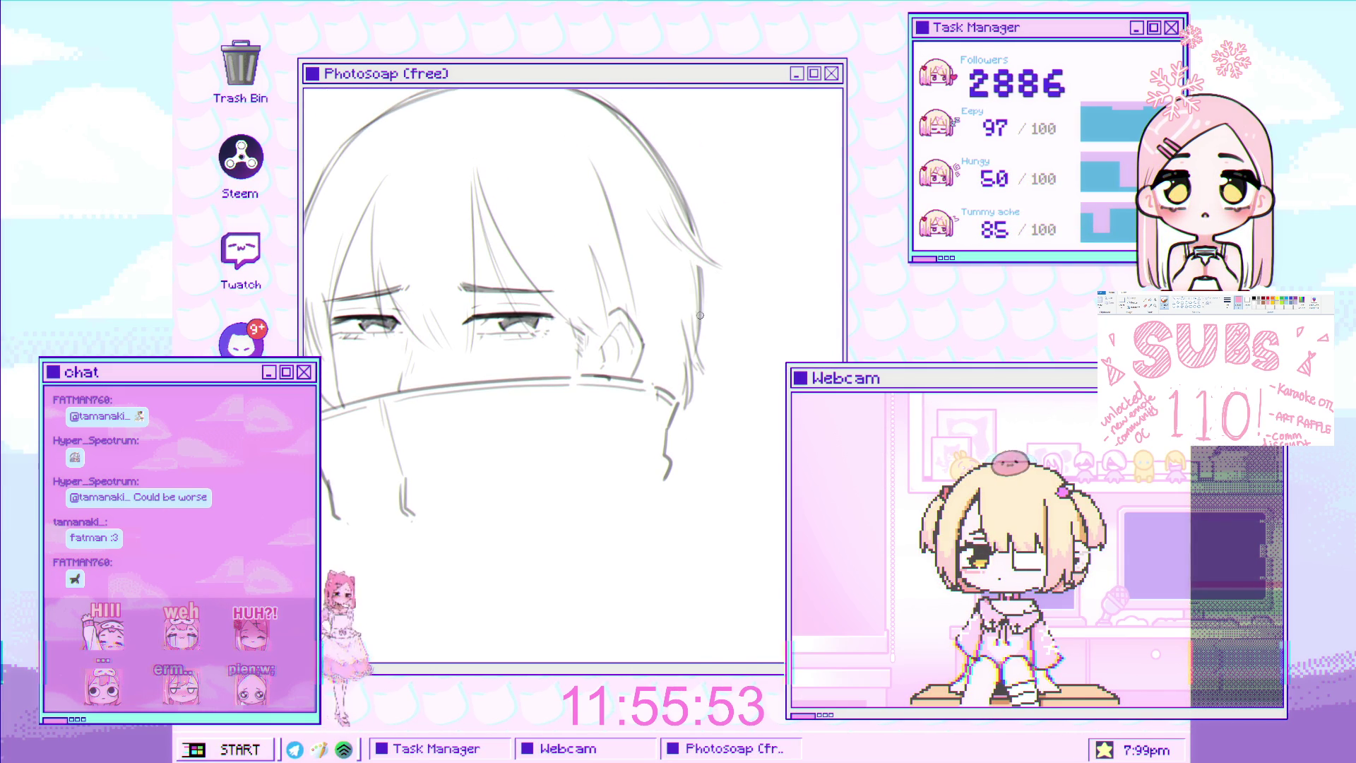
pyautogui.moveTo(692, 382); pyautogui.dragTo(721, 393)
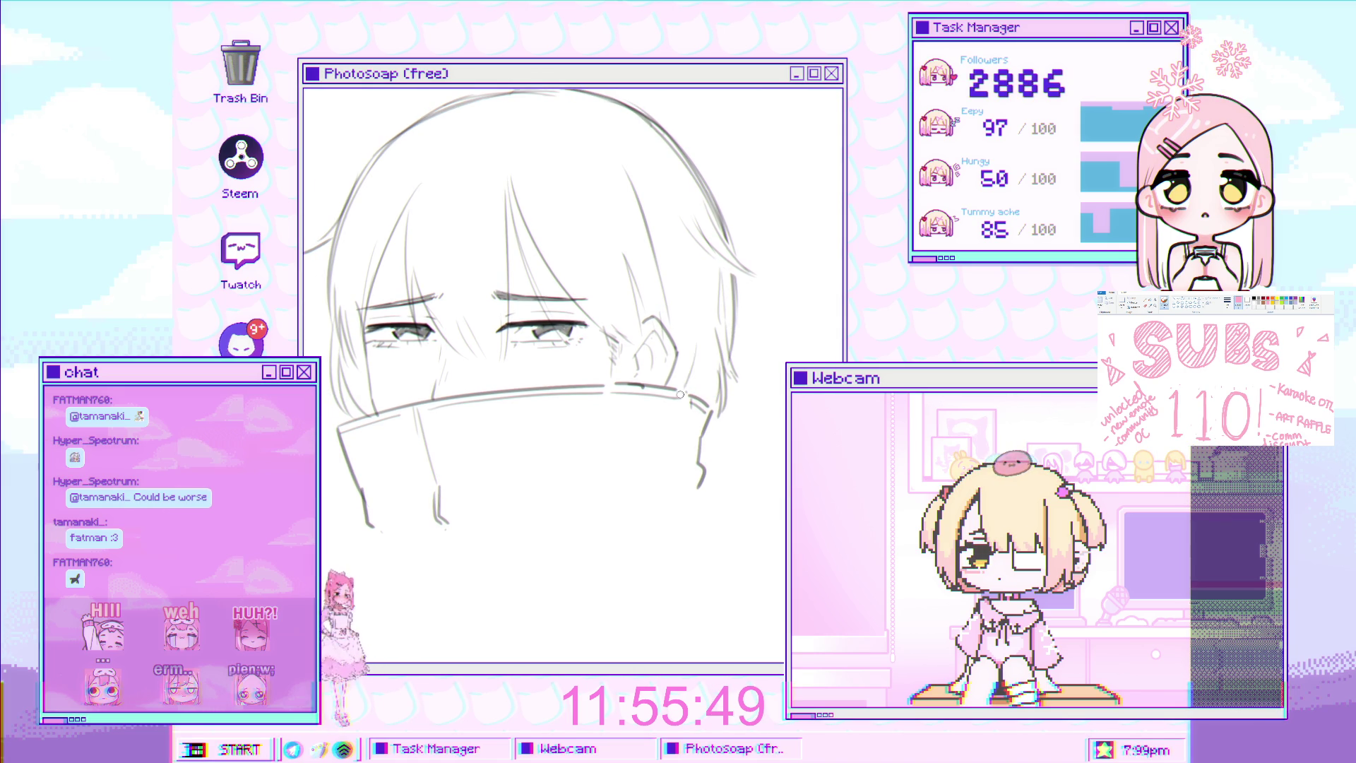
pyautogui.scroll(2, 696, 308)
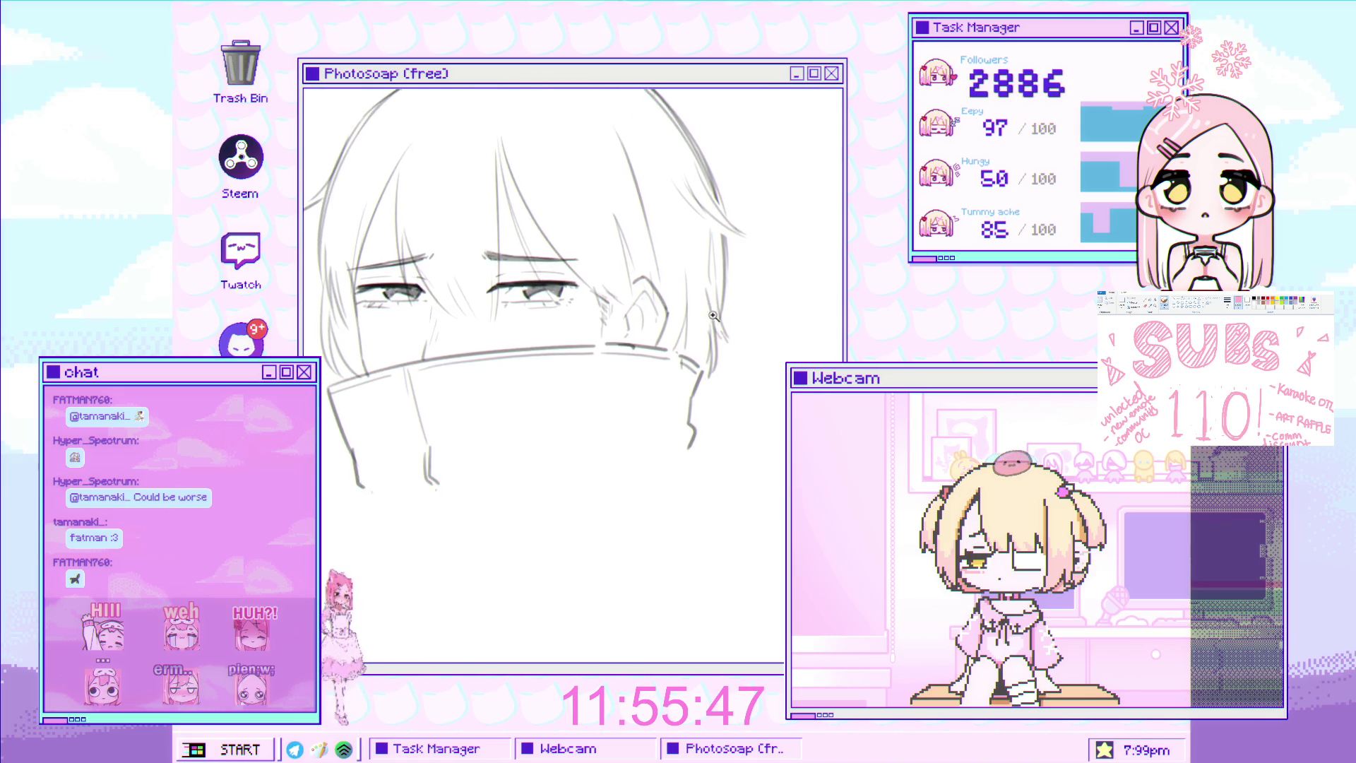
pyautogui.scroll(2, 499, 213)
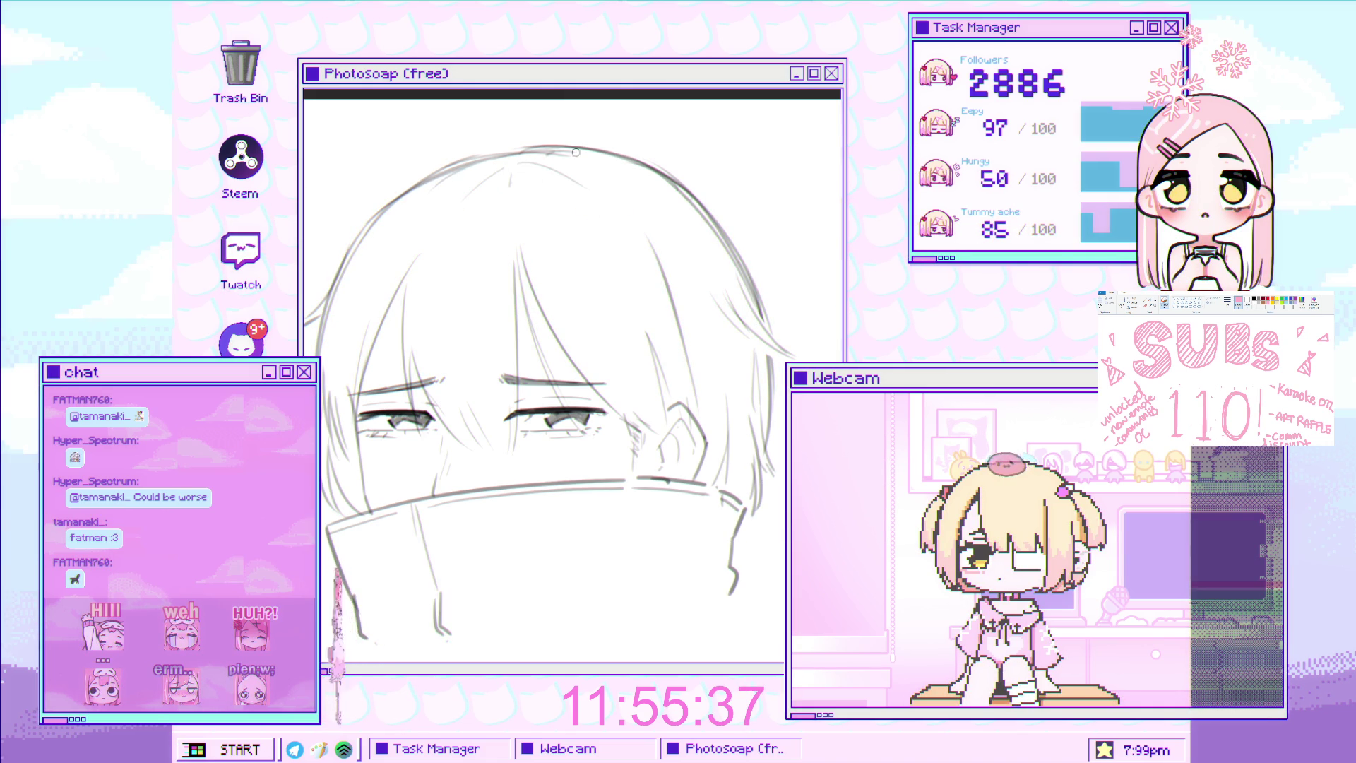
pyautogui.scroll(-2, 615, 139)
pyautogui.moveTo(678, 452)
pyautogui.mouseDown()
pyautogui.moveTo(682, 371)
pyautogui.moveTo(694, 394)
pyautogui.mouseUp()
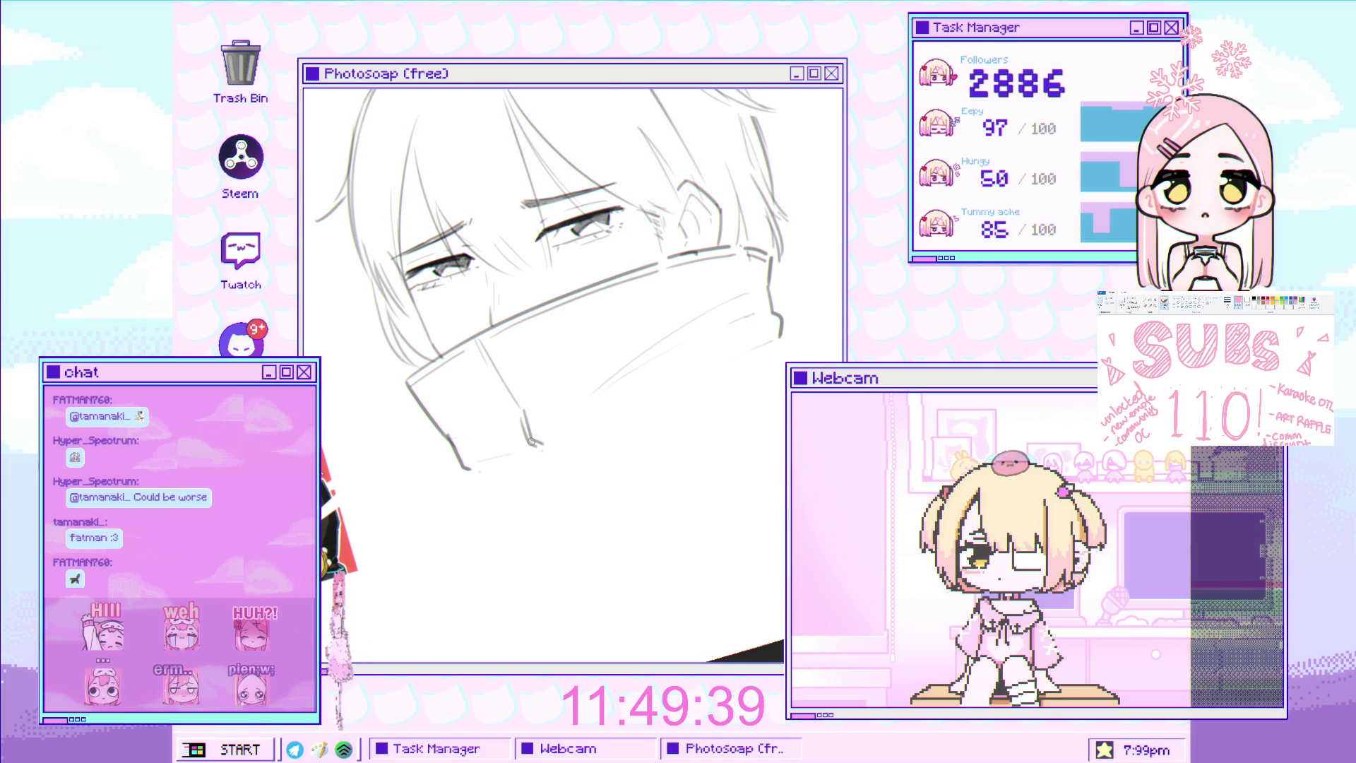
# Zoom out to view the whole head, hair, eyes and high collar
pyautogui.scroll(-3, 687, 330)
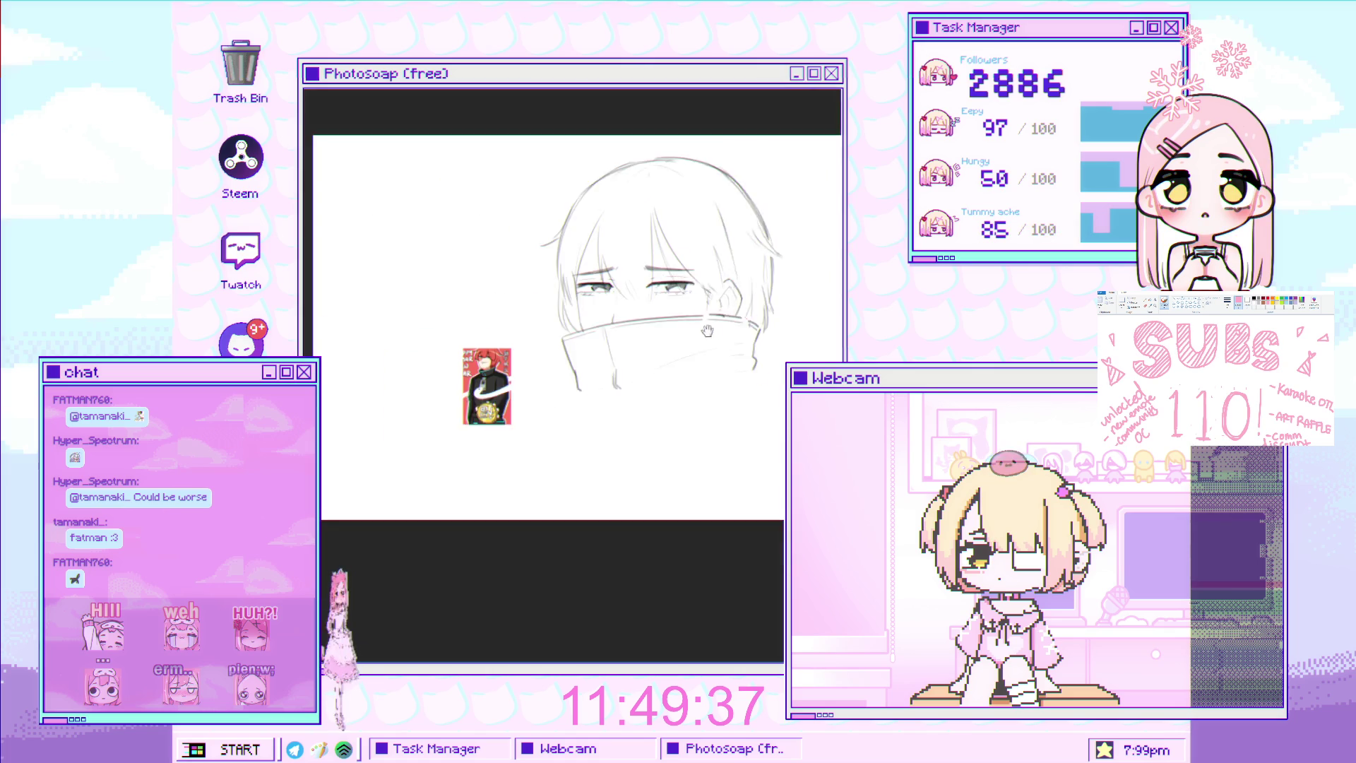
# Draw a curved grey line sweeping out to the left from the collar's side
pyautogui.scroll(1, 686, 330)
pyautogui.scroll(3, 686, 331)
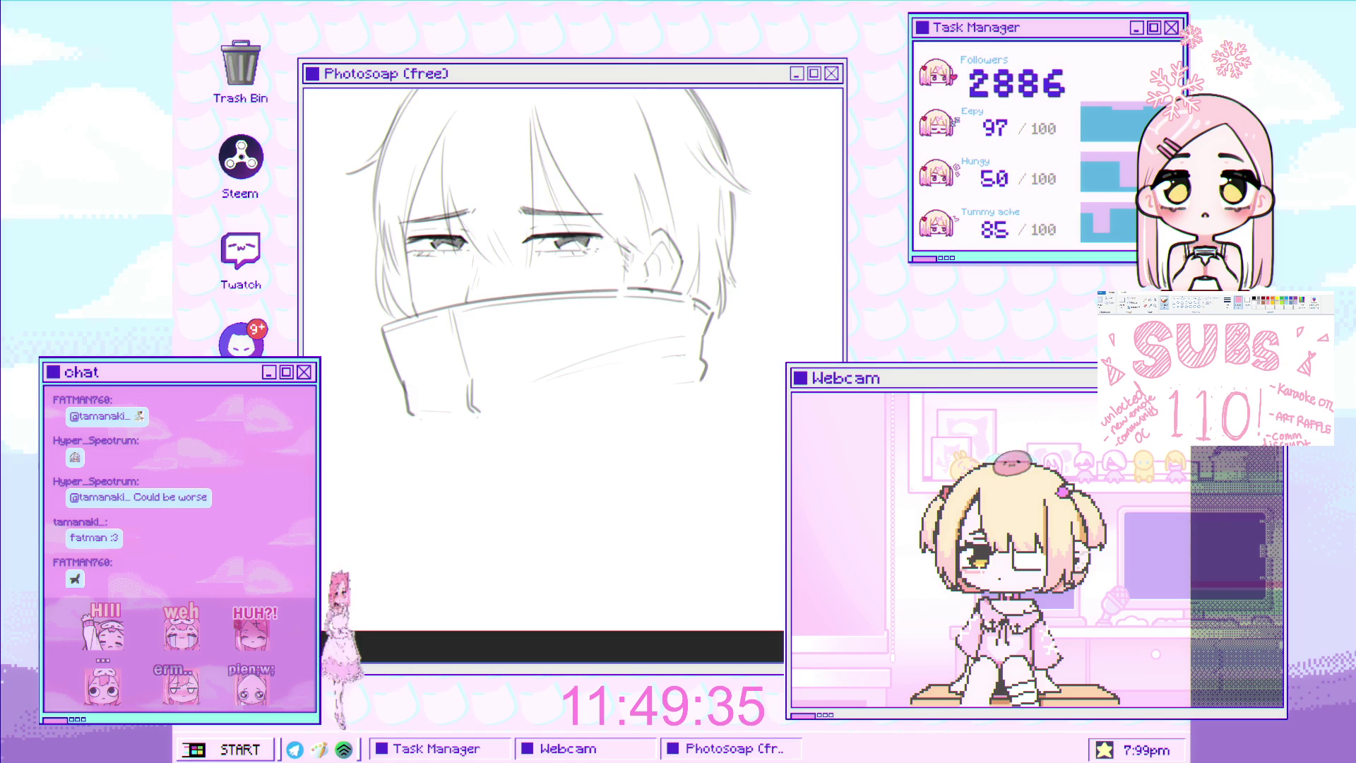
pyautogui.scroll(-3, 707, 357)
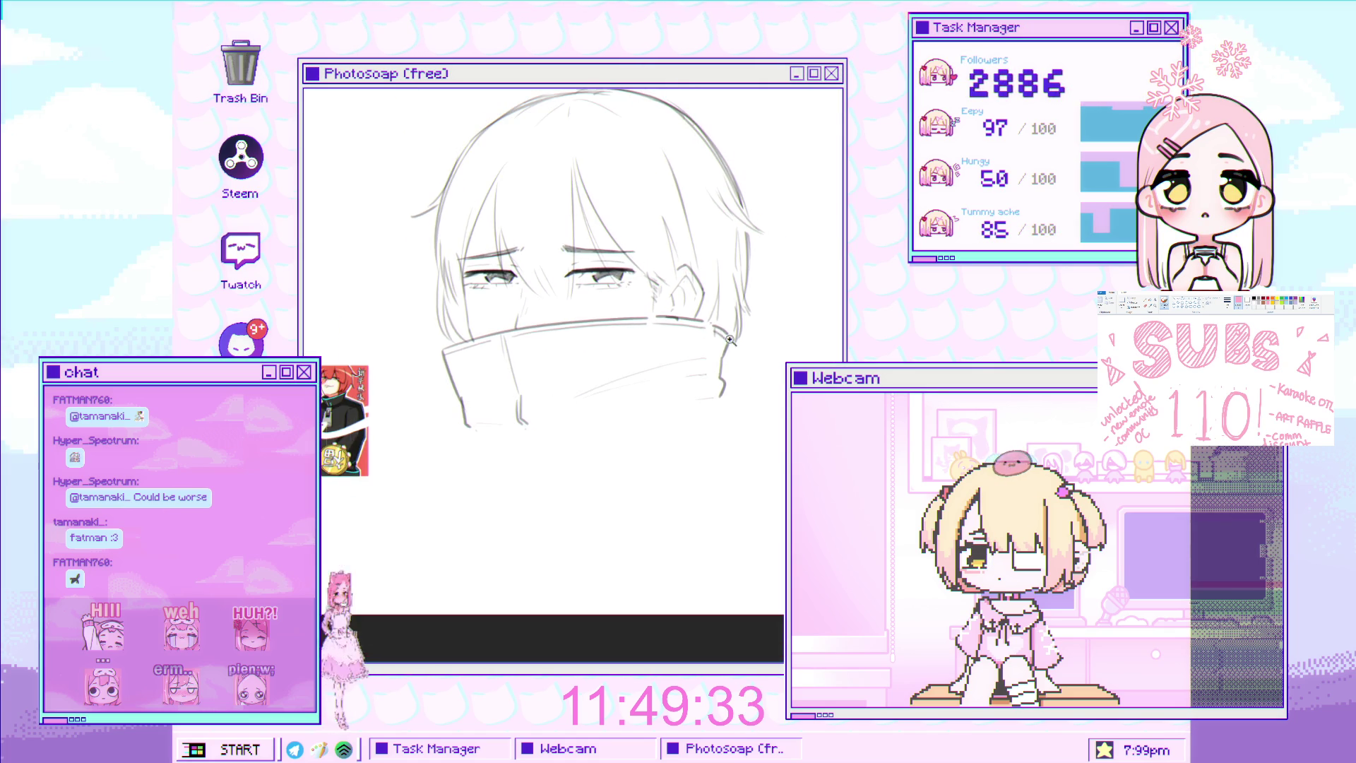
pyautogui.scroll(-2, 707, 357)
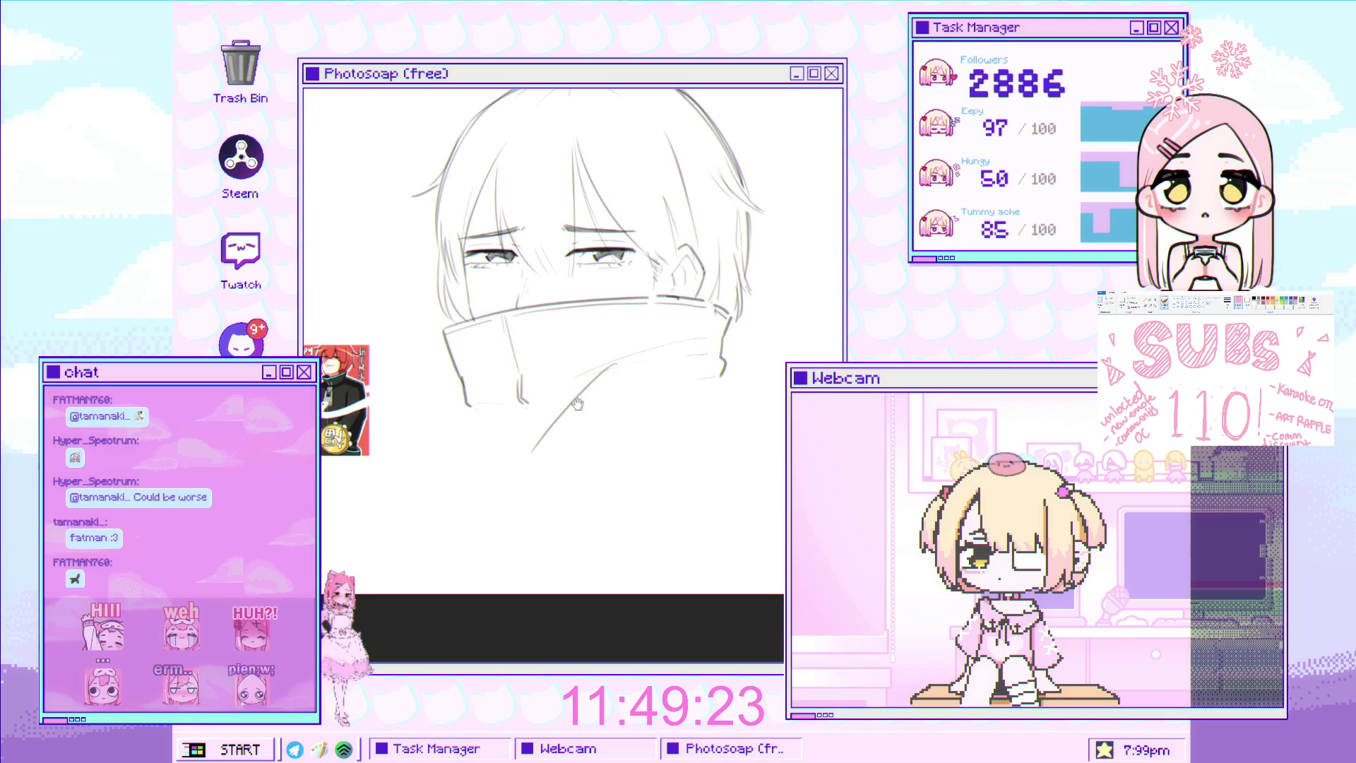
pyautogui.moveTo(578, 404); pyautogui.dragTo(631, 395)
pyautogui.moveTo(420, 184)
pyautogui.mouseDown()
pyautogui.moveTo(519, 378)
pyautogui.moveTo(636, 316)
pyautogui.moveTo(660, 357)
pyautogui.mouseUp()
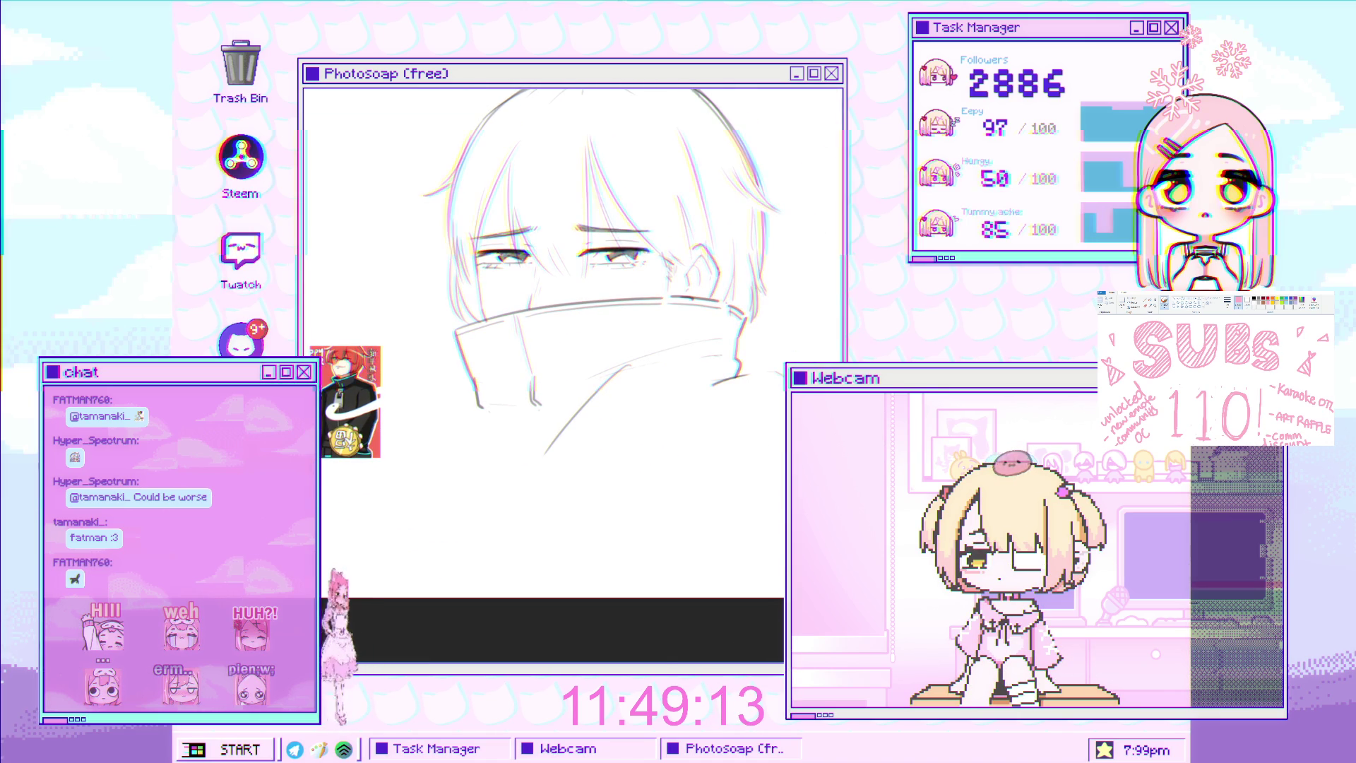
pyautogui.moveTo(738, 372)
pyautogui.mouseDown()
pyautogui.moveTo(764, 387)
pyautogui.moveTo(747, 346)
pyautogui.mouseUp()
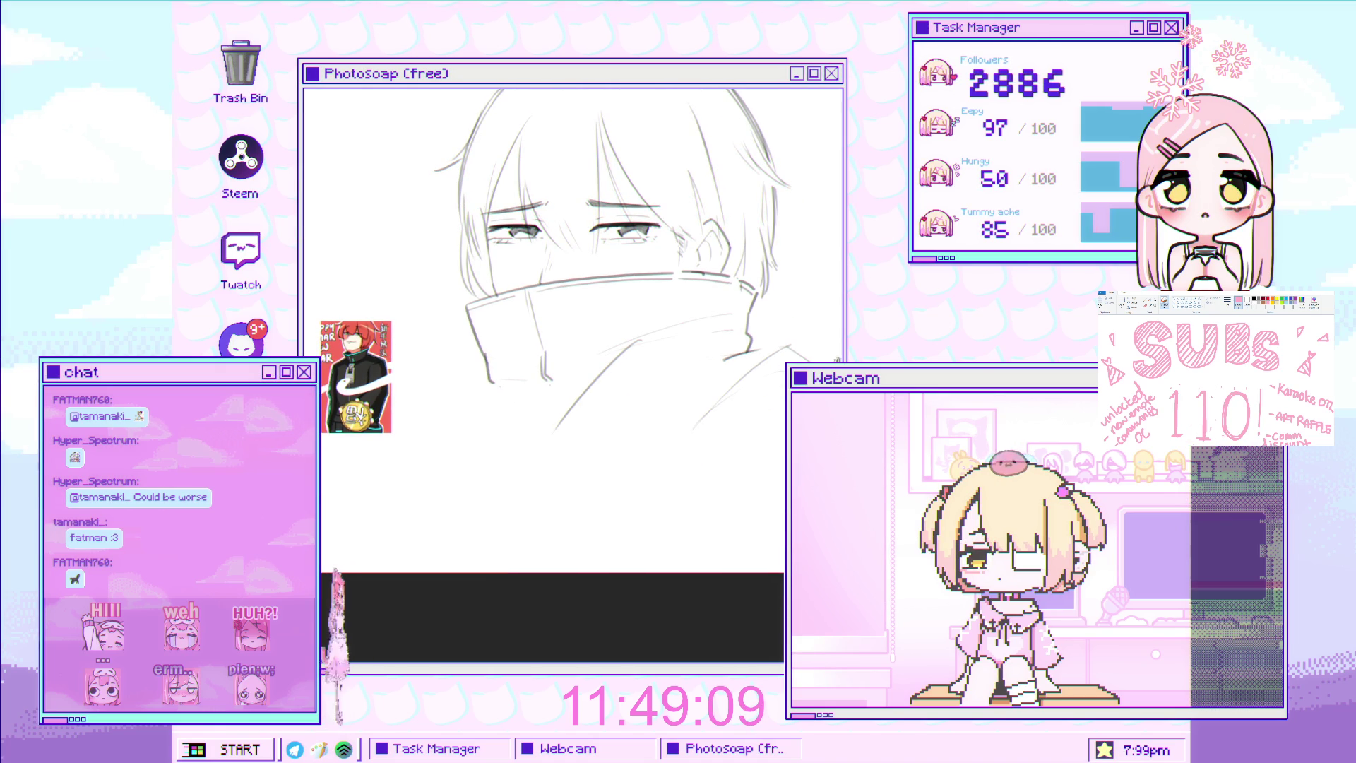
pyautogui.moveTo(484, 376); pyautogui.dragTo(550, 372)
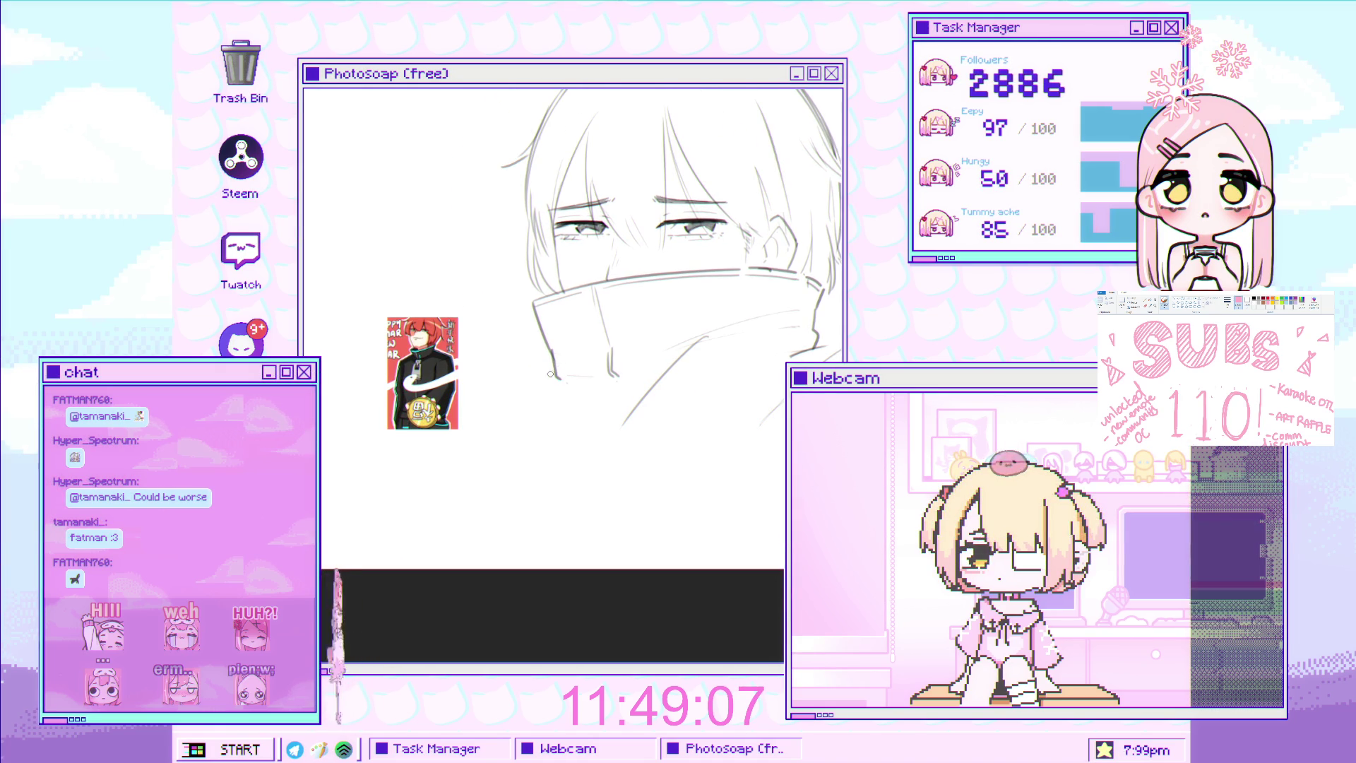
pyautogui.moveTo(530, 353); pyautogui.dragTo(577, 426)
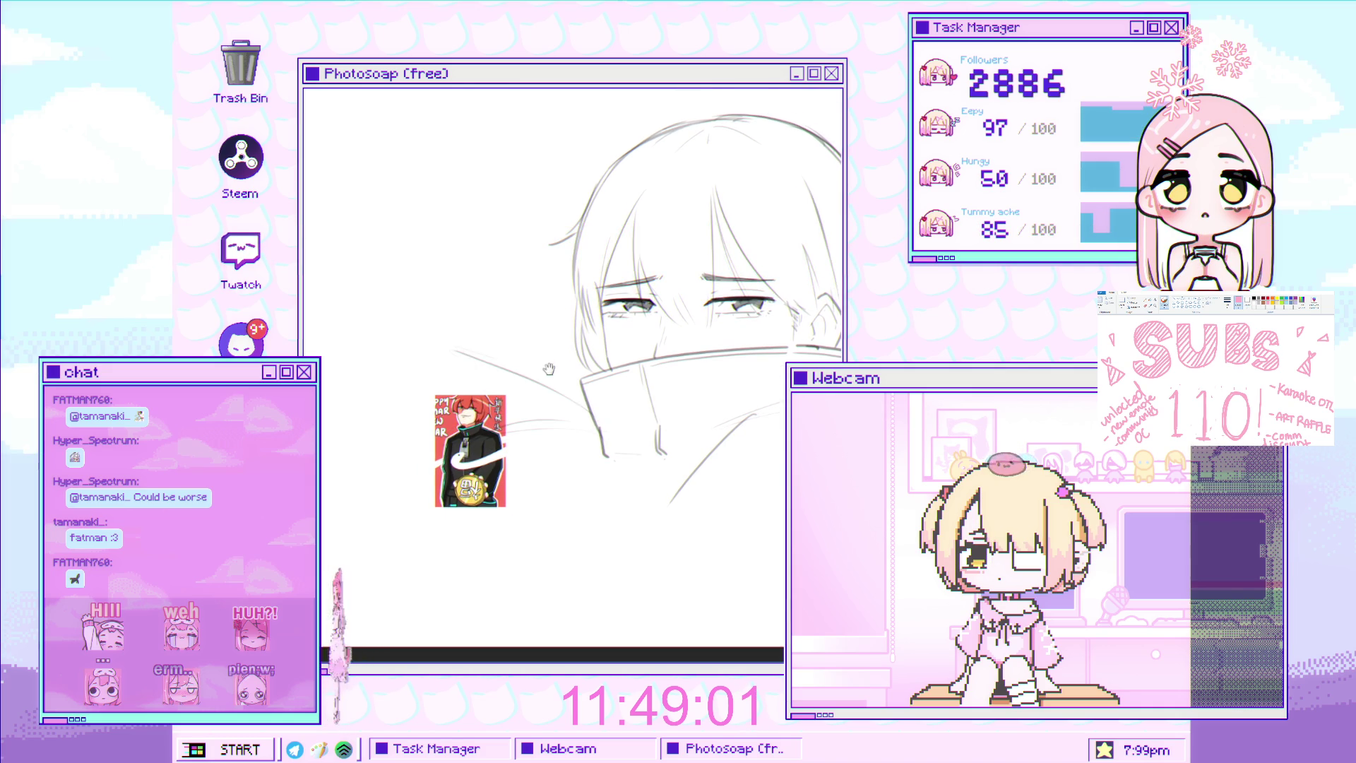
pyautogui.moveTo(569, 377); pyautogui.dragTo(597, 418)
pyautogui.moveTo(464, 411)
pyautogui.mouseDown()
pyautogui.moveTo(605, 431)
pyautogui.moveTo(477, 420)
pyautogui.mouseUp()
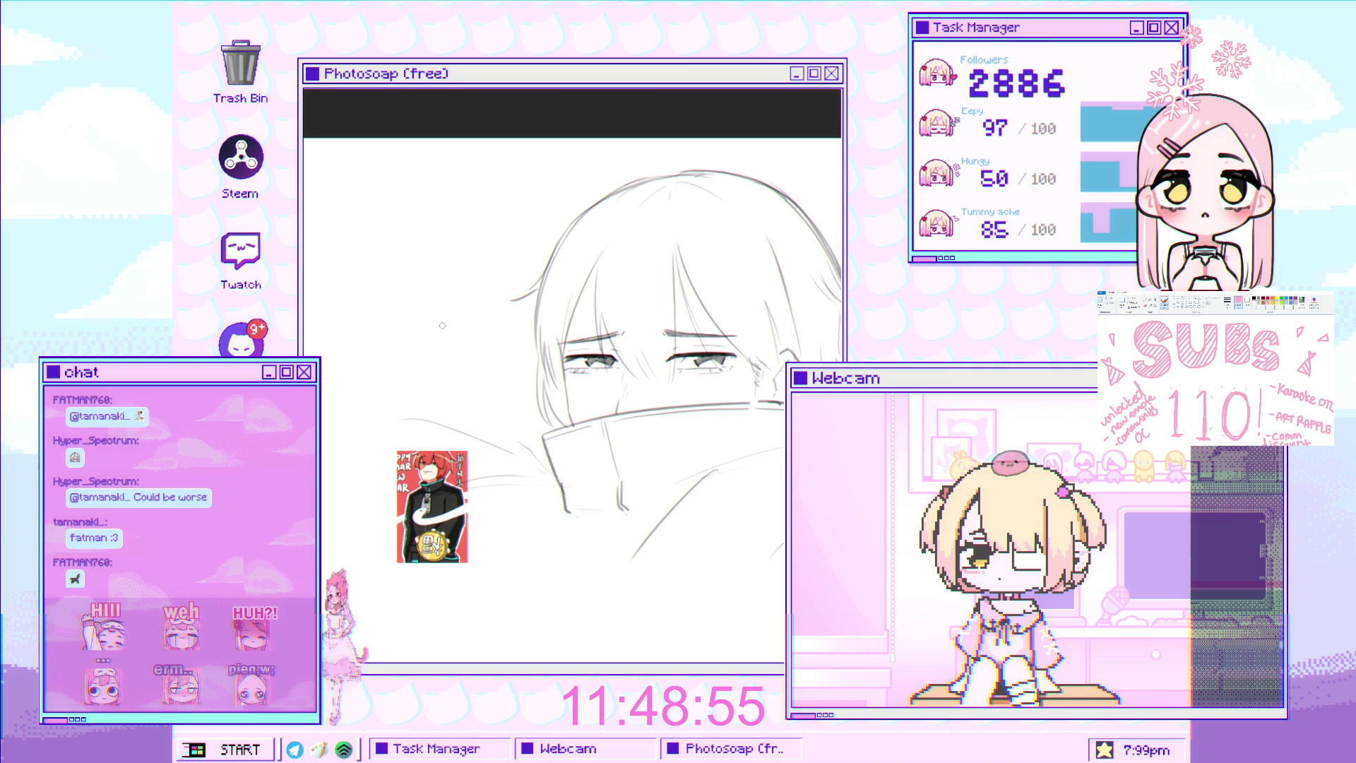
pyautogui.moveTo(470, 393); pyautogui.dragTo(454, 359)
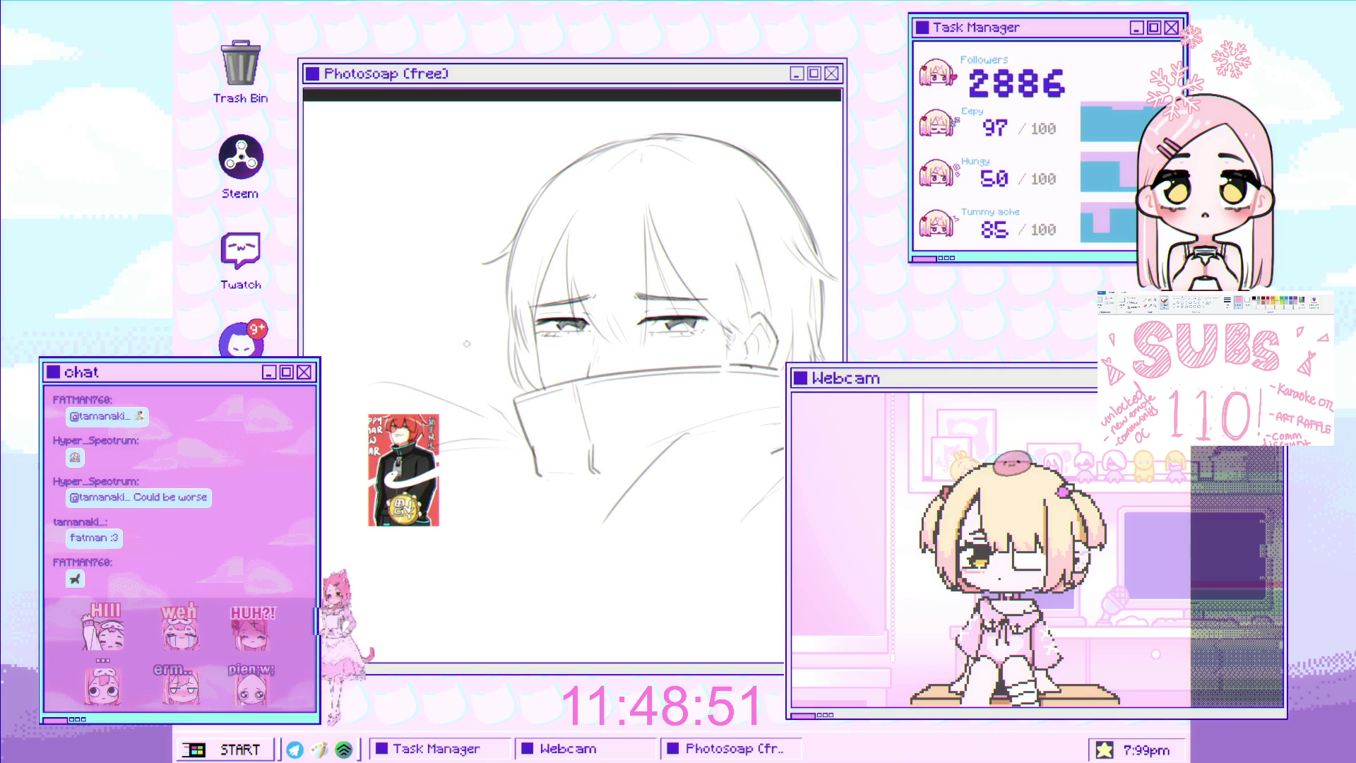
pyautogui.scroll(-3, 495, 332)
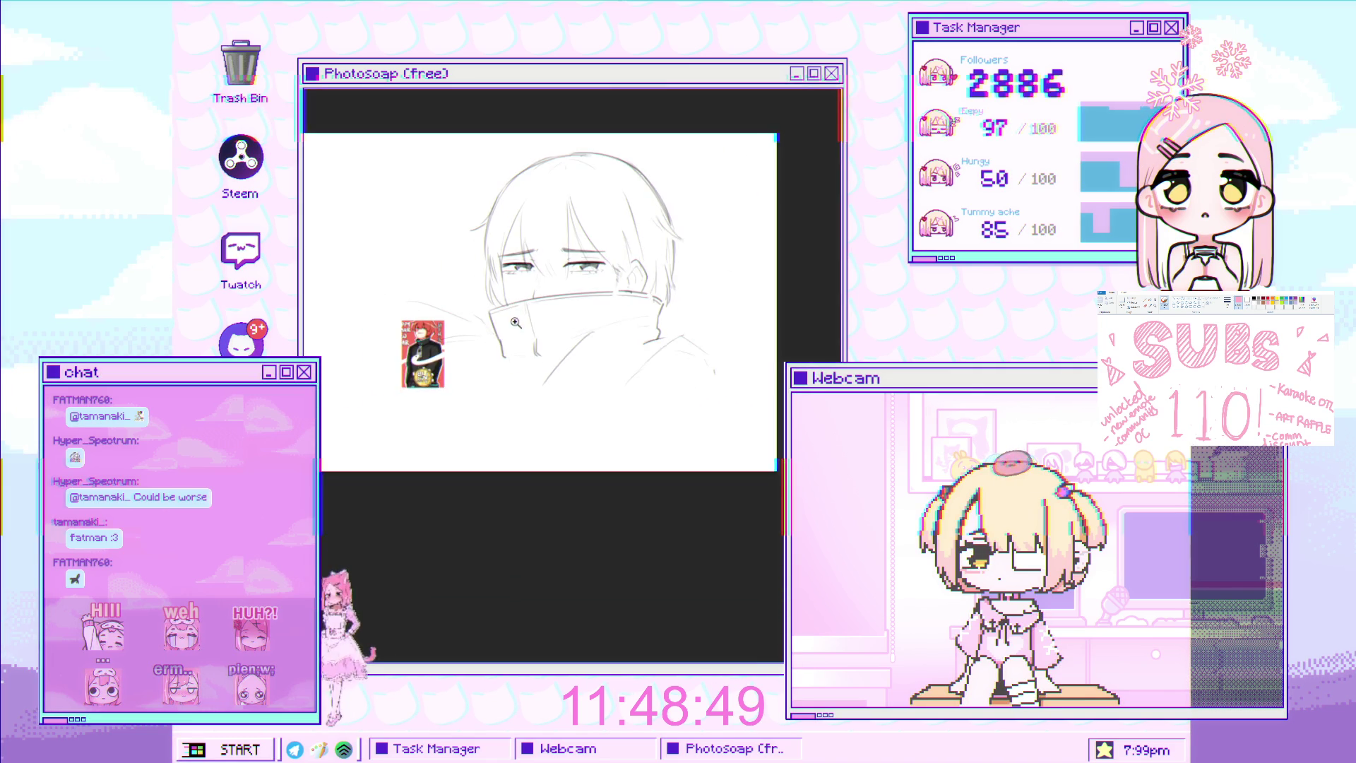
# Draw a diagonal fold line across the high collar
pyautogui.scroll(3, 515, 323)
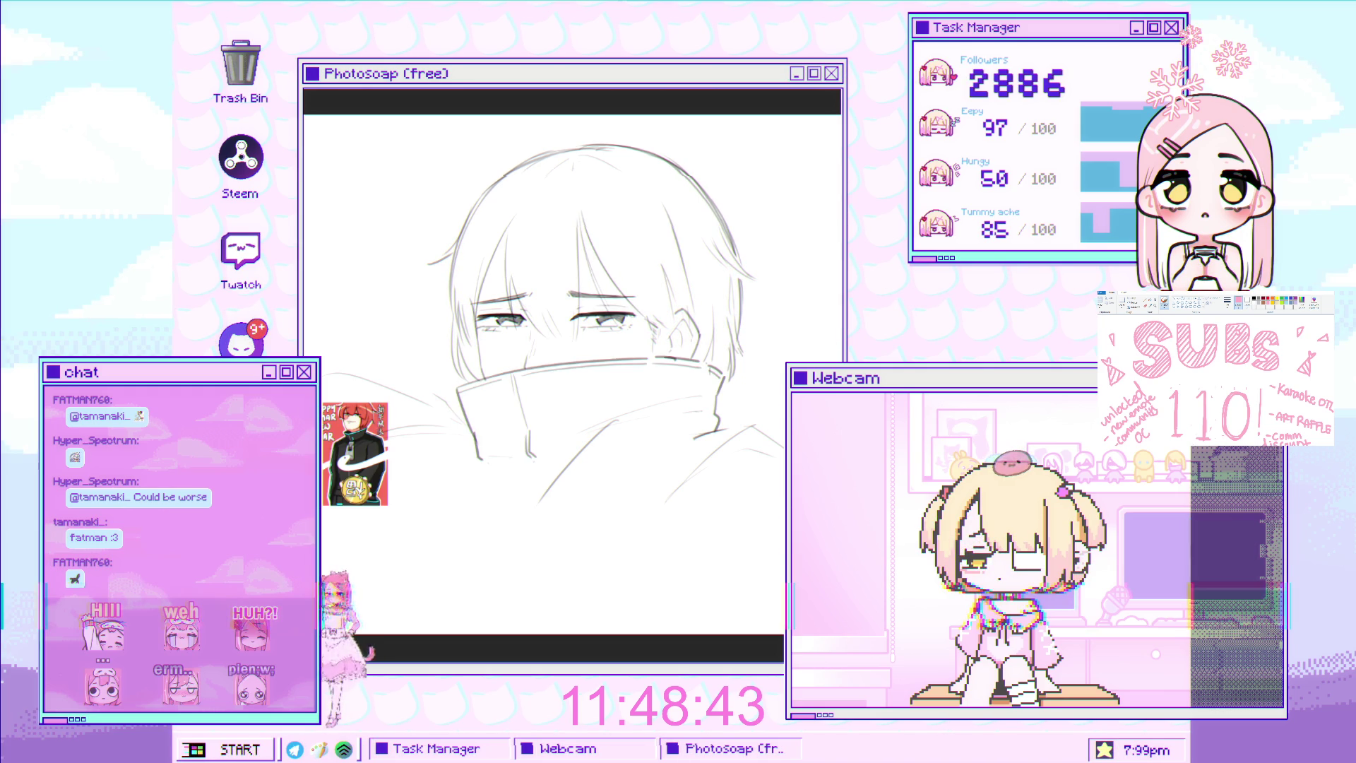
pyautogui.hotkey('ctrl', 't')
pyautogui.moveTo(368, 390)
pyautogui.mouseDown()
pyautogui.moveTo(503, 544)
pyautogui.moveTo(479, 471)
pyautogui.mouseUp()
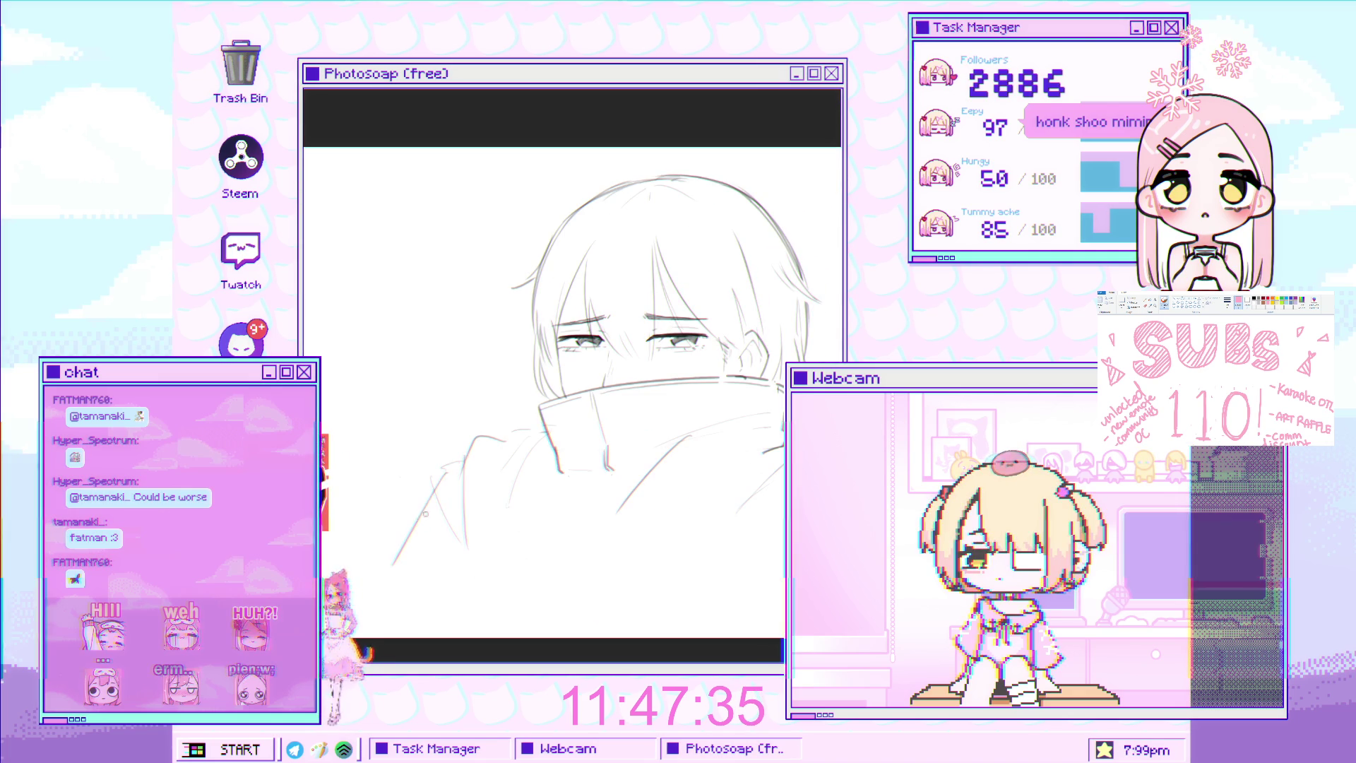
pyautogui.scroll(2, 542, 483)
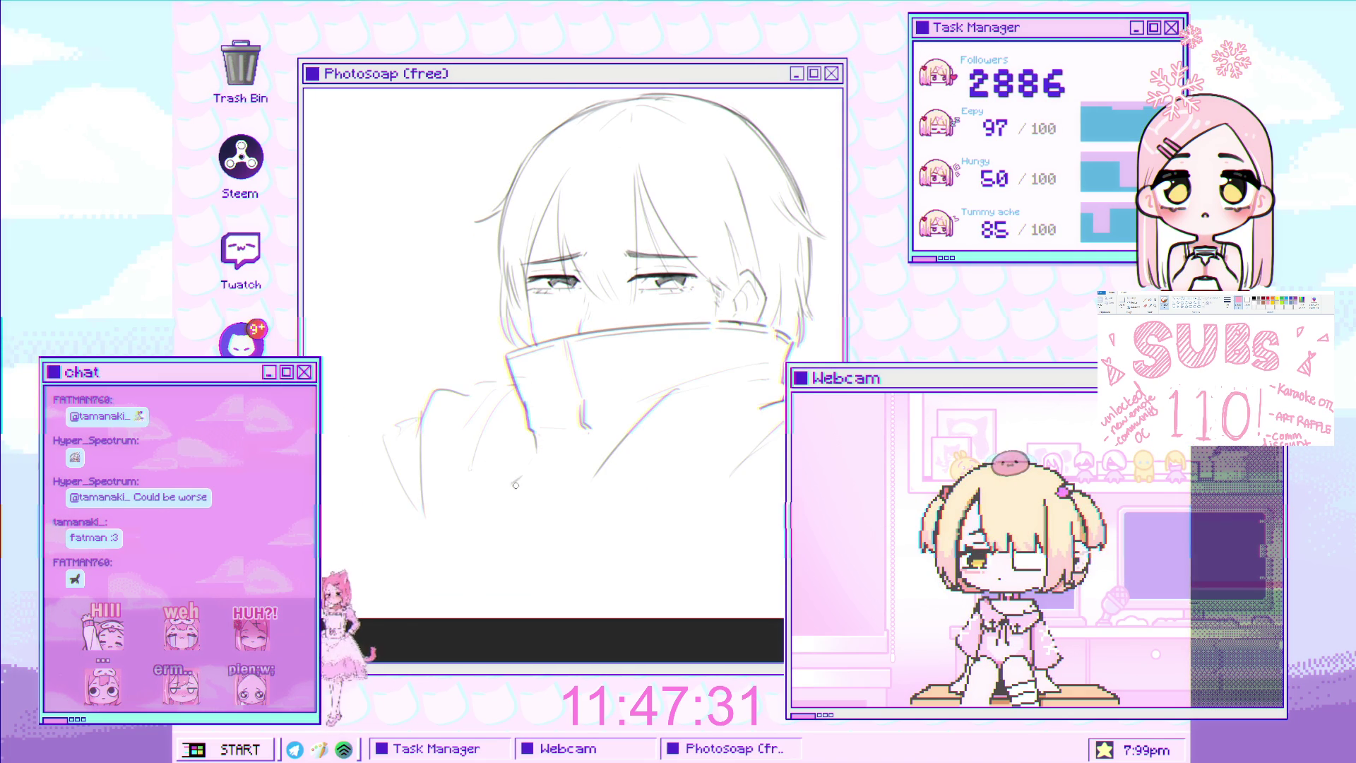
pyautogui.moveTo(571, 451); pyautogui.dragTo(483, 534)
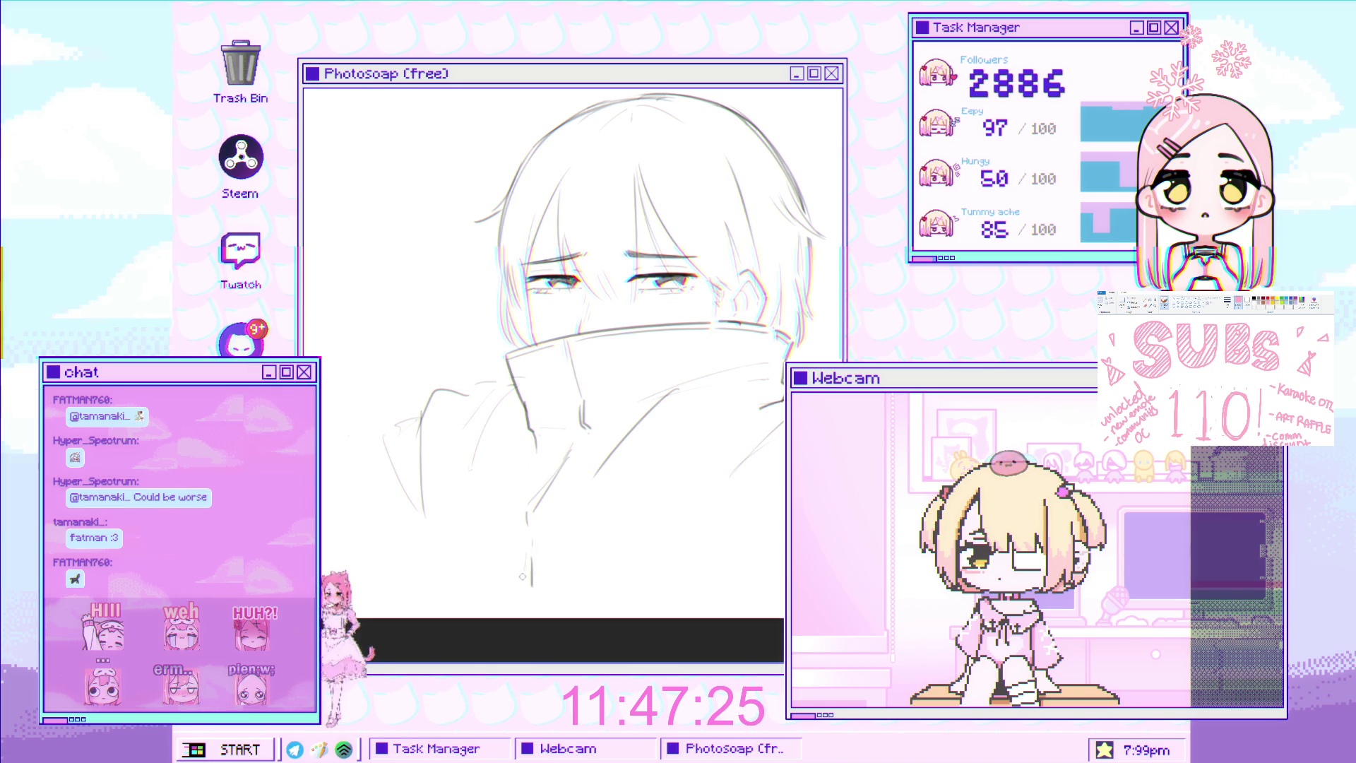
# Add a second fold line down the coat, then bring the face back into view
pyautogui.scroll(5, 545, 481)
pyautogui.moveTo(546, 480); pyautogui.dragTo(616, 455)
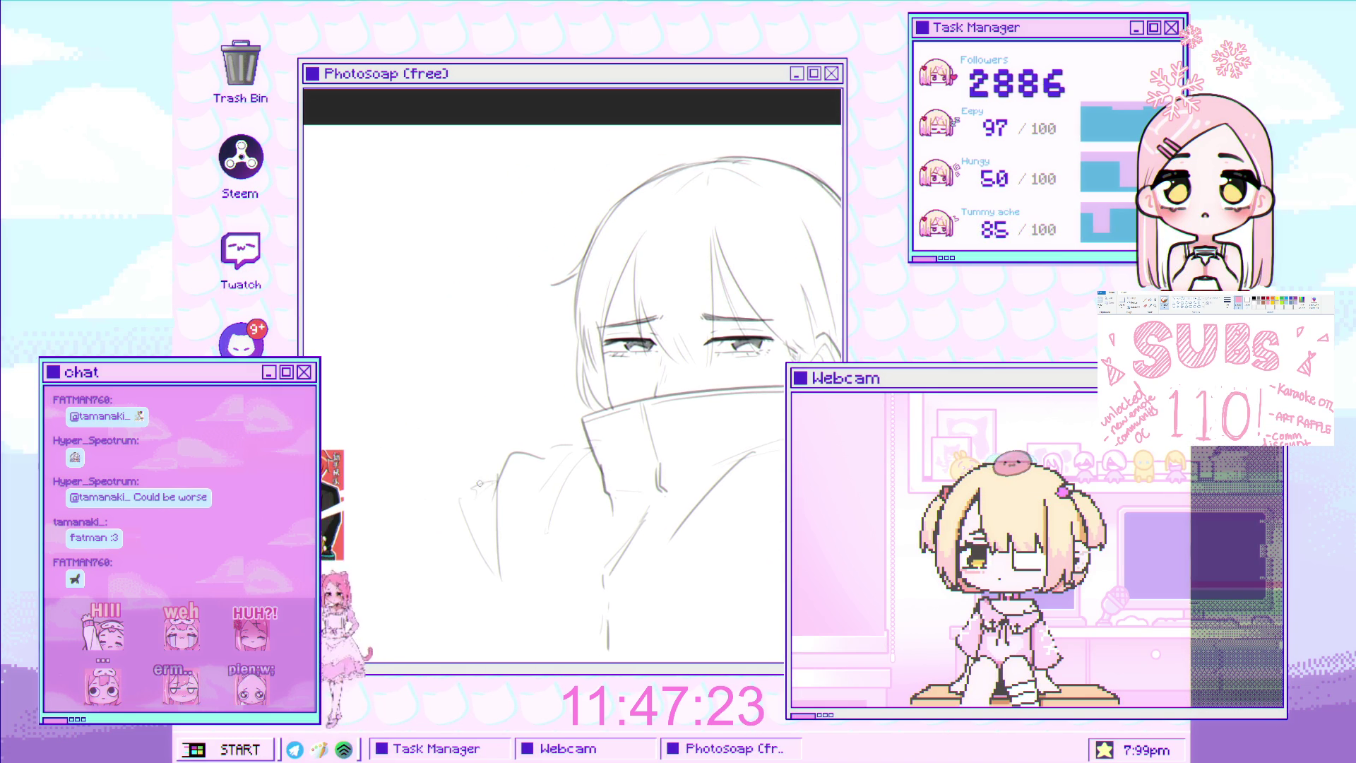
pyautogui.moveTo(483, 256); pyautogui.dragTo(452, 374)
pyautogui.moveTo(663, 450); pyautogui.dragTo(577, 445)
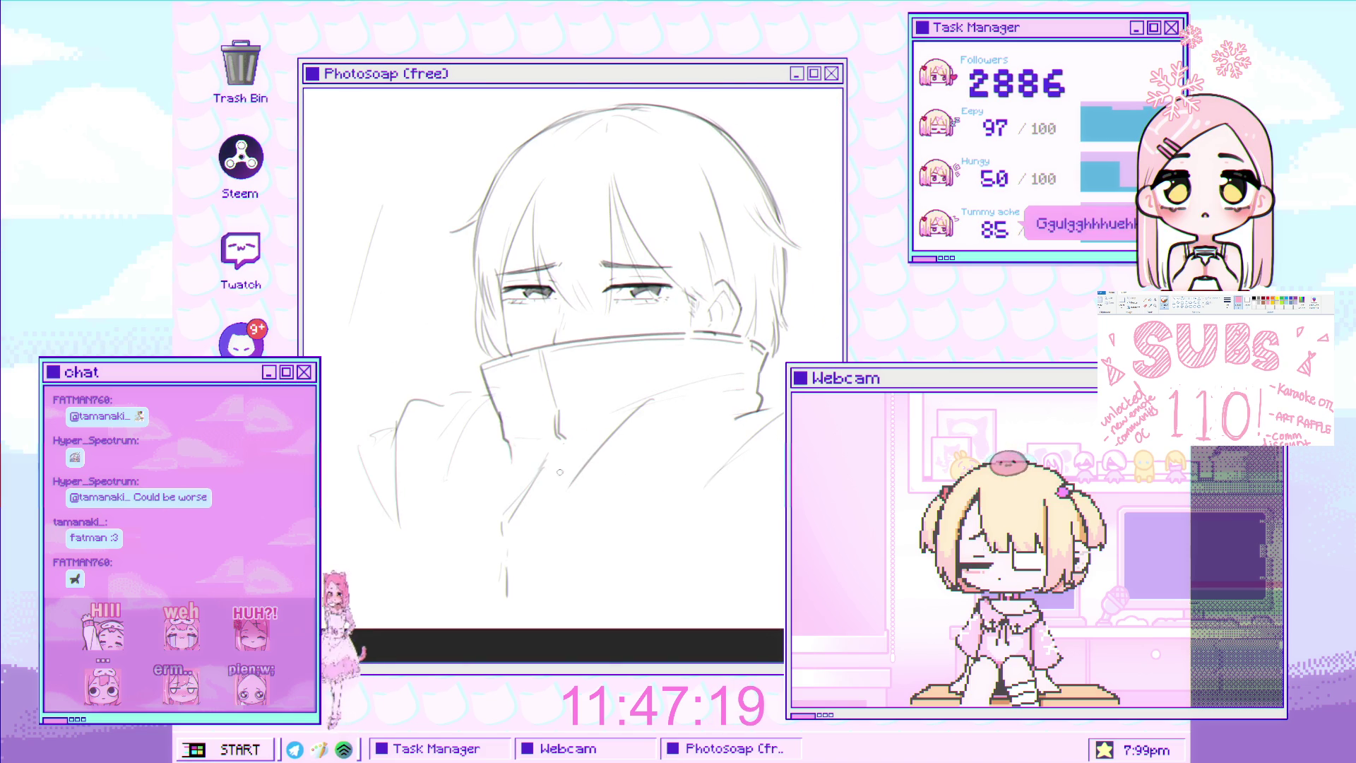
pyautogui.scroll(-4, 535, 390)
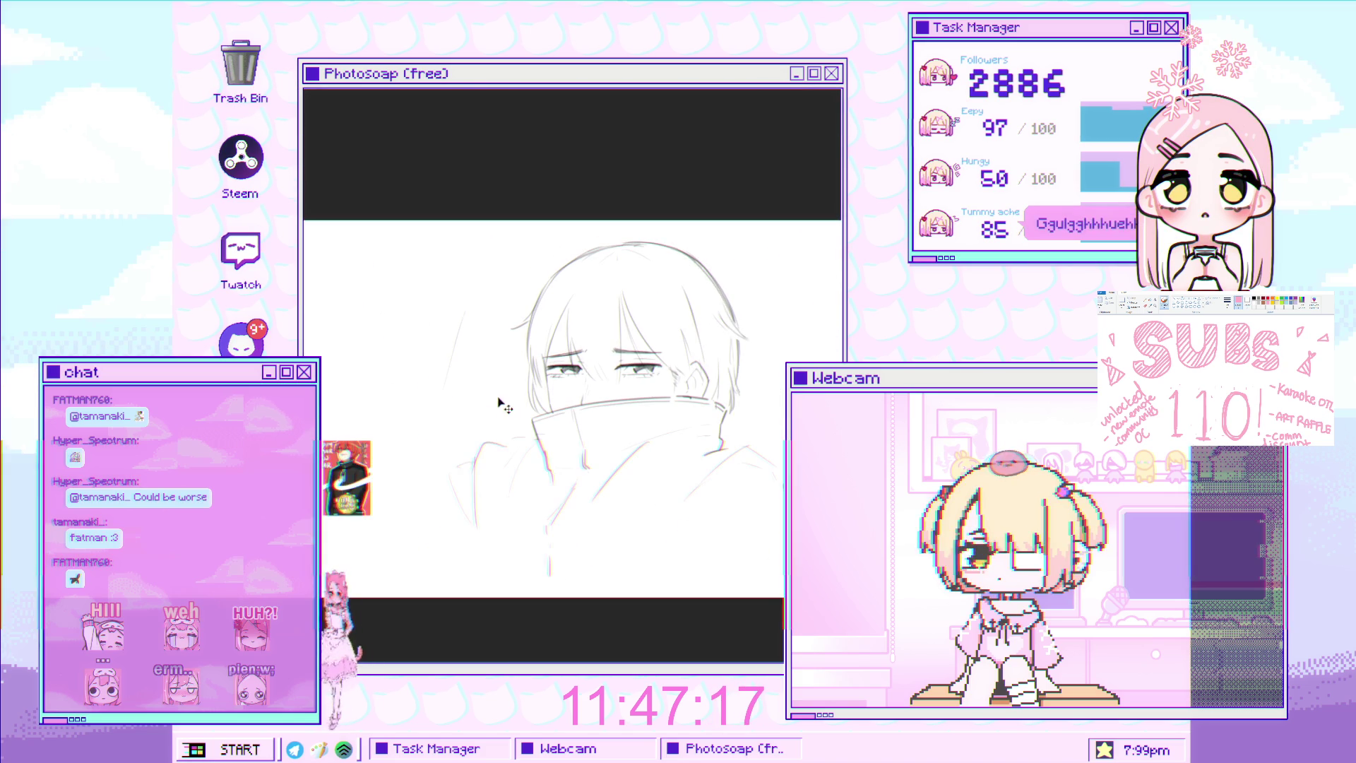
pyautogui.scroll(2, 535, 390)
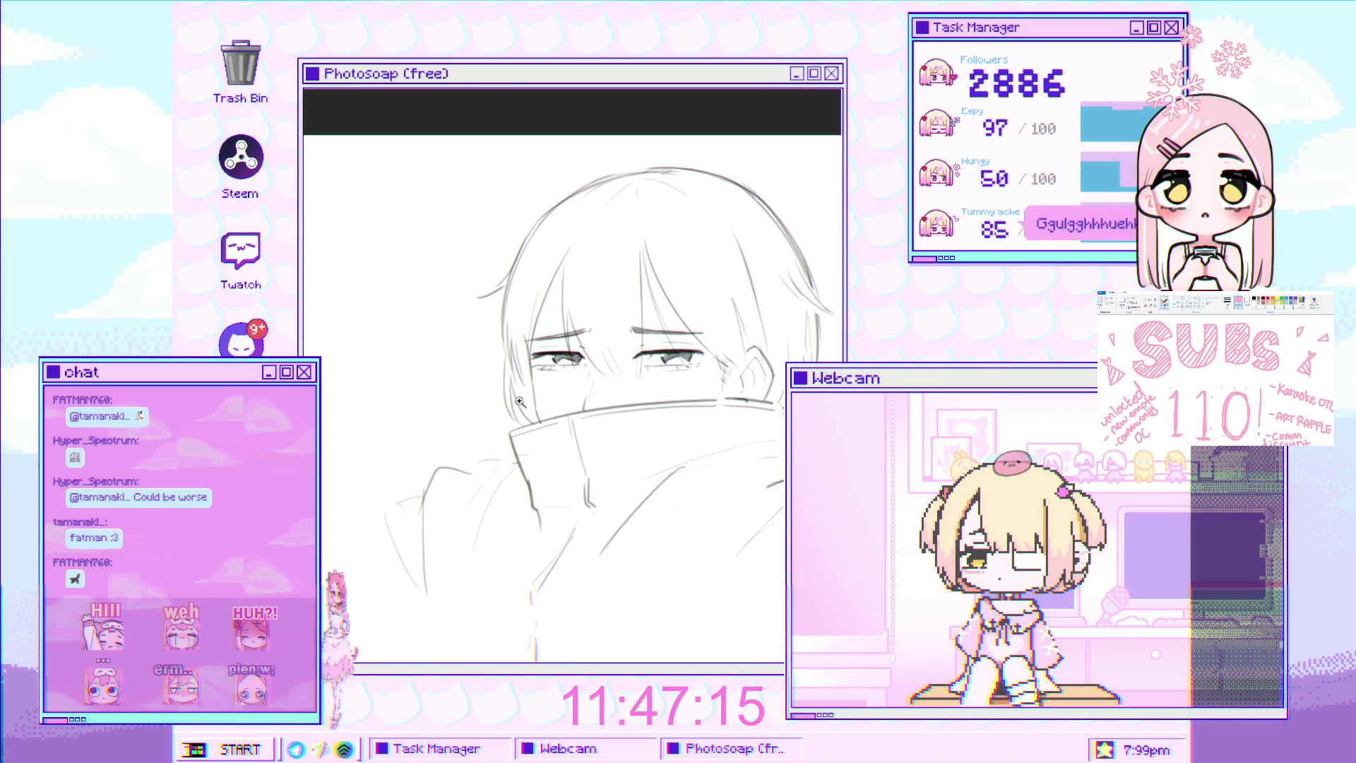
pyautogui.scroll(-5, 459, 454)
pyautogui.scroll(5, 545, 458)
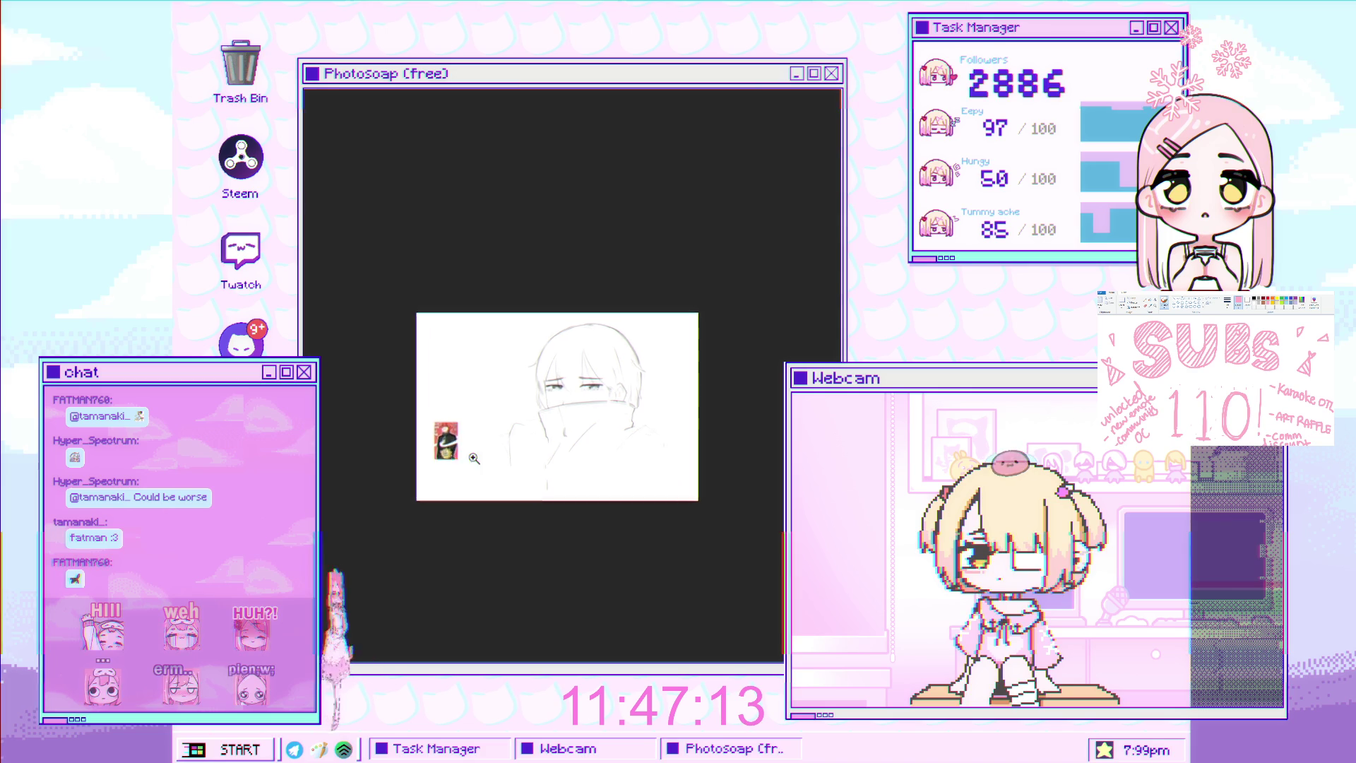
pyautogui.scroll(1, 545, 458)
pyautogui.moveTo(545, 458); pyautogui.dragTo(567, 424)
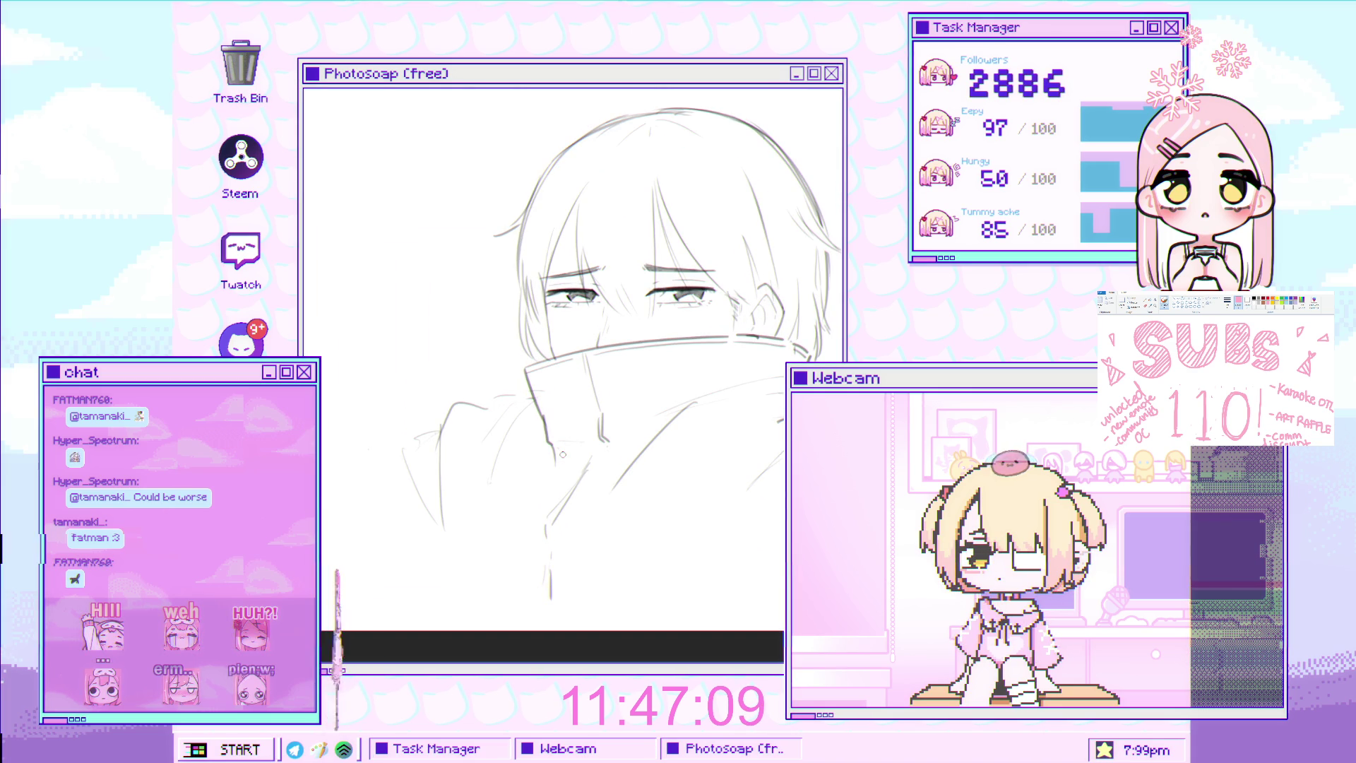
# Draw a short pencil line left of the head to start the raised hand
pyautogui.moveTo(481, 281); pyautogui.dragTo(516, 305)
pyautogui.moveTo(659, 431)
pyautogui.mouseDown()
pyautogui.moveTo(539, 353)
pyautogui.moveTo(556, 362)
pyautogui.moveTo(466, 337)
pyautogui.moveTo(385, 239)
pyautogui.moveTo(431, 250)
pyautogui.mouseUp()
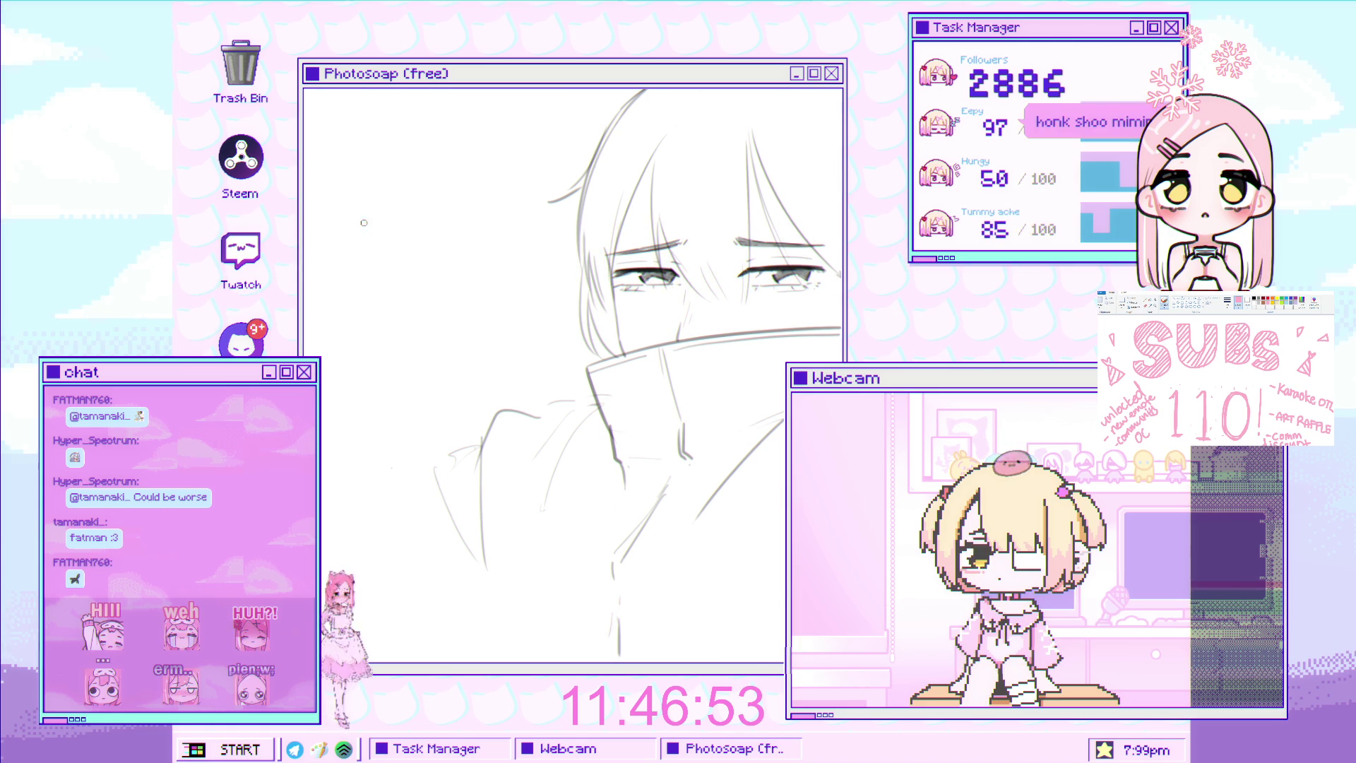
pyautogui.moveTo(365, 226)
pyautogui.mouseDown()
pyautogui.moveTo(346, 219)
pyautogui.moveTo(344, 249)
pyautogui.mouseUp()
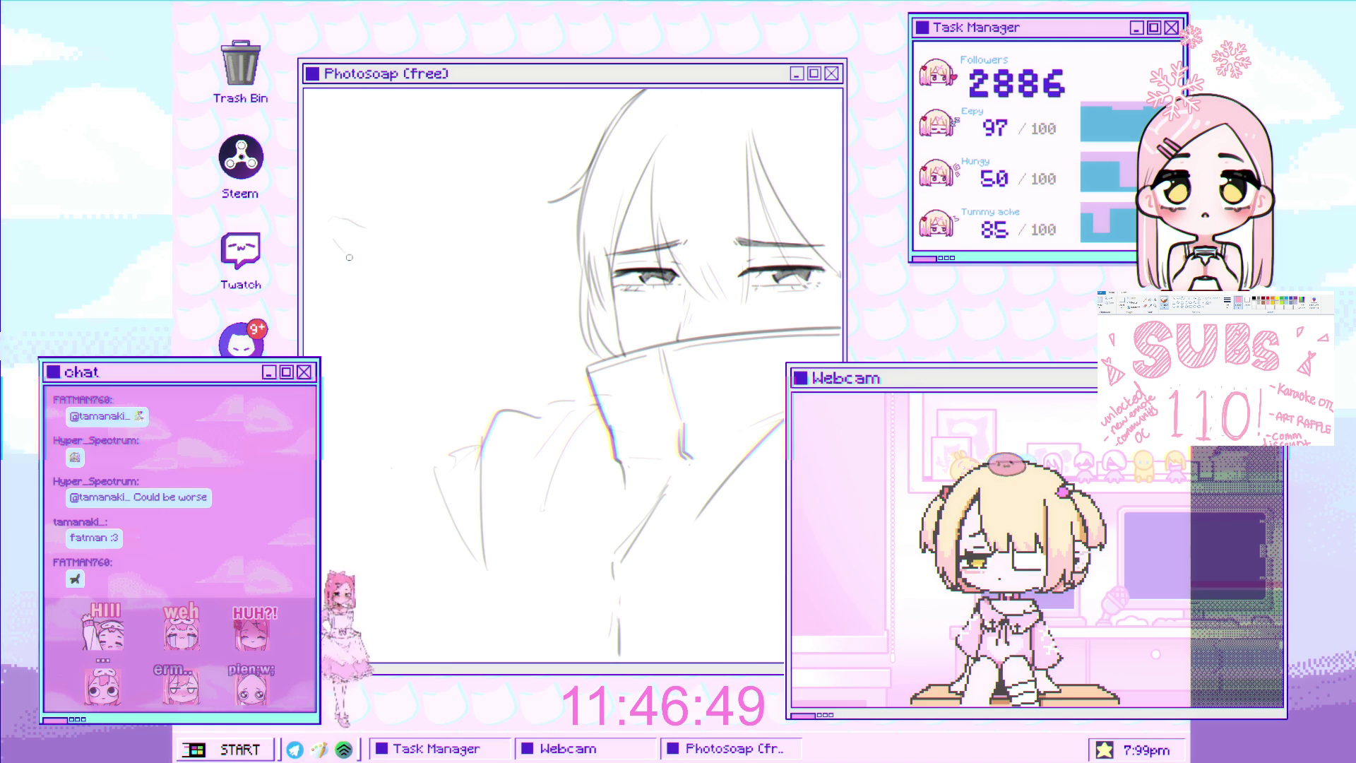
pyautogui.hotkey('ctrl', '0')
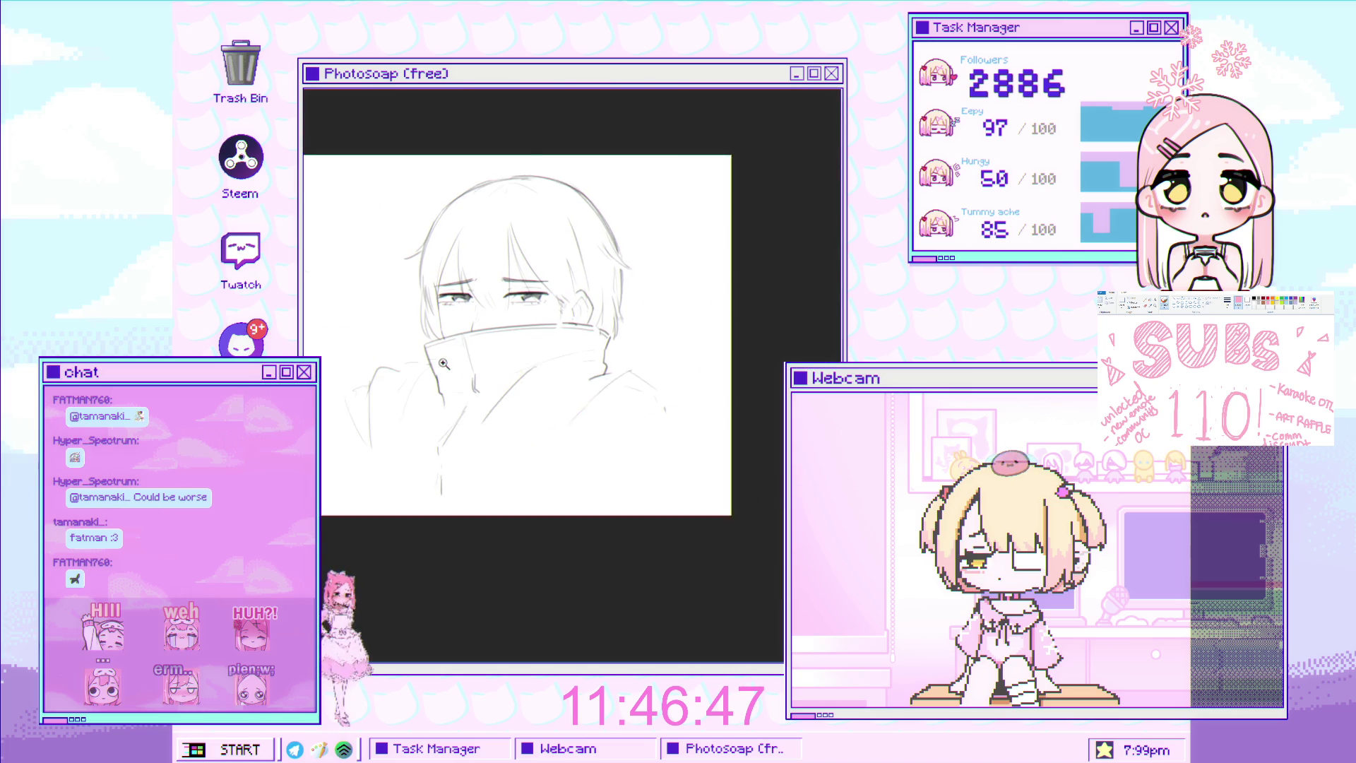
pyautogui.click(320, 339)
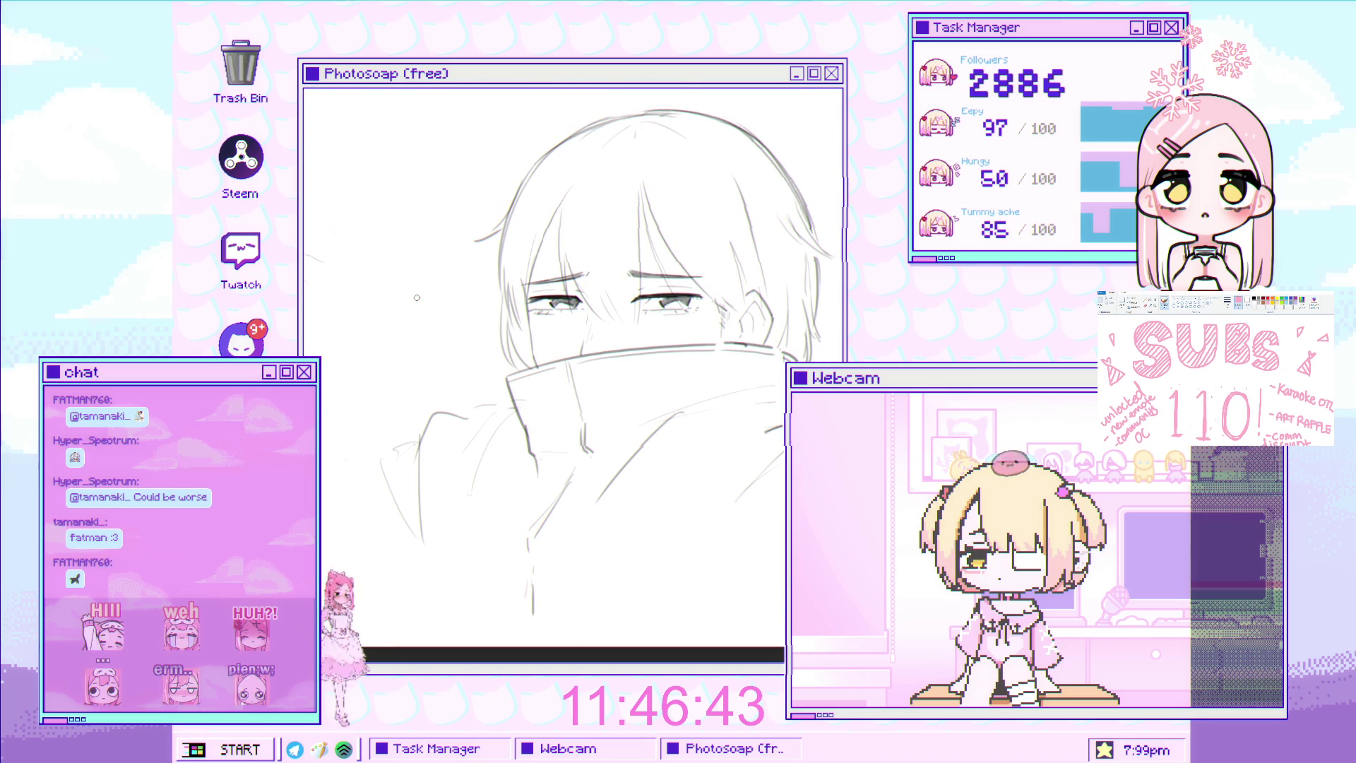
pyautogui.hotkey('ctrl', '+')
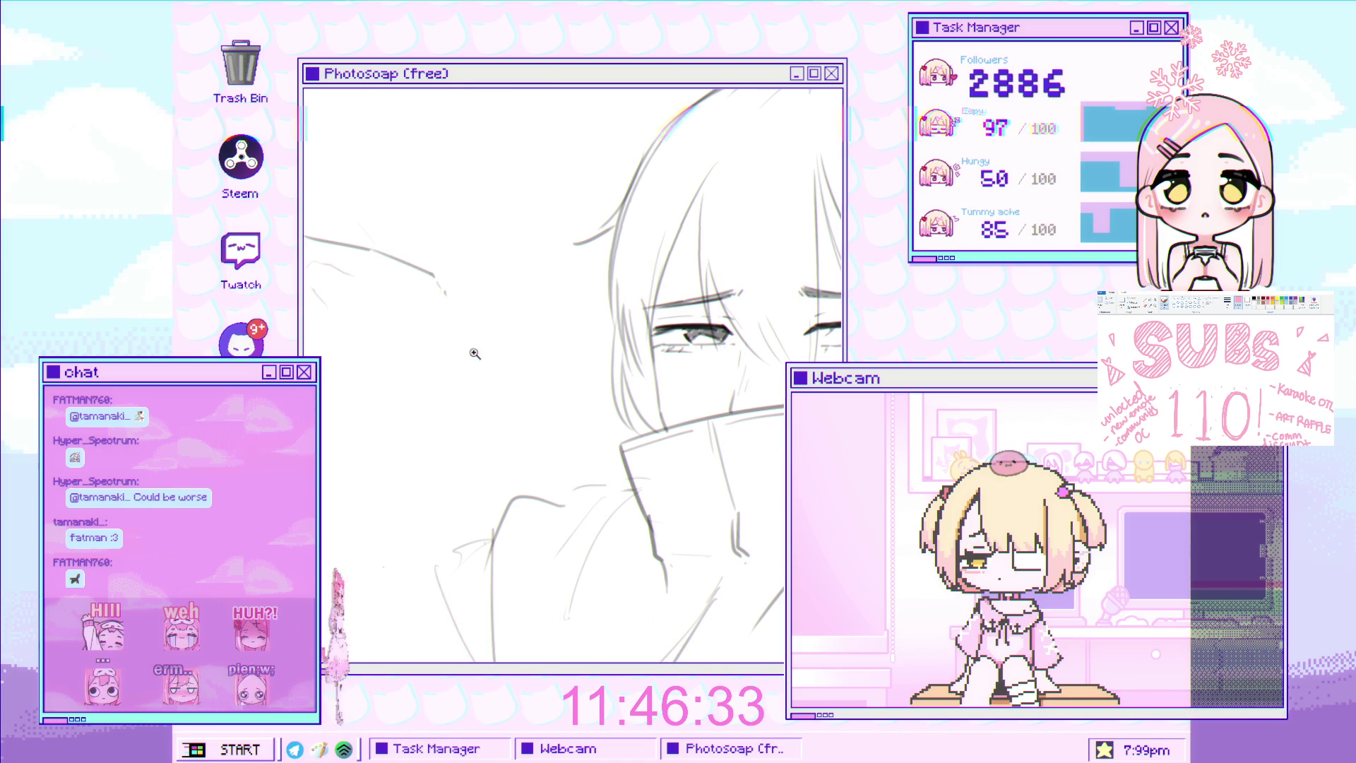
pyautogui.scroll(-3, 438, 284)
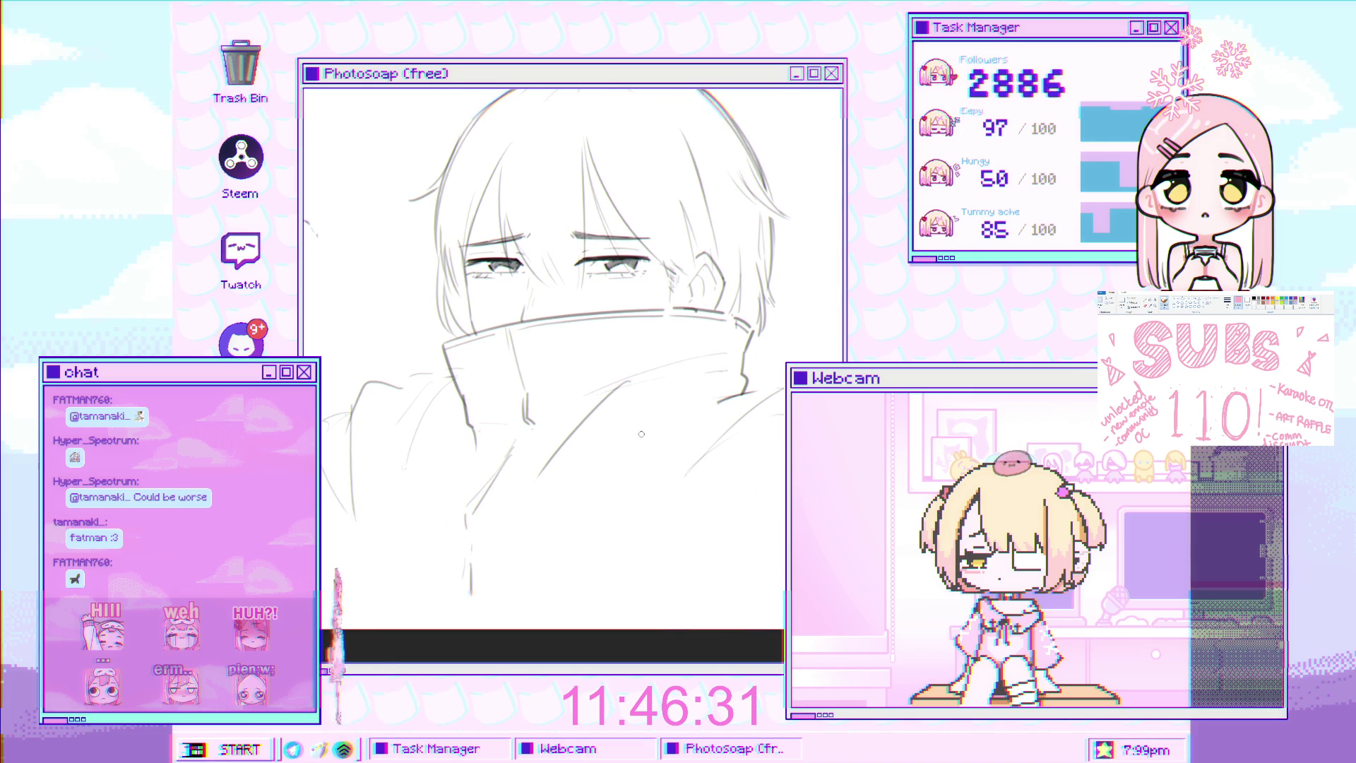
pyautogui.moveTo(512, 338); pyautogui.dragTo(580, 353)
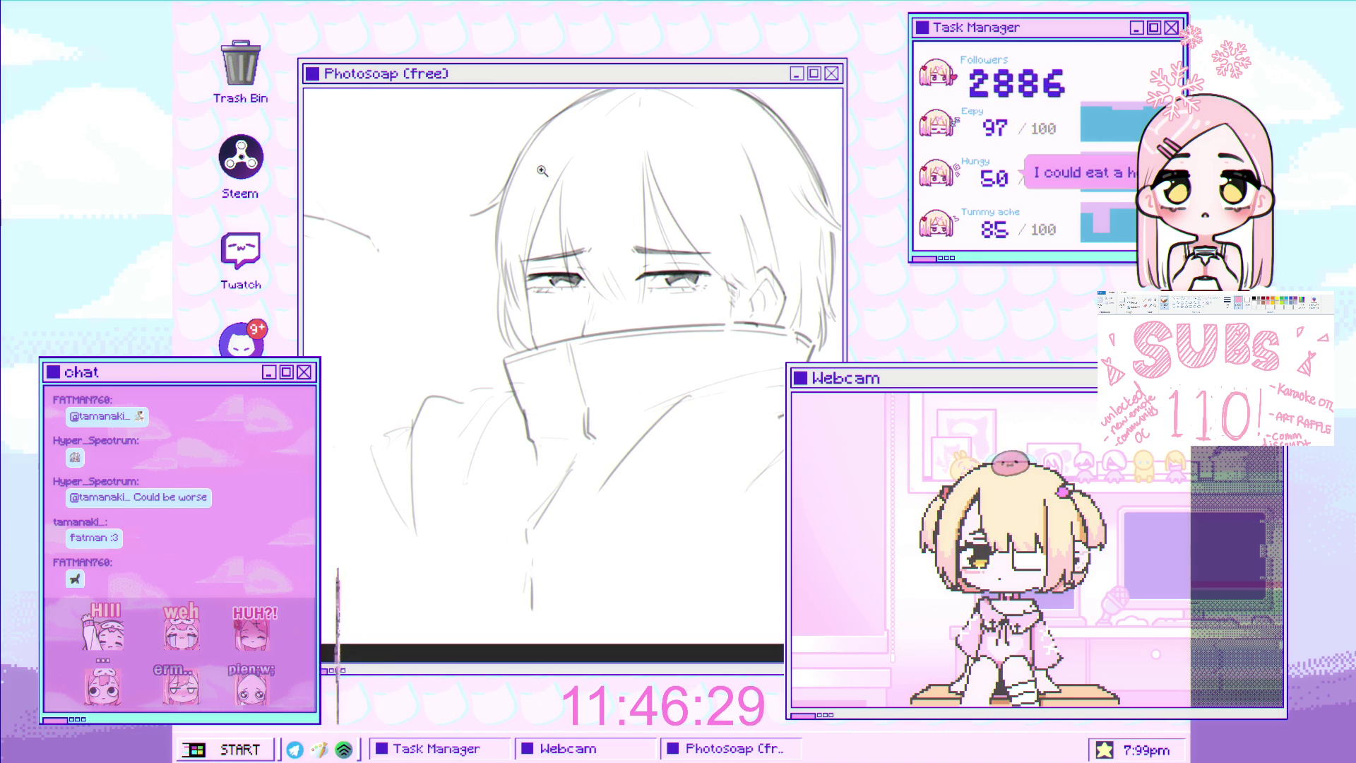
# Sketch the raised hand's outline with upper and lower curving strokes left of the head
pyautogui.scroll(3, 307, 282)
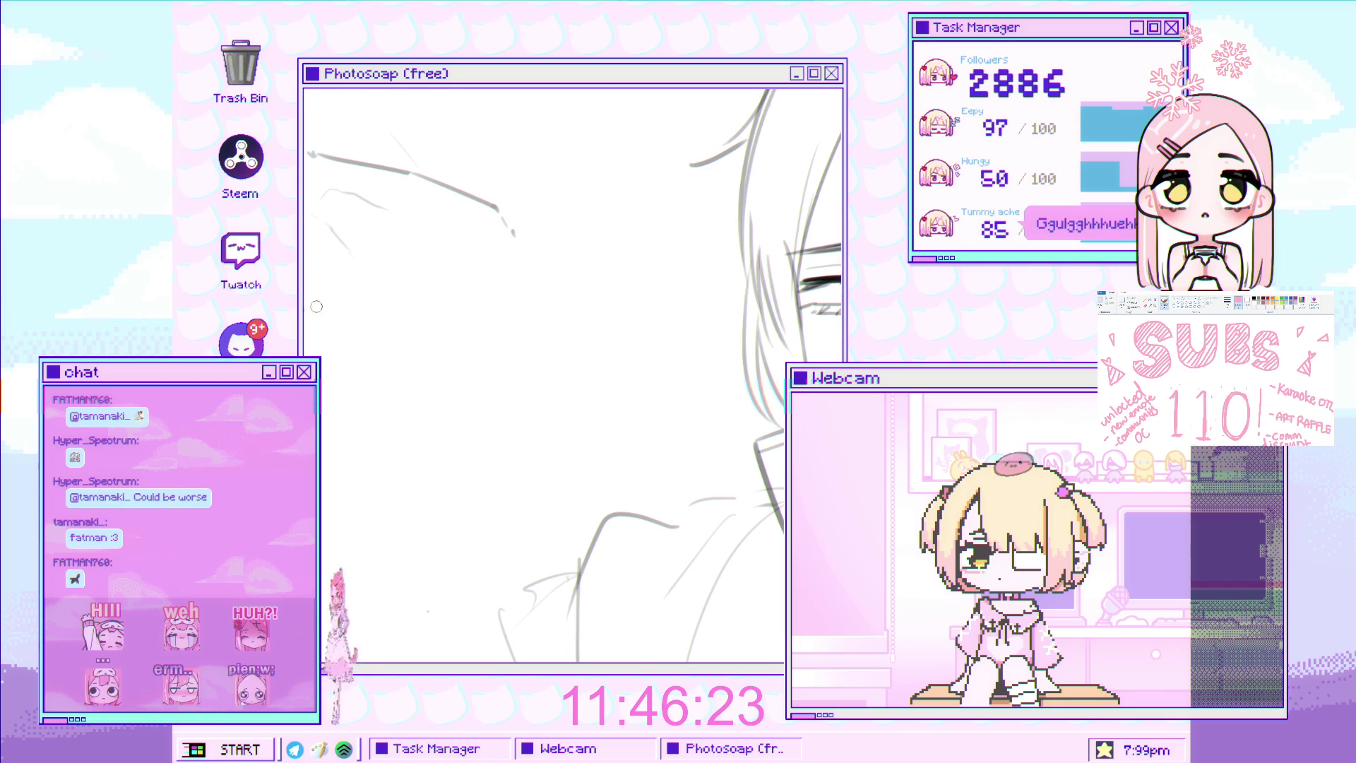
pyautogui.scroll(-5, 333, 295)
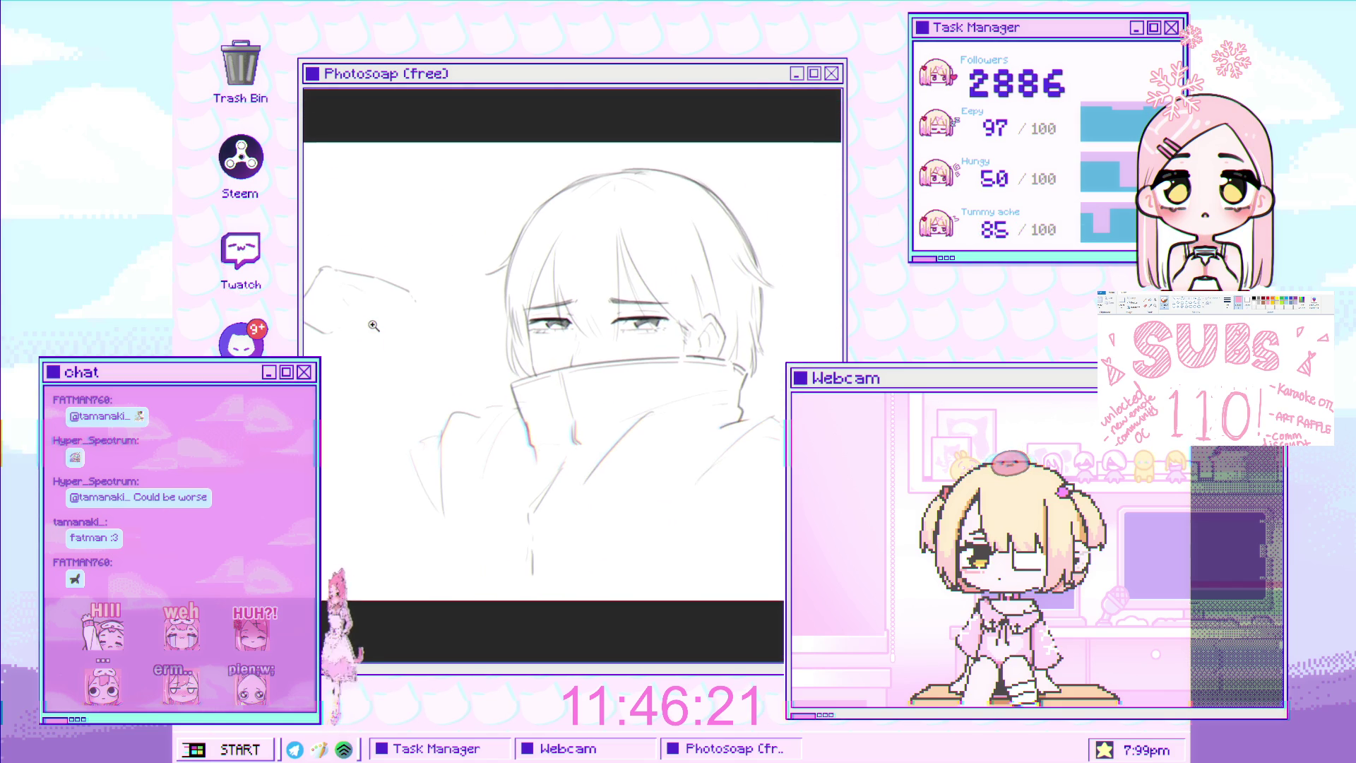
pyautogui.scroll(5, 378, 303)
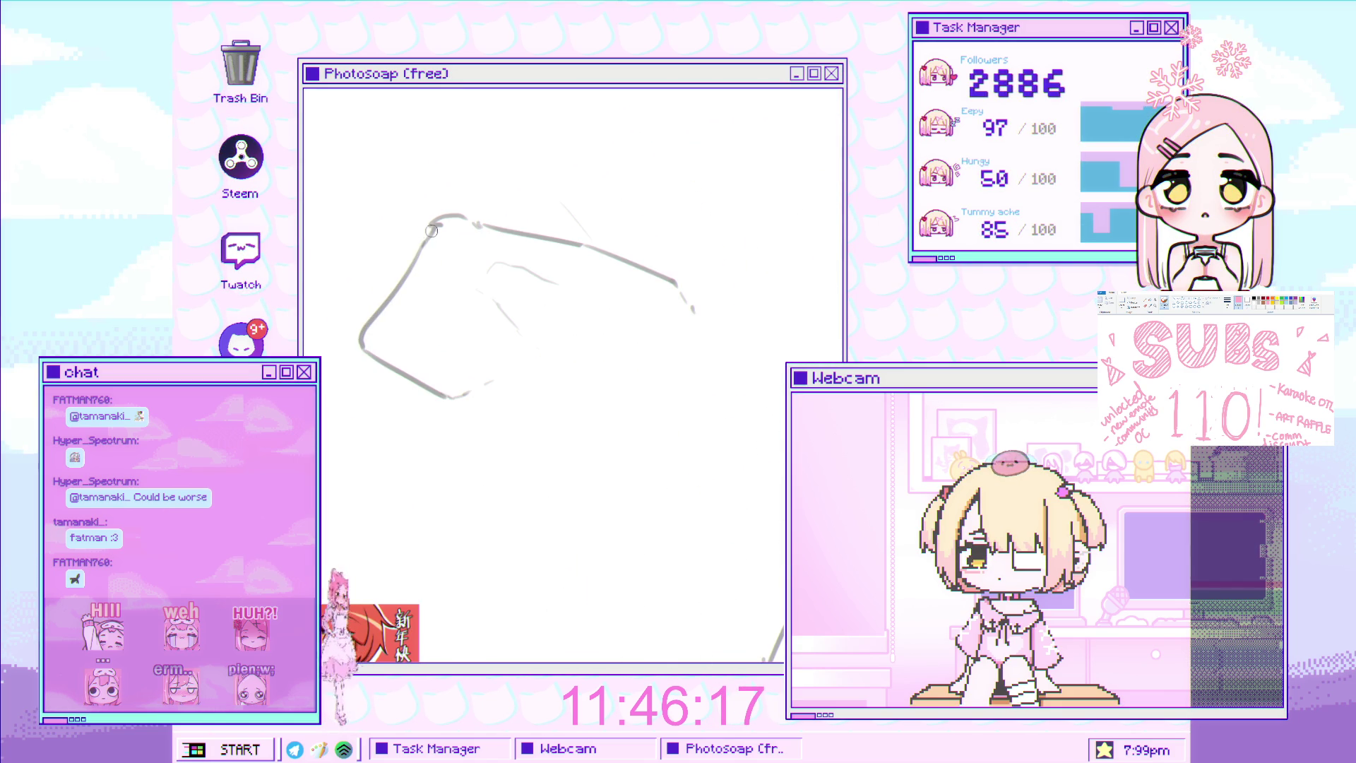
pyautogui.moveTo(431, 230)
pyautogui.mouseDown()
pyautogui.moveTo(385, 252)
pyautogui.moveTo(344, 341)
pyautogui.mouseUp()
pyautogui.moveTo(381, 254); pyautogui.dragTo(349, 294)
pyautogui.moveTo(346, 359); pyautogui.dragTo(397, 410)
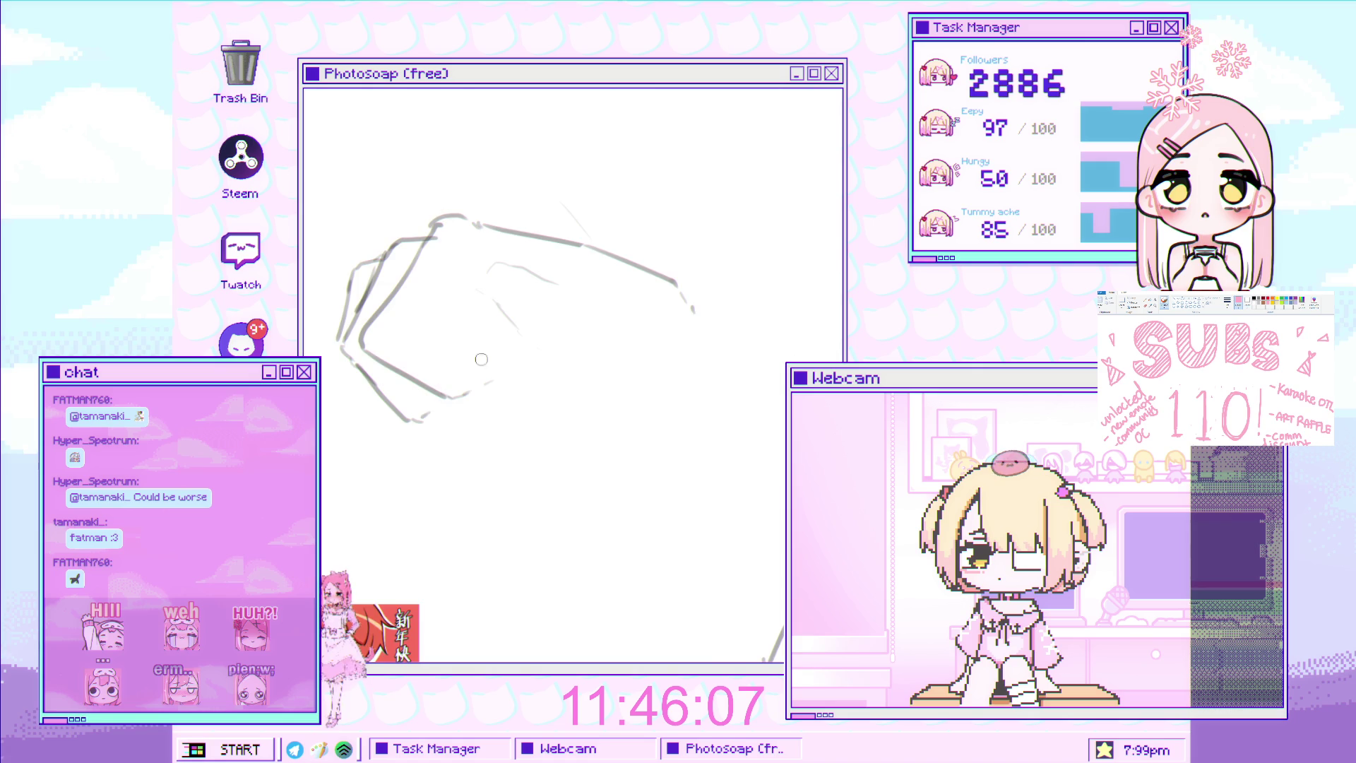
# Redraw a light stroke across the hand, enlarge the brush, and add a stroke through it
pyautogui.moveTo(460, 382); pyautogui.dragTo(378, 428)
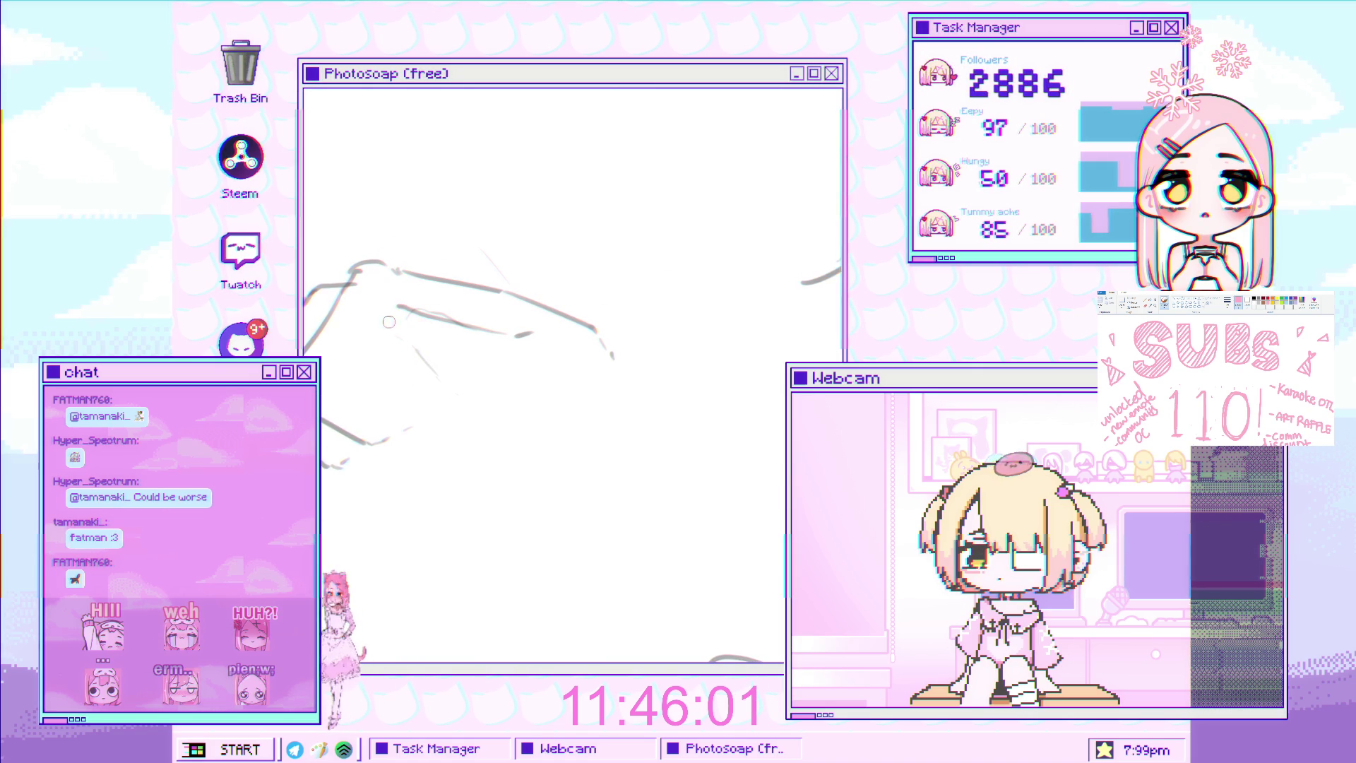
pyautogui.hotkey('ctrl', 'z')
pyautogui.moveTo(494, 329); pyautogui.dragTo(385, 311)
pyautogui.press(']')
pyautogui.press(']')
pyautogui.press(']')
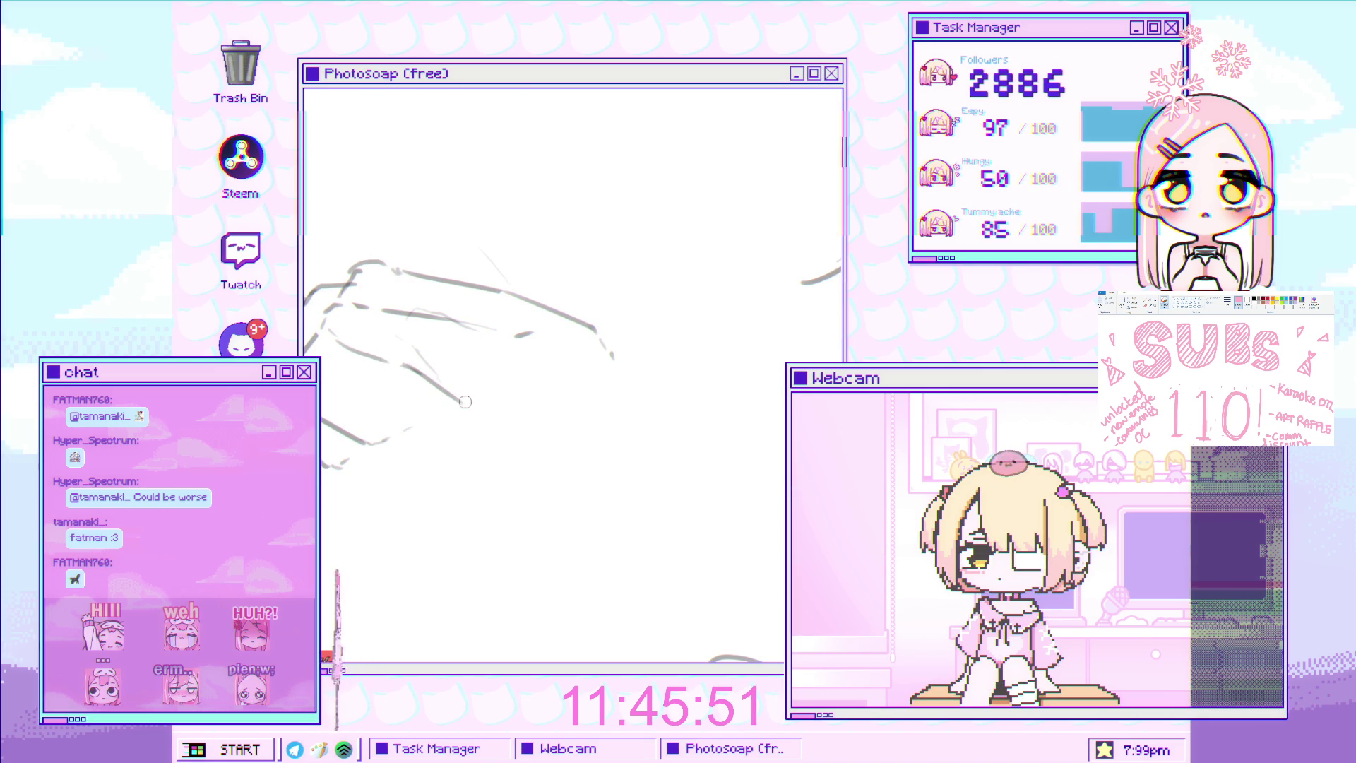
pyautogui.moveTo(429, 378)
pyautogui.mouseDown()
pyautogui.moveTo(474, 440)
pyautogui.moveTo(424, 349)
pyautogui.moveTo(339, 289)
pyautogui.mouseUp()
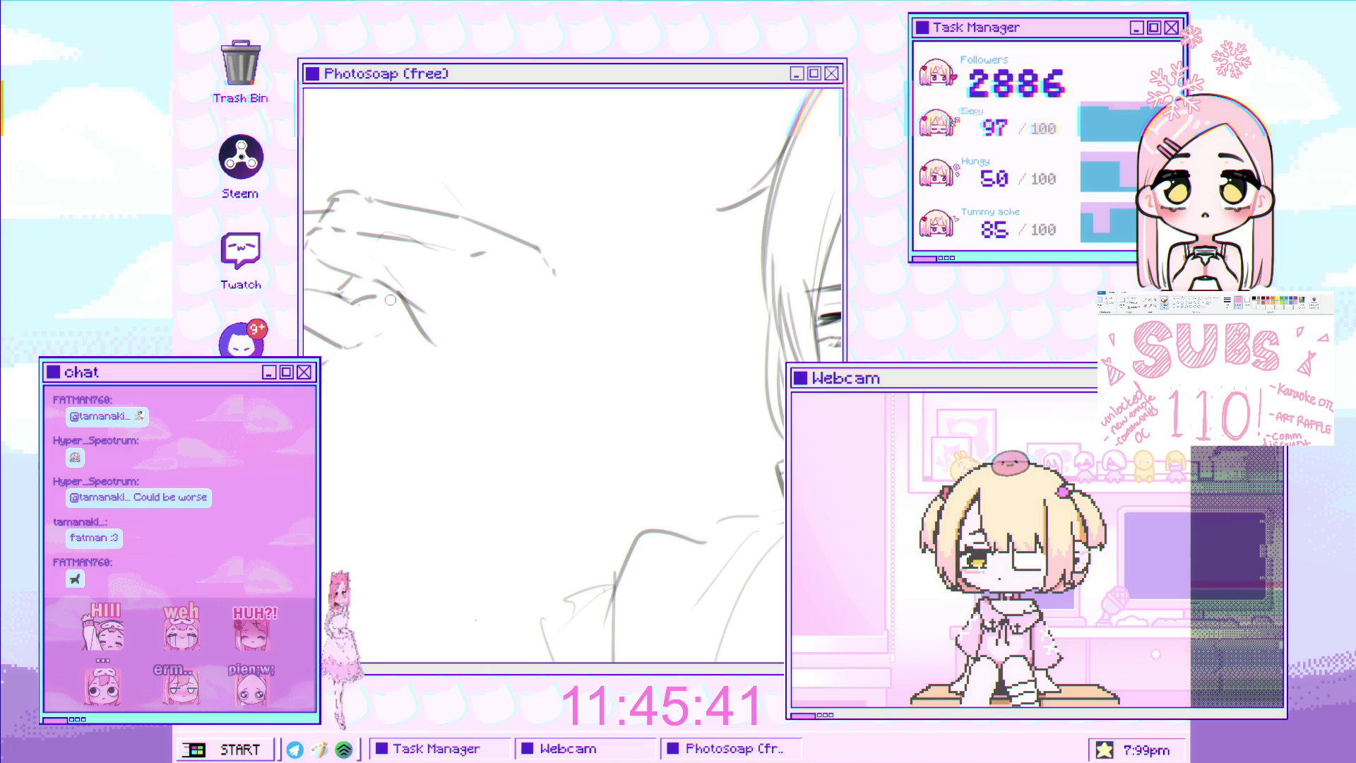
# Zoom in on the eyes, collar and stray hair strands left of the face
pyautogui.scroll(-3, 384, 322)
pyautogui.scroll(-1, 377, 323)
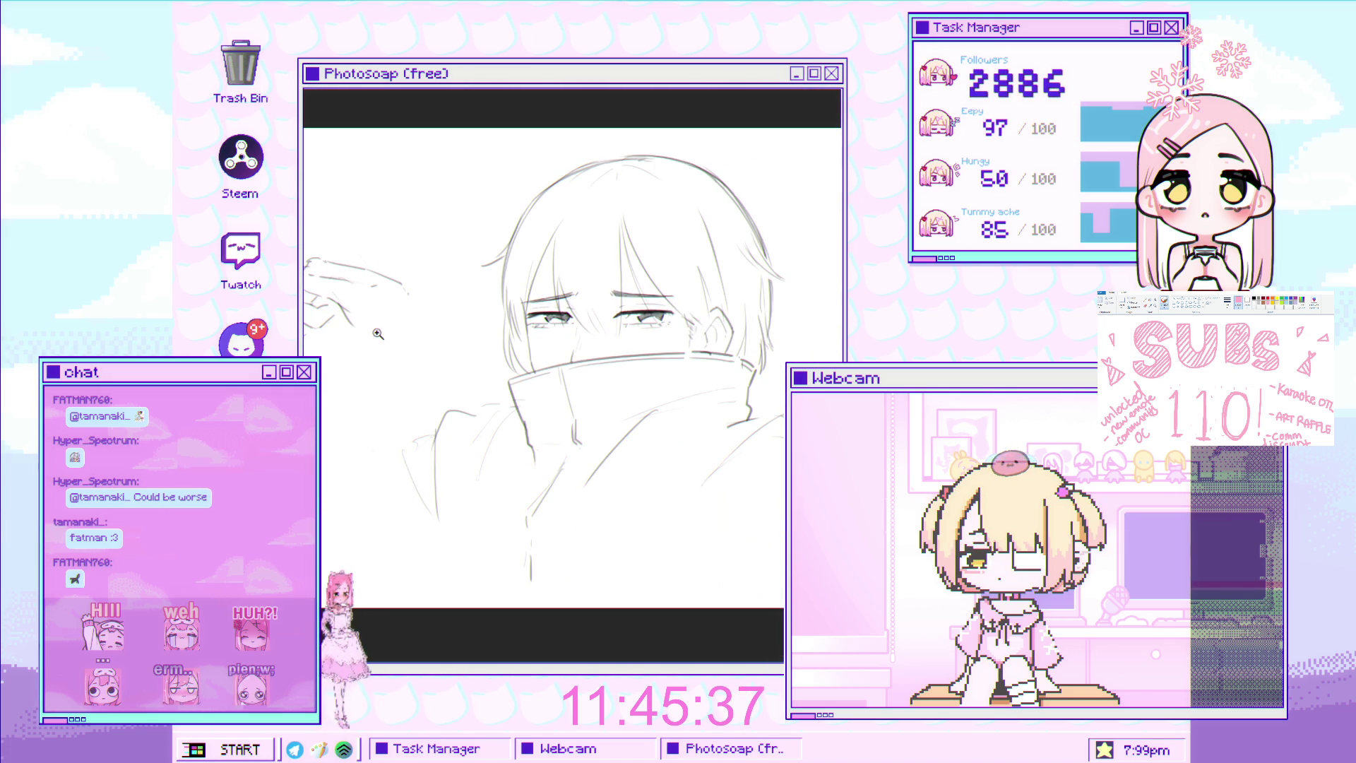
pyautogui.scroll(-2, 375, 321)
pyautogui.scroll(3, 373, 321)
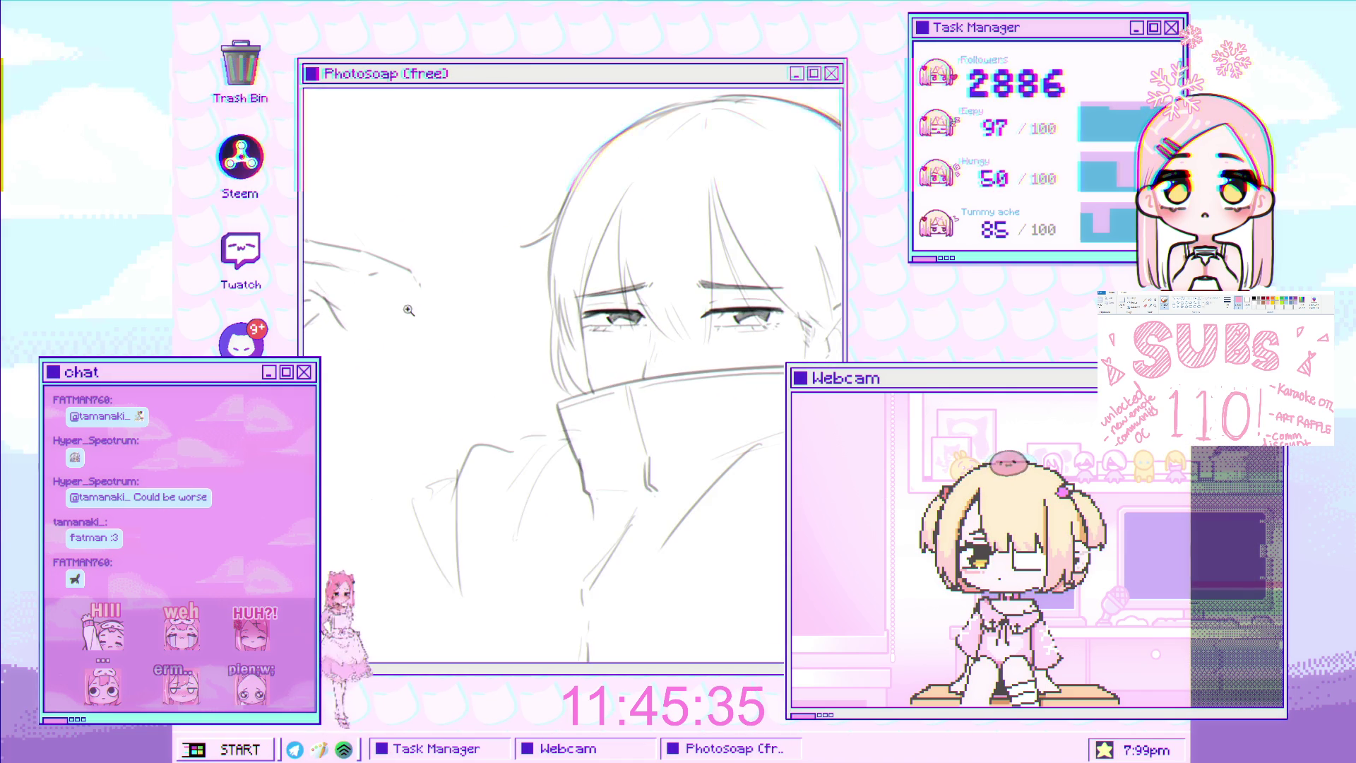
pyautogui.scroll(-1, 346, 333)
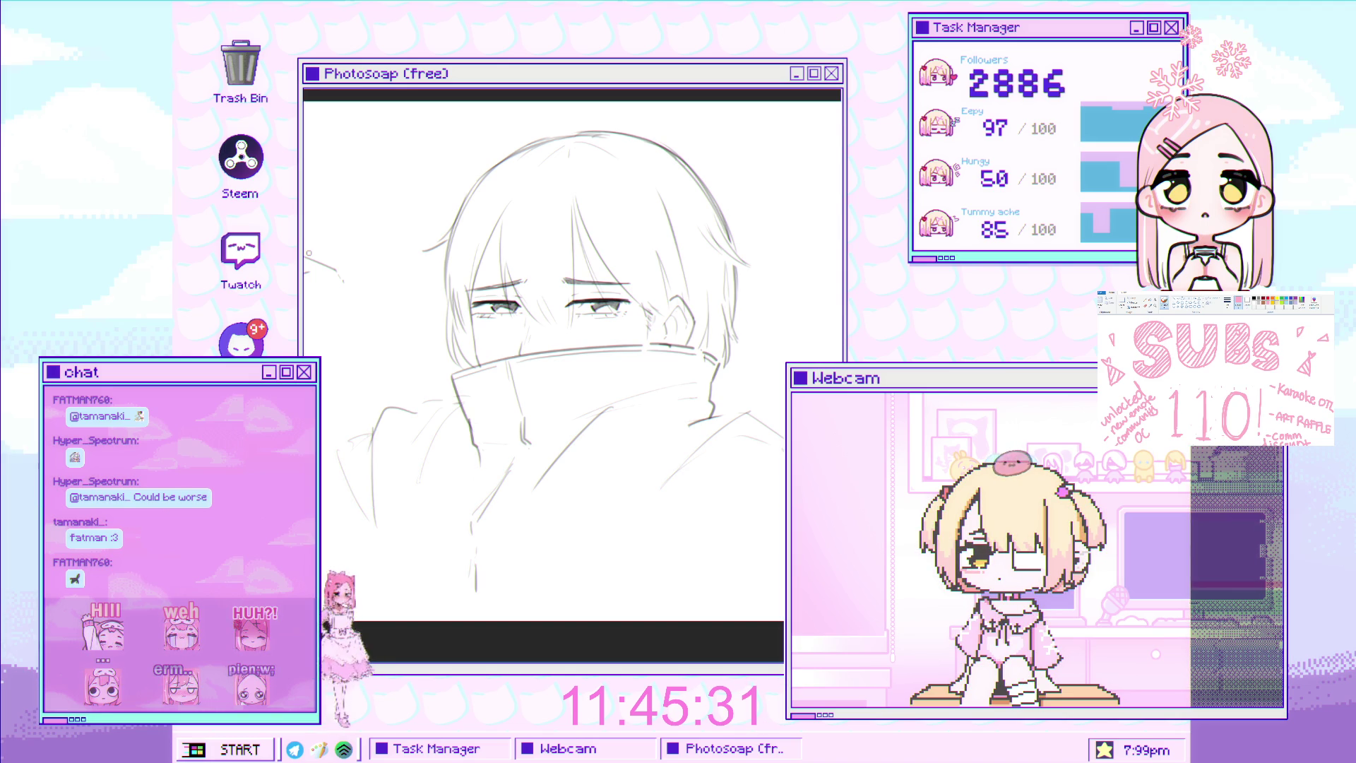
pyautogui.scroll(-1, 329, 360)
pyautogui.scroll(3, 329, 361)
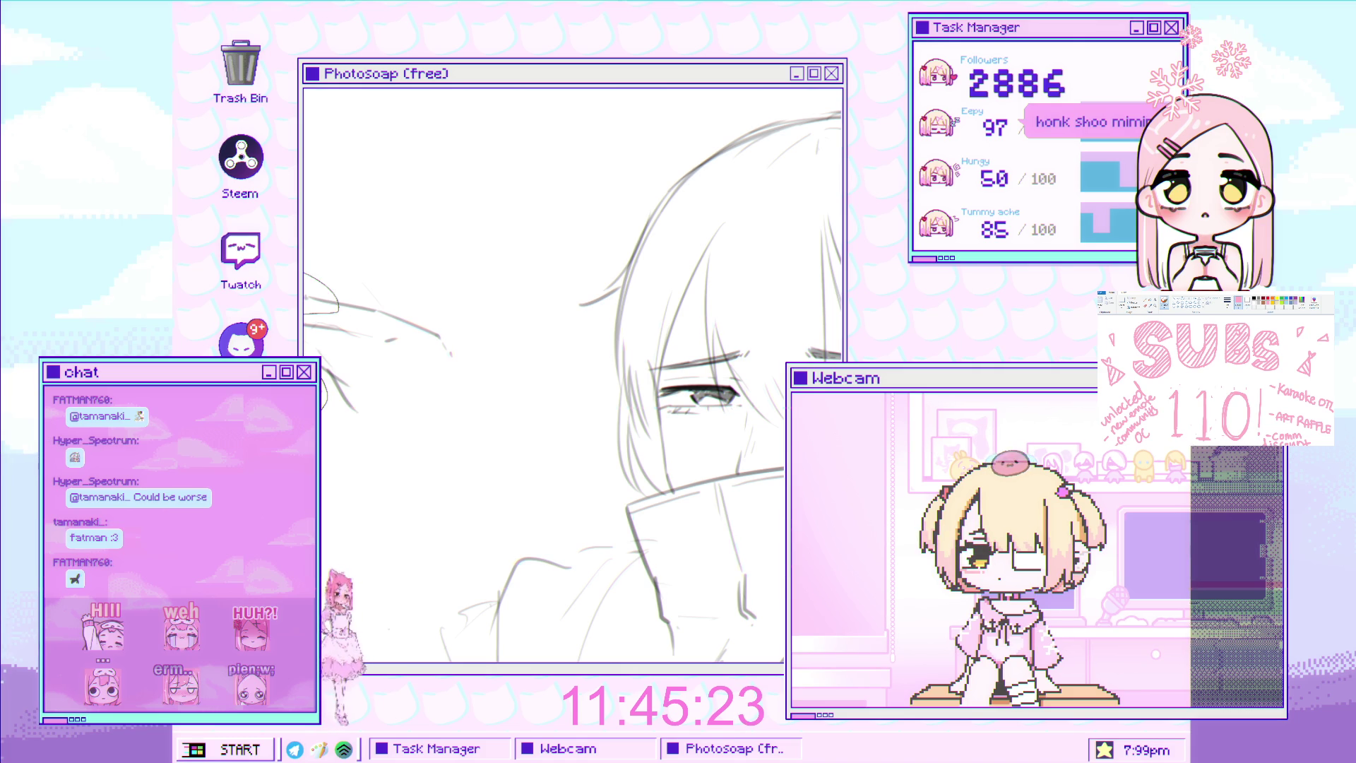
# Rotate the stray hair strands left of the face downward
pyautogui.moveTo(305, 243); pyautogui.dragTo(332, 430)
pyautogui.hotkey('ctrl', 't')
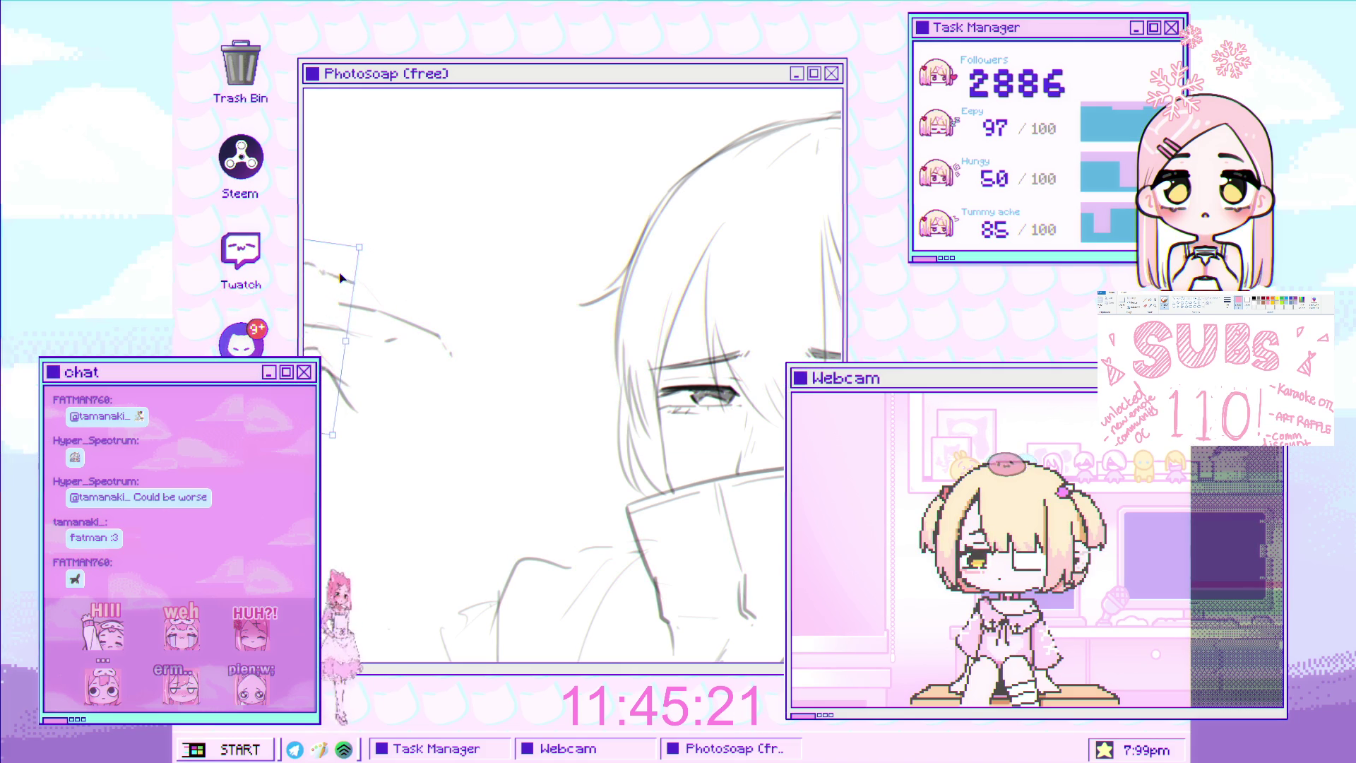
pyautogui.moveTo(342, 278)
pyautogui.mouseDown()
pyautogui.moveTo(339, 305)
pyautogui.moveTo(324, 297)
pyautogui.mouseUp()
pyautogui.press('Return')
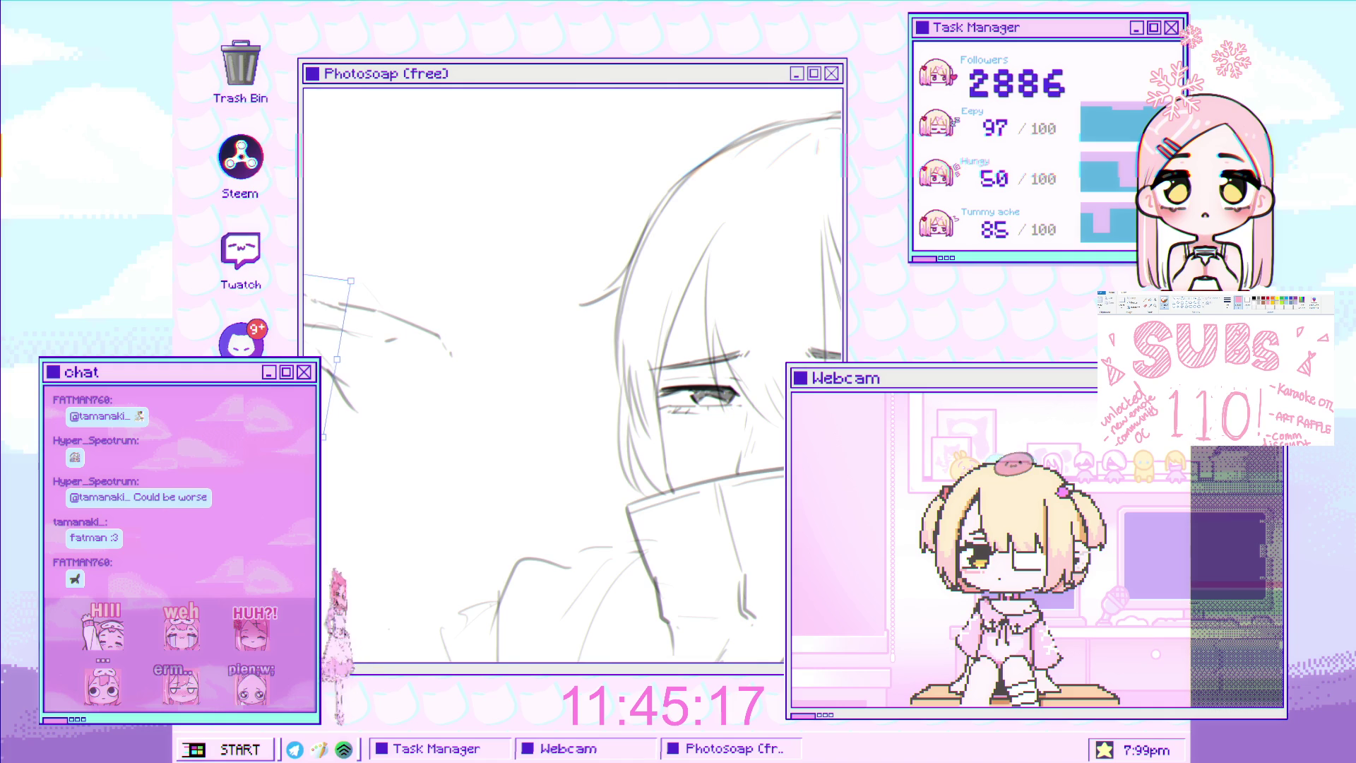
# Erase the coat and shoulder lines below the collar, leaving only face and collar
pyautogui.hotkey('ctrl', '0')
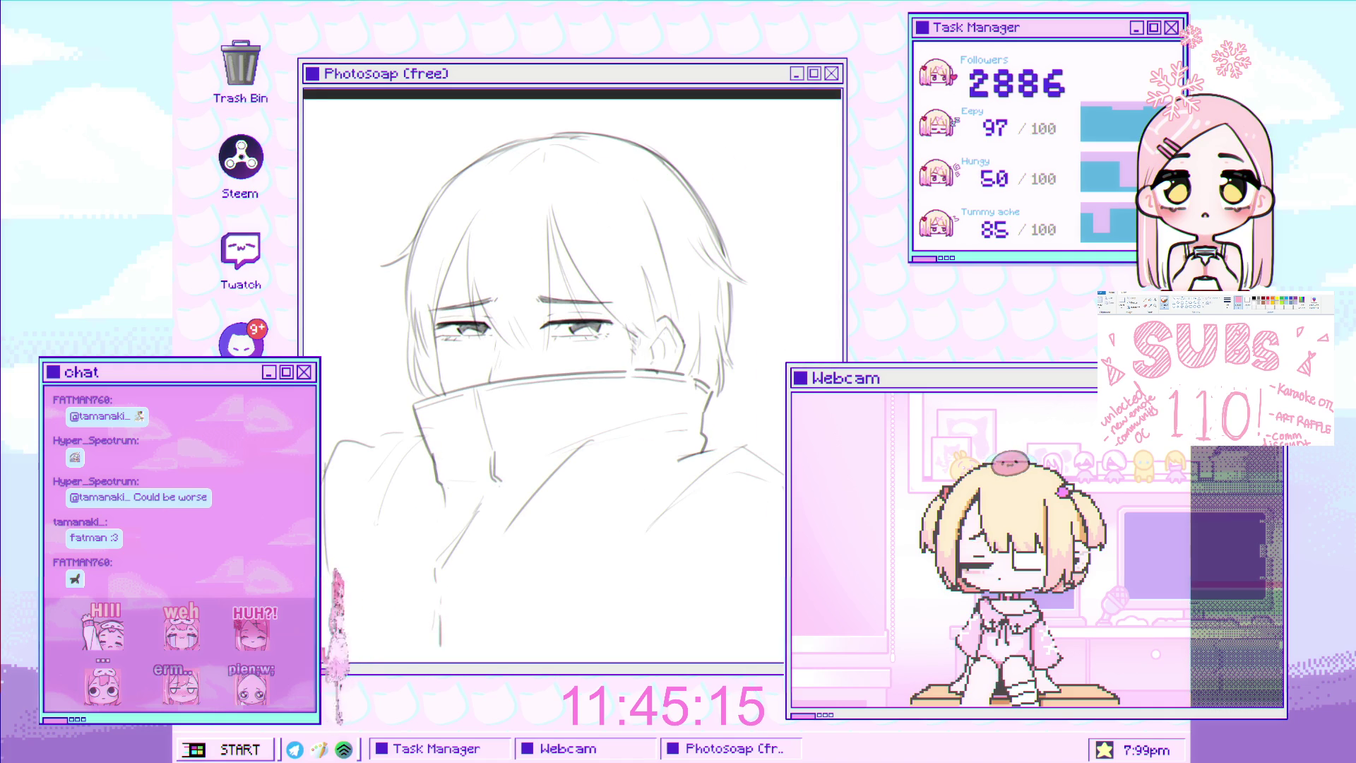
pyautogui.press('Delete')
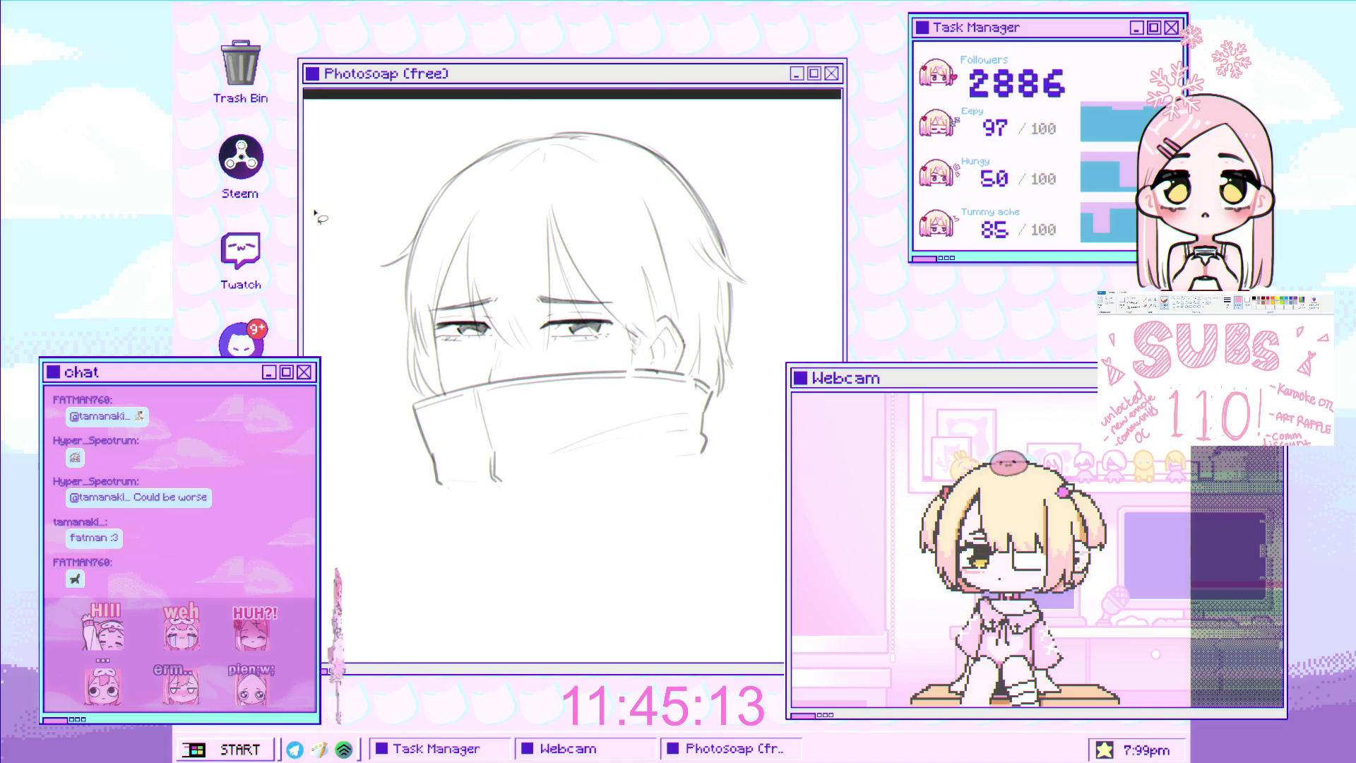
pyautogui.hotkey('ctrl', 'z')
pyautogui.press('Delete')
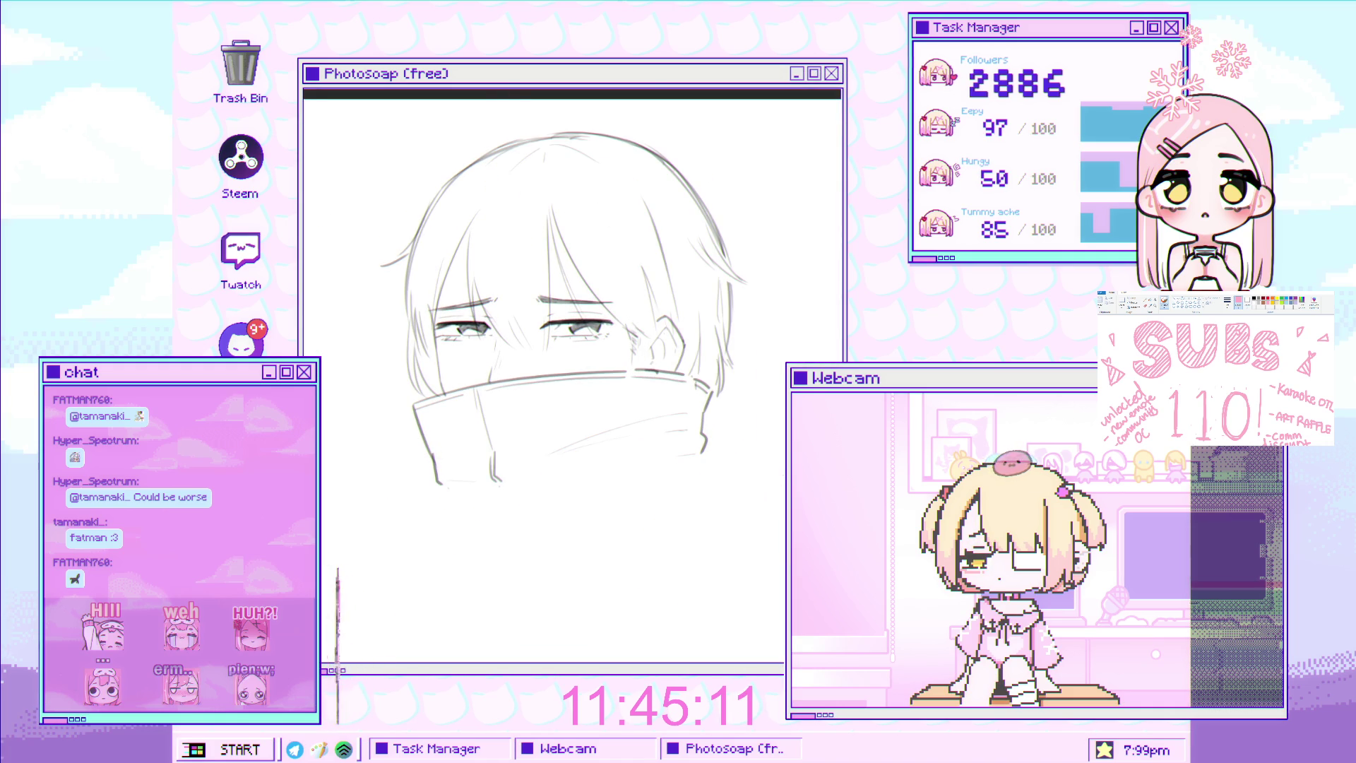
pyautogui.moveTo(633, 370); pyautogui.dragTo(586, 272)
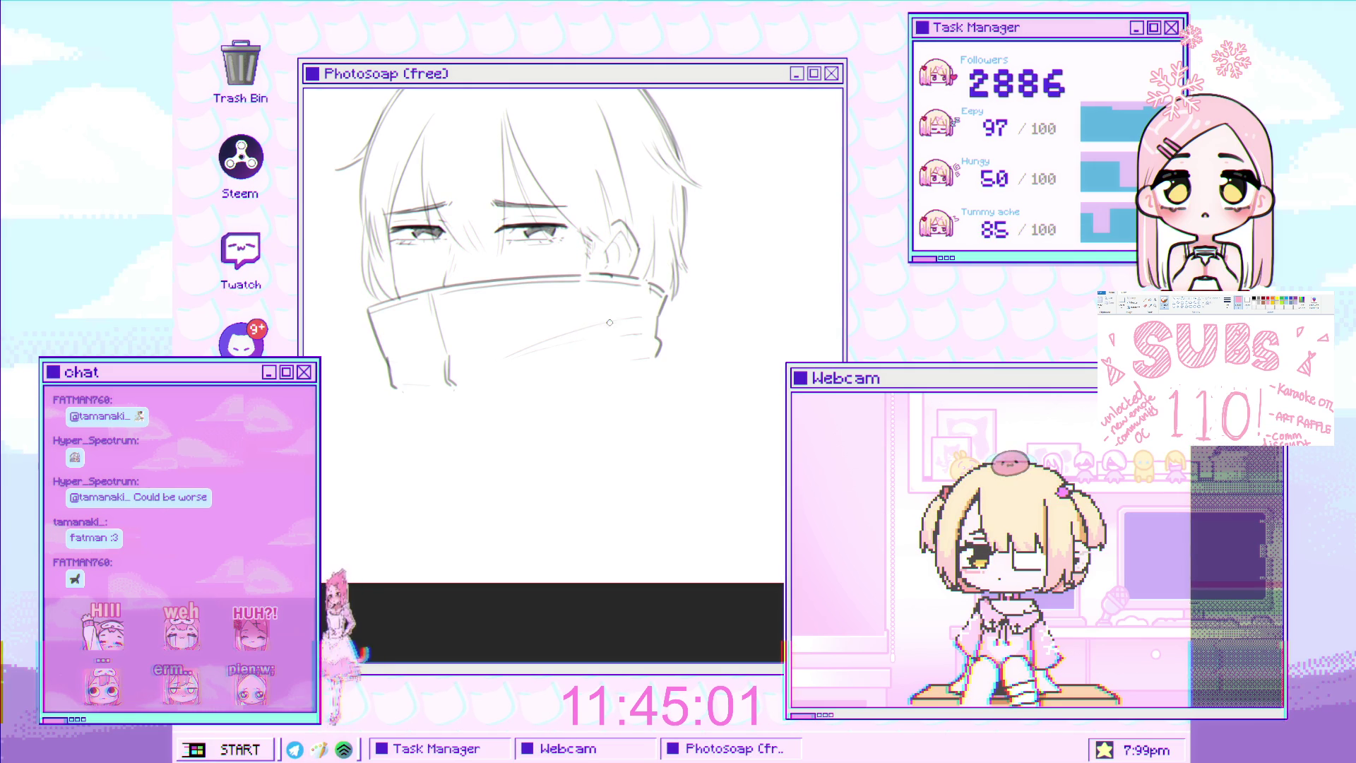
# Zoom and pan to frame the eyes, collar and the blank canvas beneath it
pyautogui.scroll(3, 608, 321)
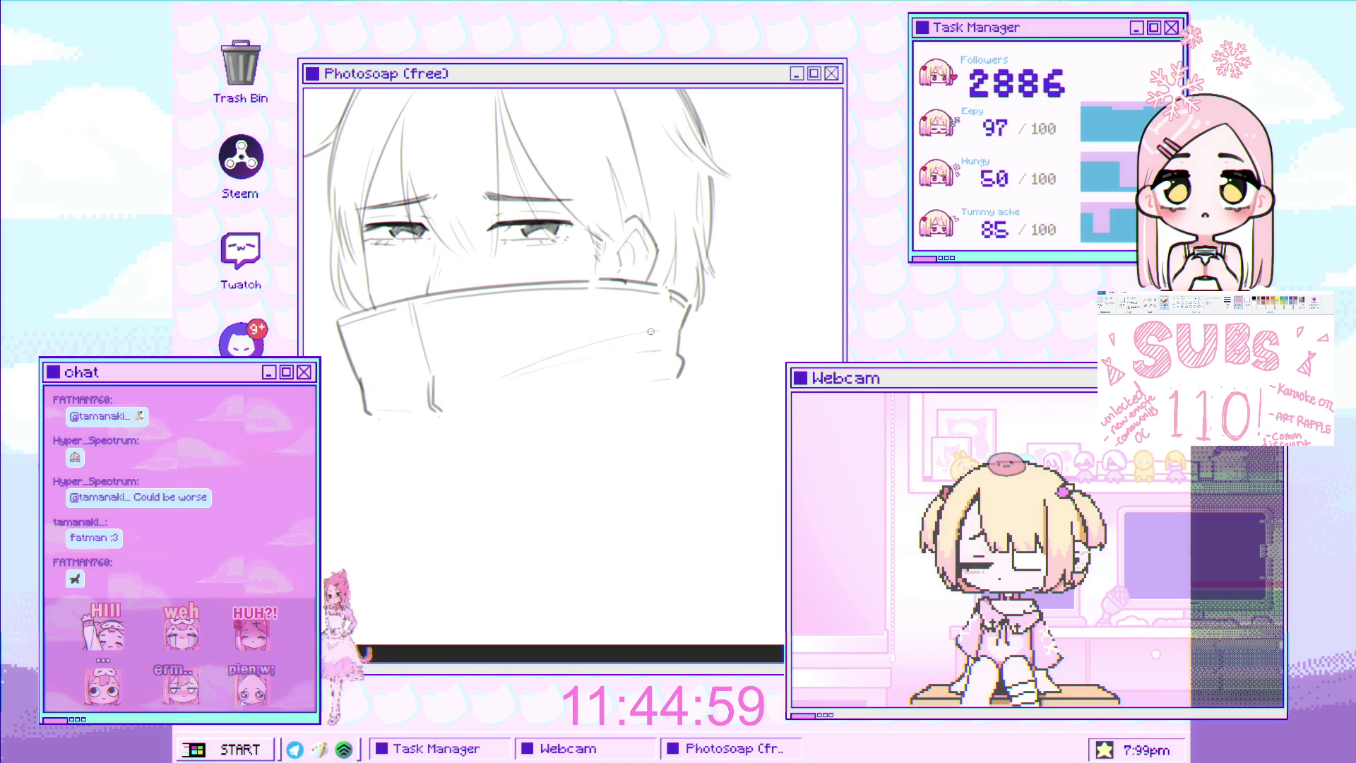
pyautogui.scroll(-2, 621, 381)
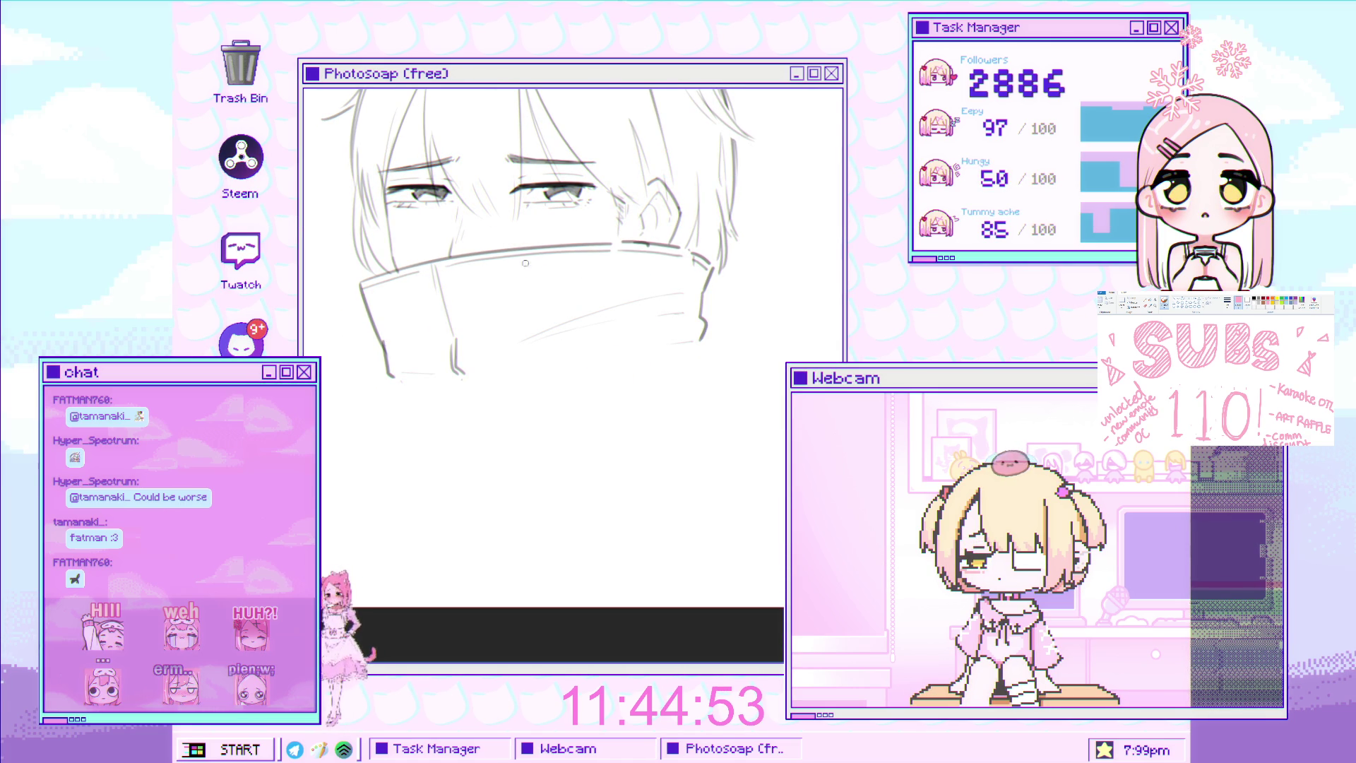
pyautogui.click(633, 380)
pyautogui.moveTo(636, 380); pyautogui.dragTo(658, 373)
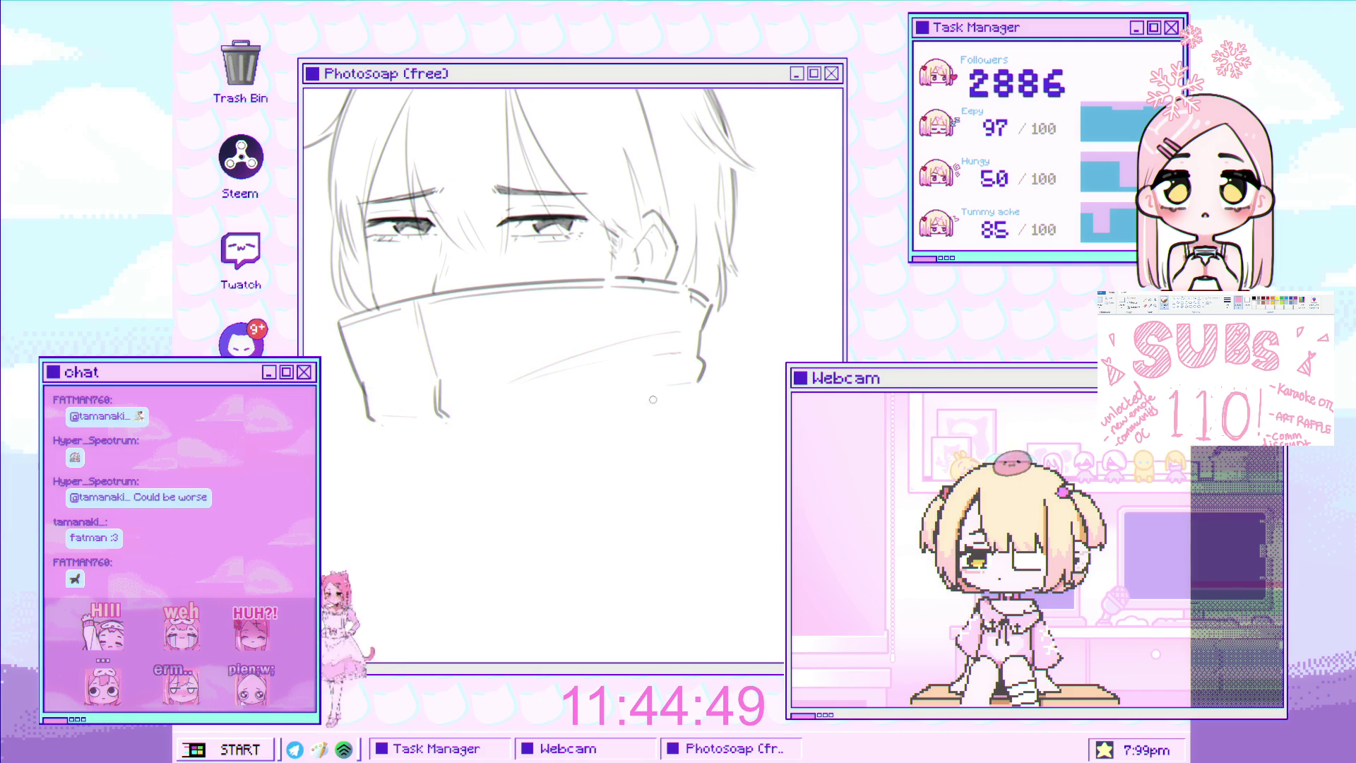
pyautogui.click(660, 393)
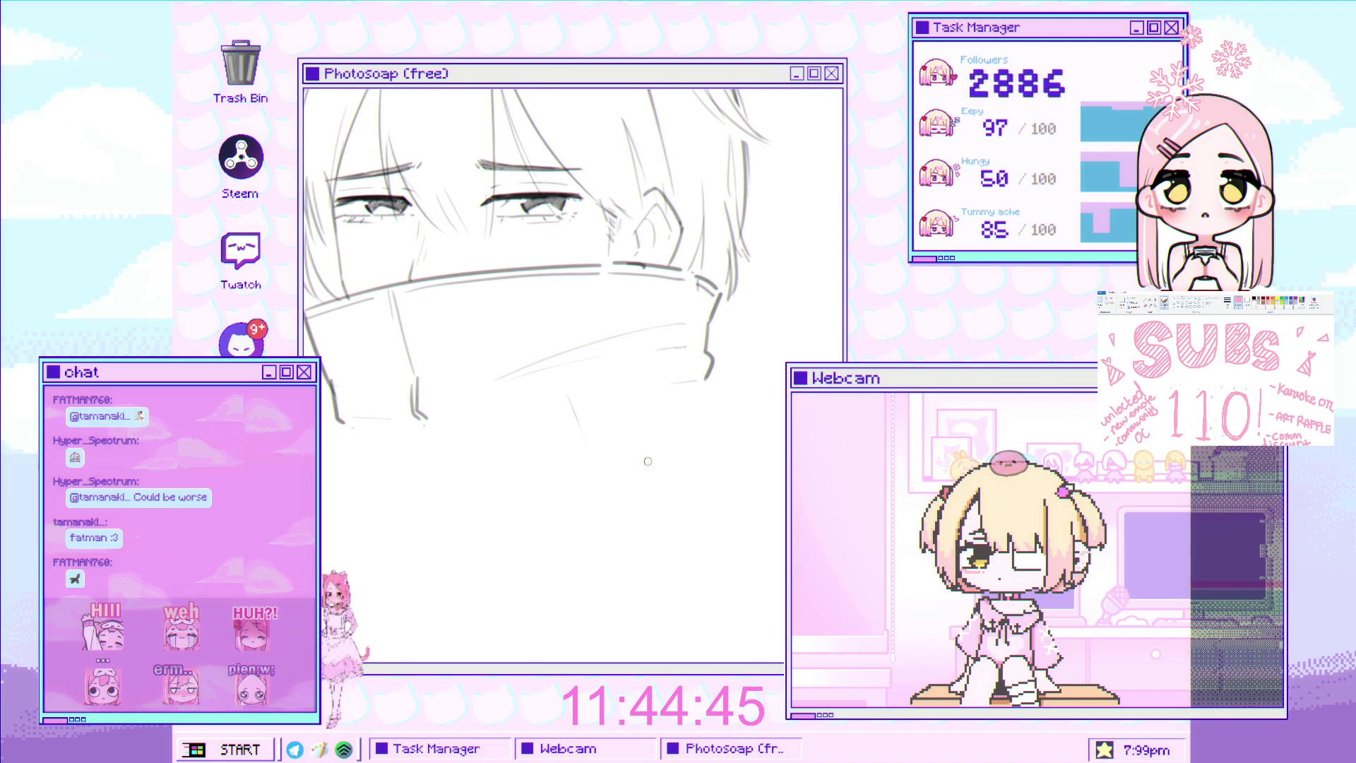
pyautogui.scroll(-5, 656, 460)
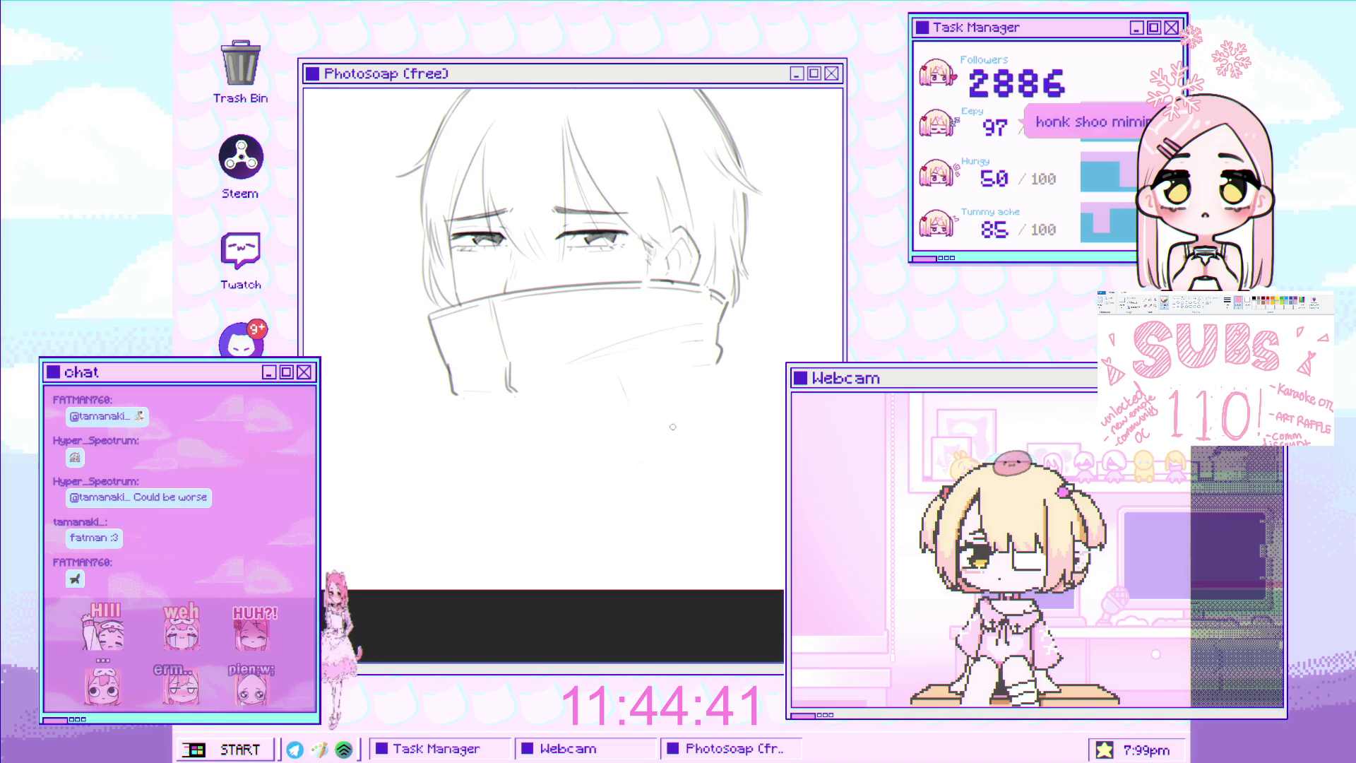
pyautogui.scroll(2, 657, 429)
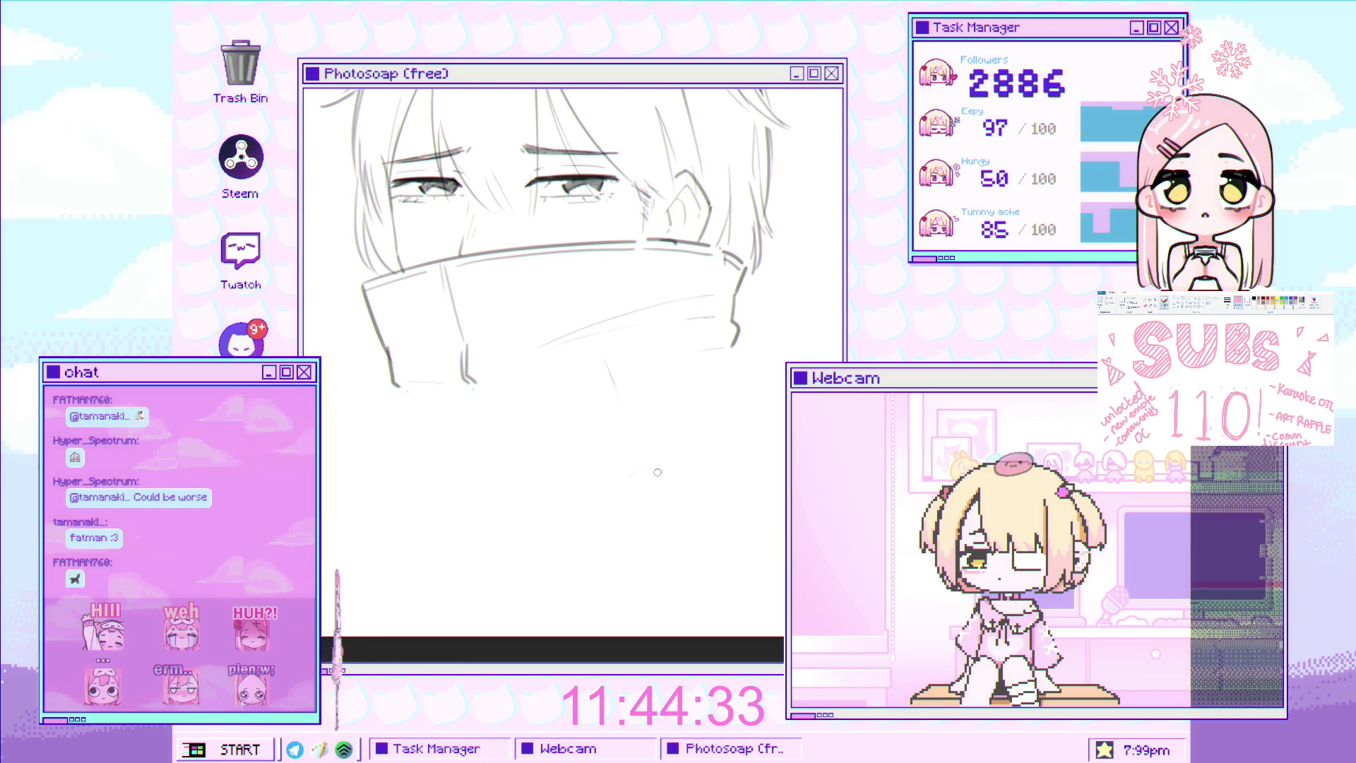
# Sketch grey finger strokes under the collar, adding a small hook and darkening the chin line
pyautogui.moveTo(595, 468); pyautogui.dragTo(634, 429)
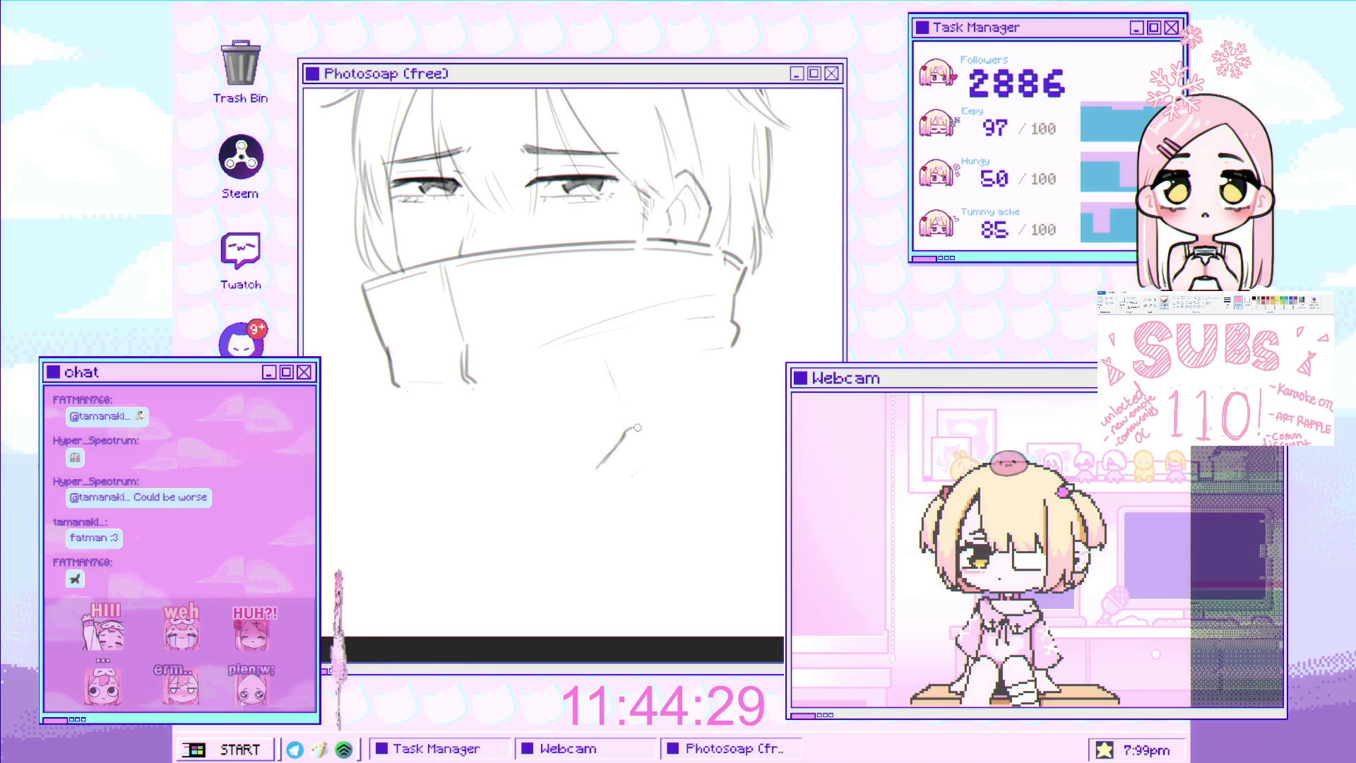
pyautogui.moveTo(671, 422); pyautogui.dragTo(687, 427)
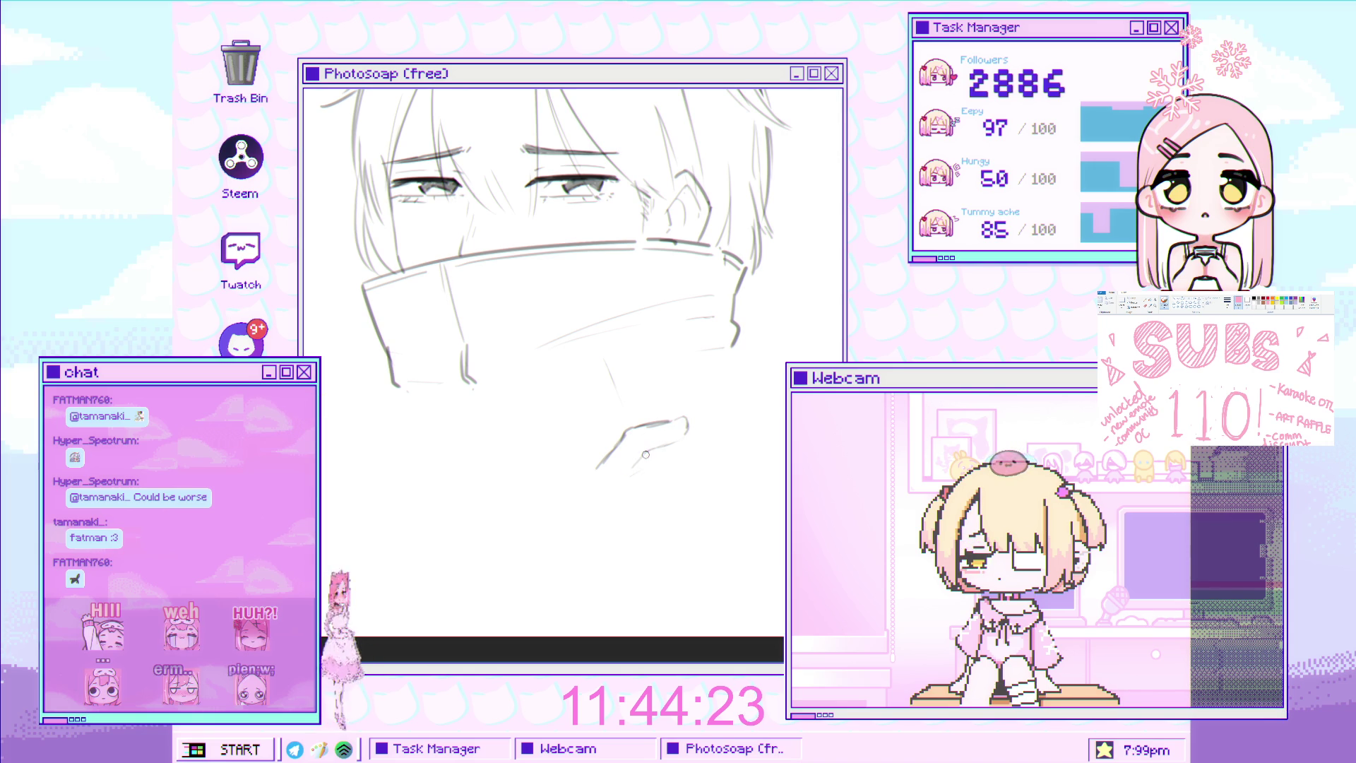
pyautogui.moveTo(623, 493); pyautogui.dragTo(634, 466)
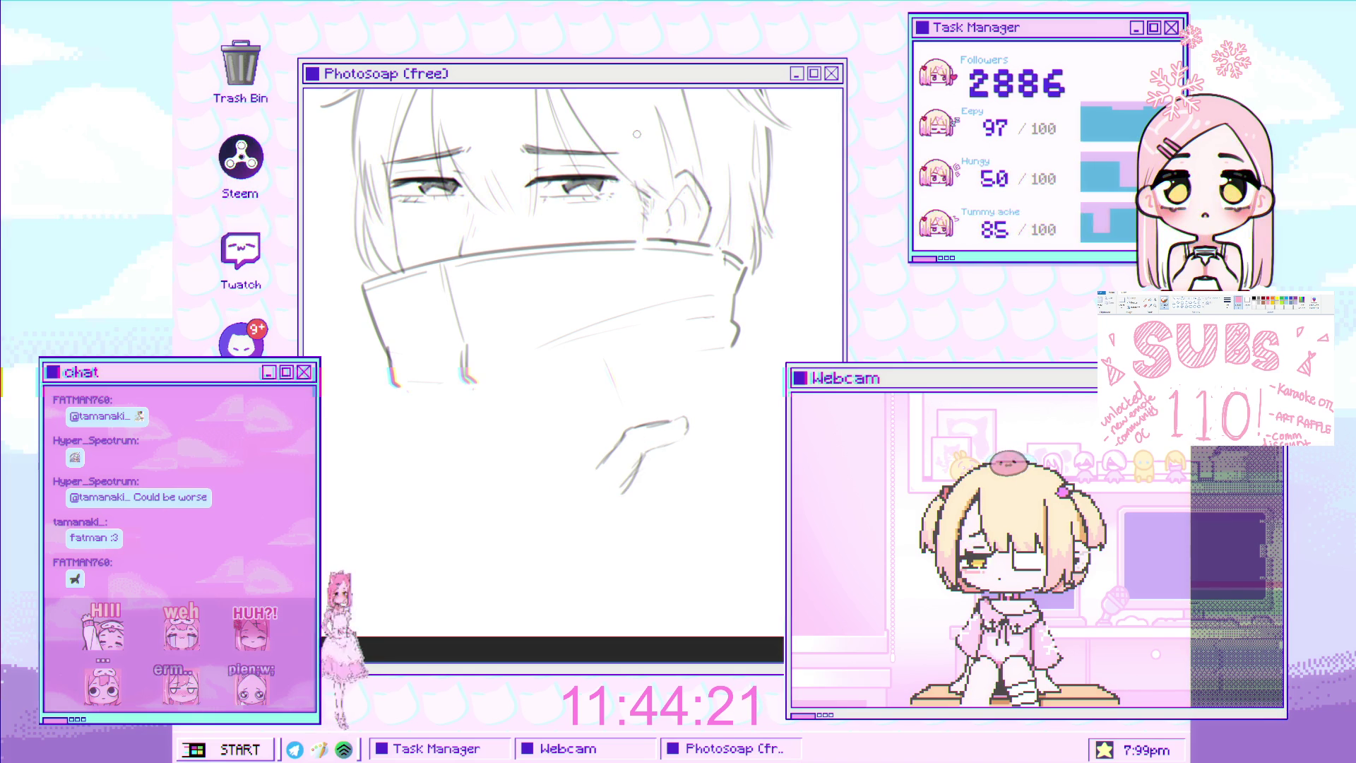
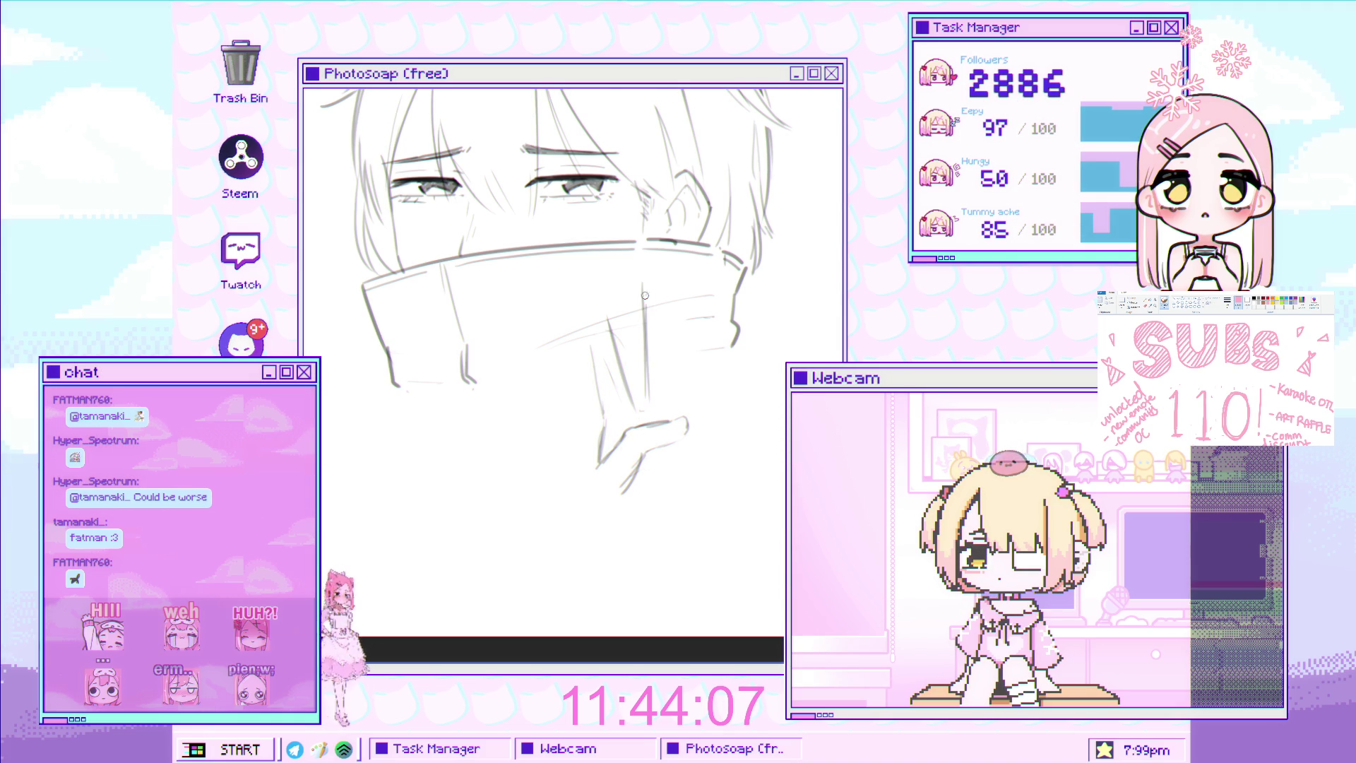
# Add two pencil strokes along the collar's edges, then start free-transforming the hand strokes
pyautogui.moveTo(670, 298); pyautogui.dragTo(682, 371)
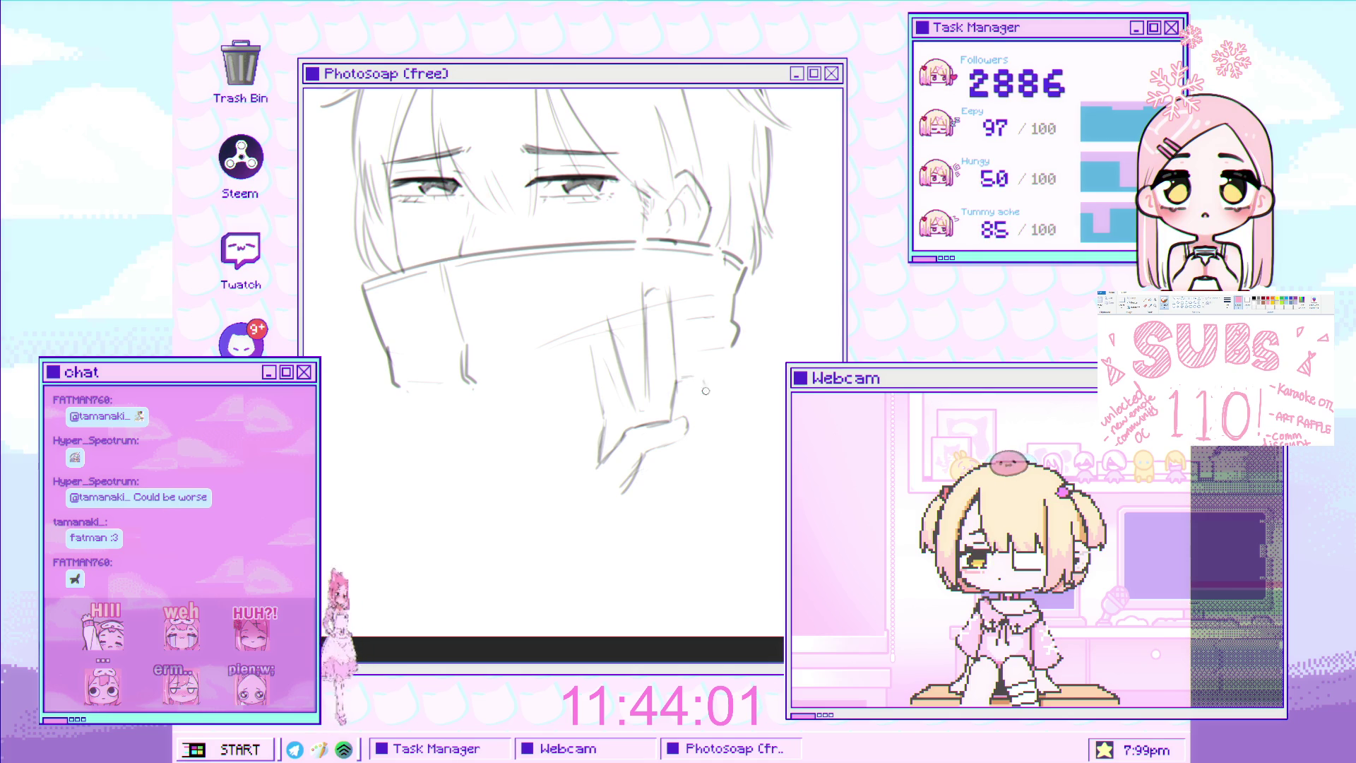
pyautogui.moveTo(704, 387)
pyautogui.mouseDown()
pyautogui.moveTo(710, 411)
pyautogui.moveTo(719, 398)
pyautogui.moveTo(700, 442)
pyautogui.mouseUp()
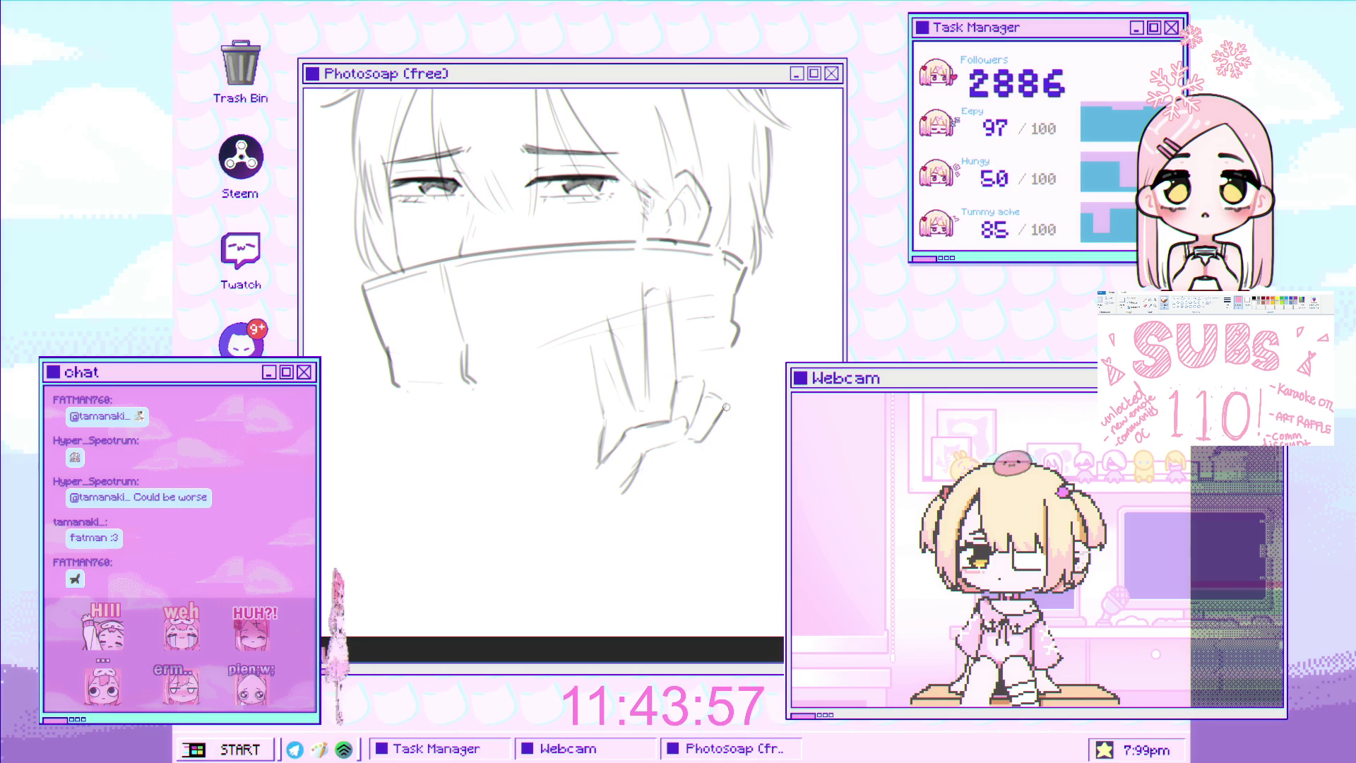
pyautogui.scroll(-3, 635, 257)
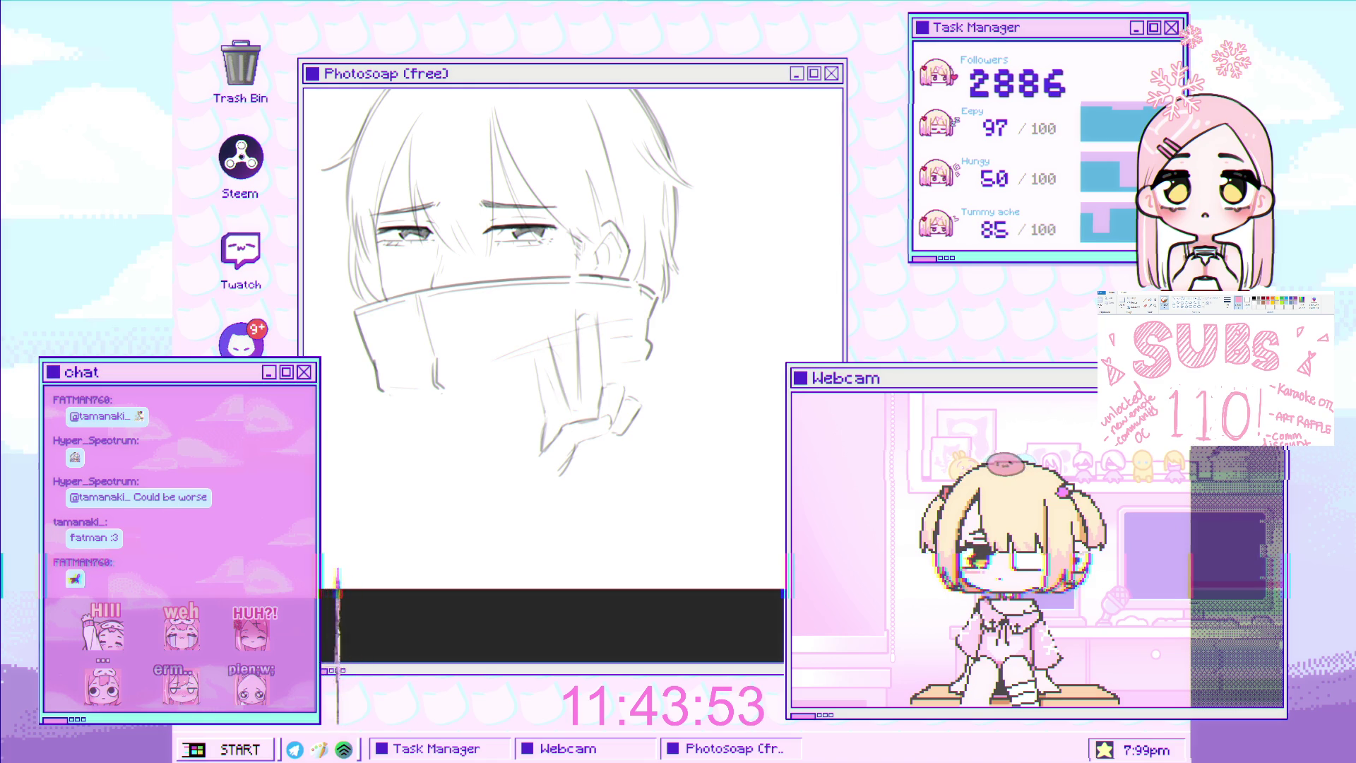
pyautogui.scroll(1, 571, 337)
pyautogui.scroll(1, 571, 337)
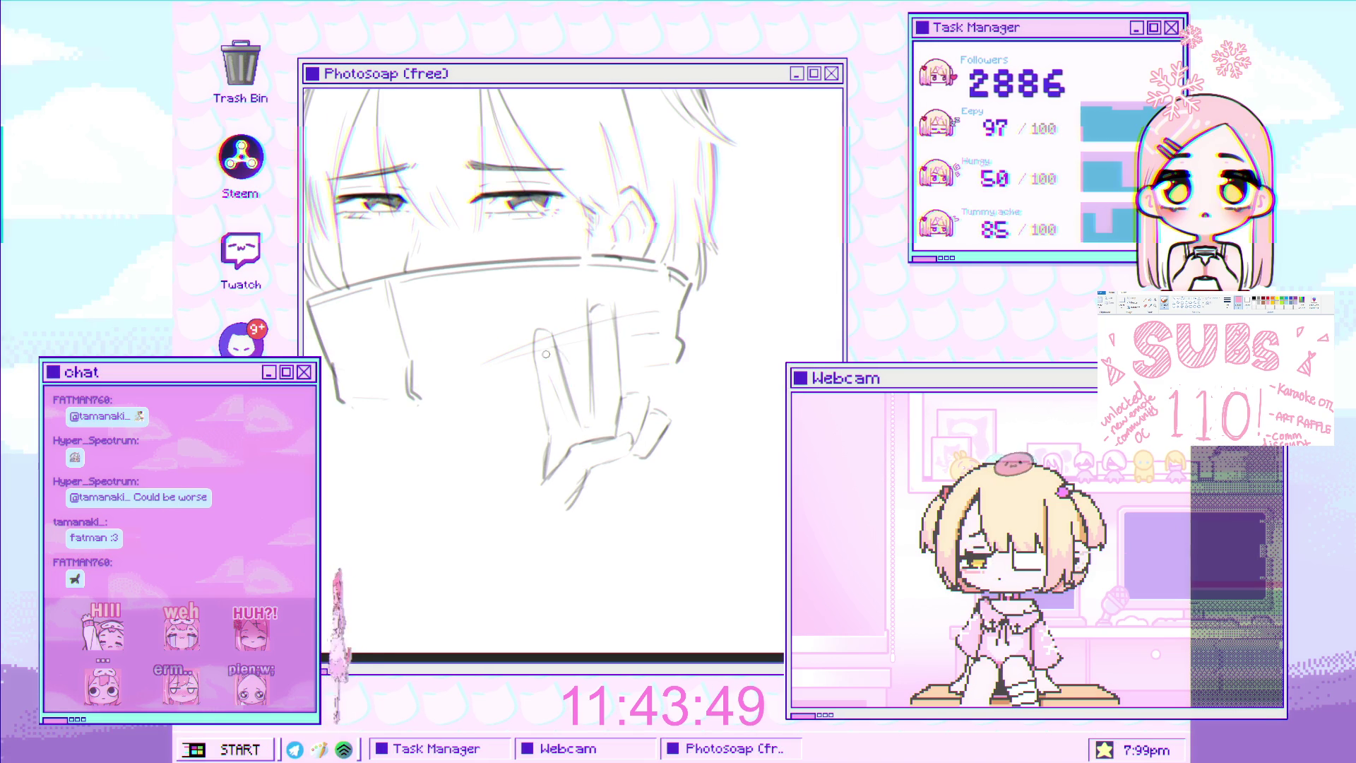
pyautogui.scroll(-2, 586, 405)
pyautogui.scroll(1, 585, 404)
pyautogui.hotkey('ctrl', 't')
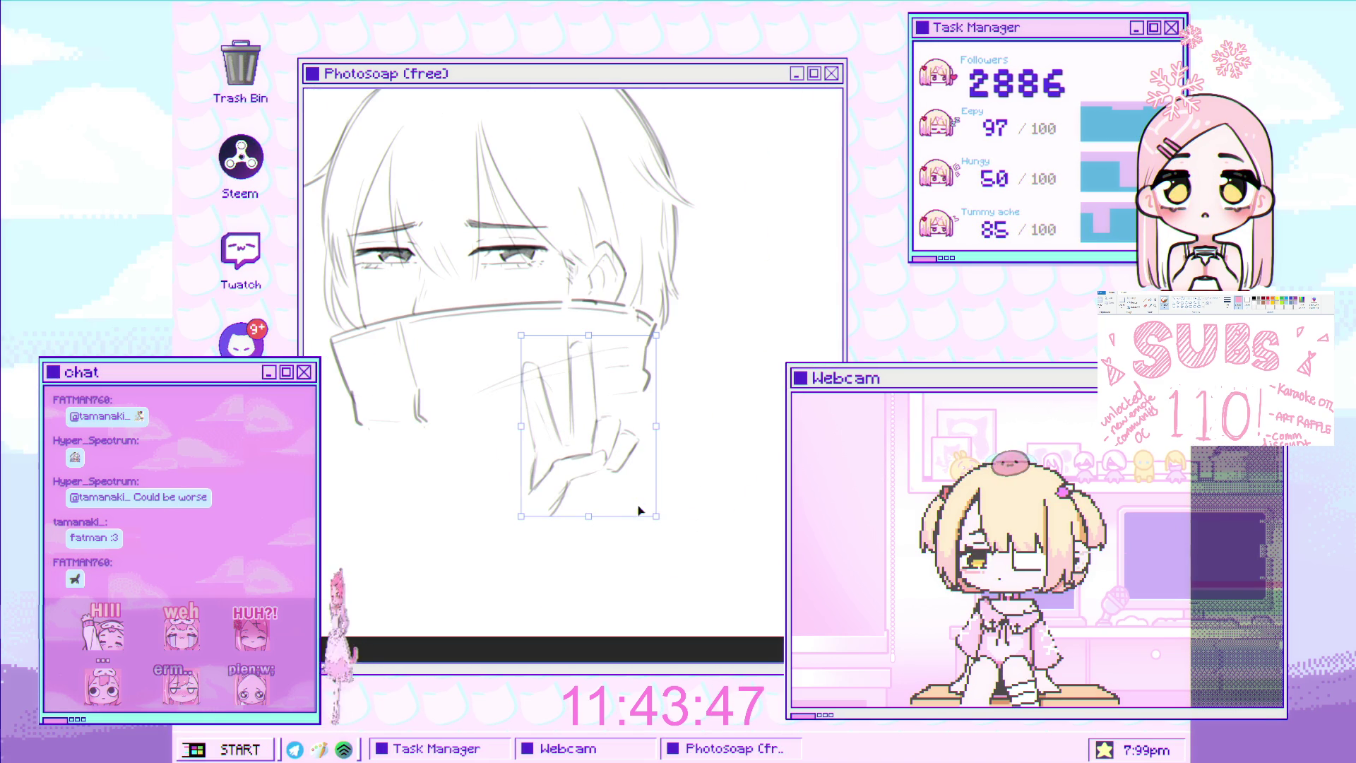
# Enlarge and tilt the hand strokes across the collar, then erase the lower finger lines
pyautogui.moveTo(664, 519)
pyautogui.mouseDown()
pyautogui.moveTo(700, 542)
pyautogui.moveTo(705, 485)
pyautogui.moveTo(665, 493)
pyautogui.moveTo(642, 448)
pyautogui.moveTo(653, 447)
pyautogui.mouseUp()
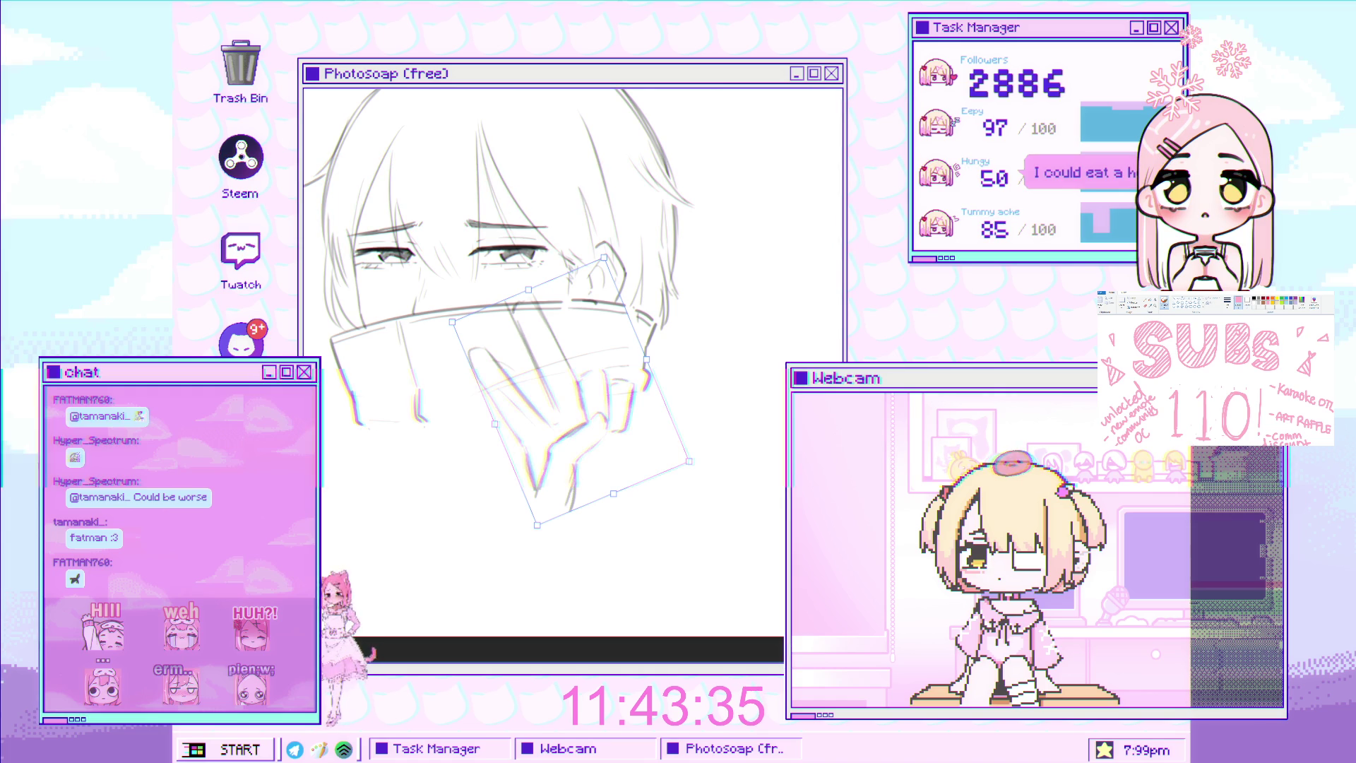
pyautogui.press('Return')
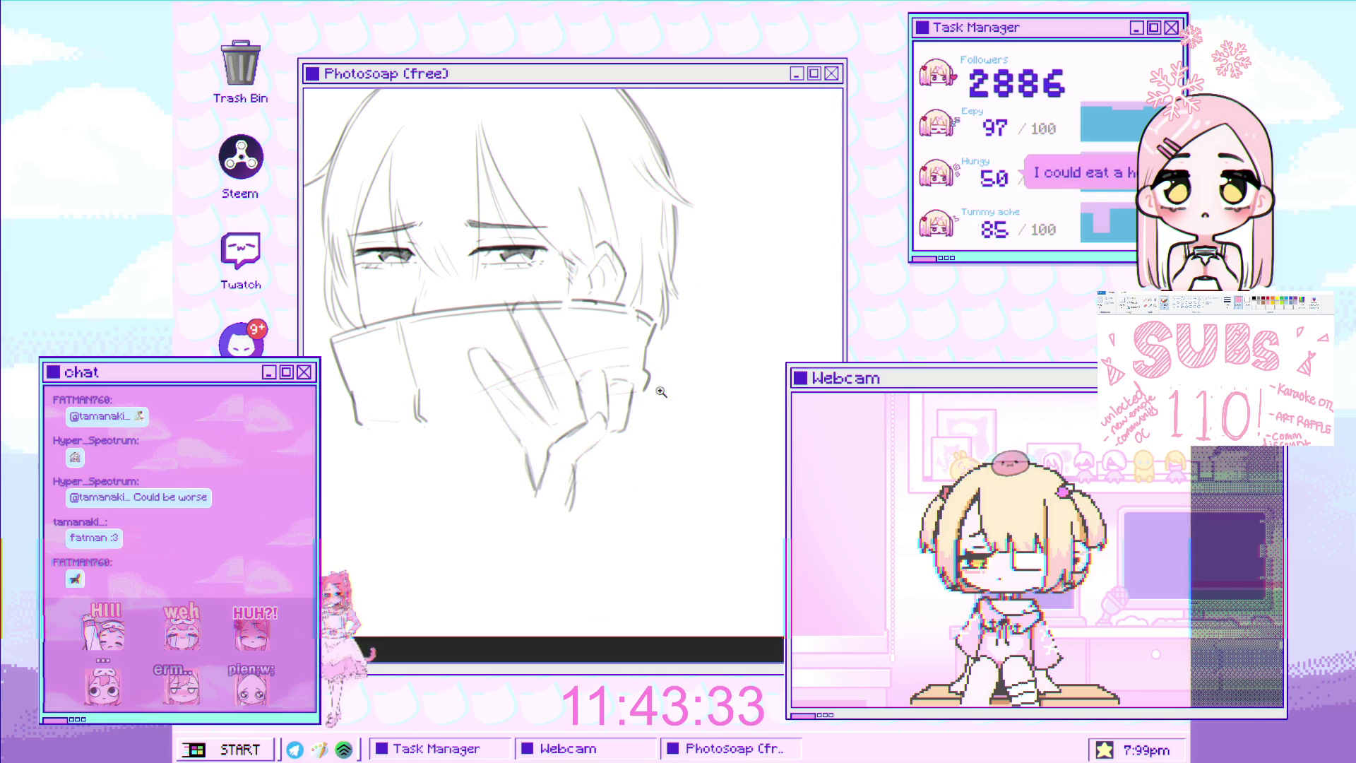
pyautogui.scroll(2, 622, 422)
pyautogui.moveTo(571, 432)
pyautogui.mouseDown()
pyautogui.moveTo(594, 436)
pyautogui.moveTo(523, 480)
pyautogui.moveTo(547, 460)
pyautogui.moveTo(563, 363)
pyautogui.moveTo(563, 428)
pyautogui.mouseUp()
pyautogui.press('b')
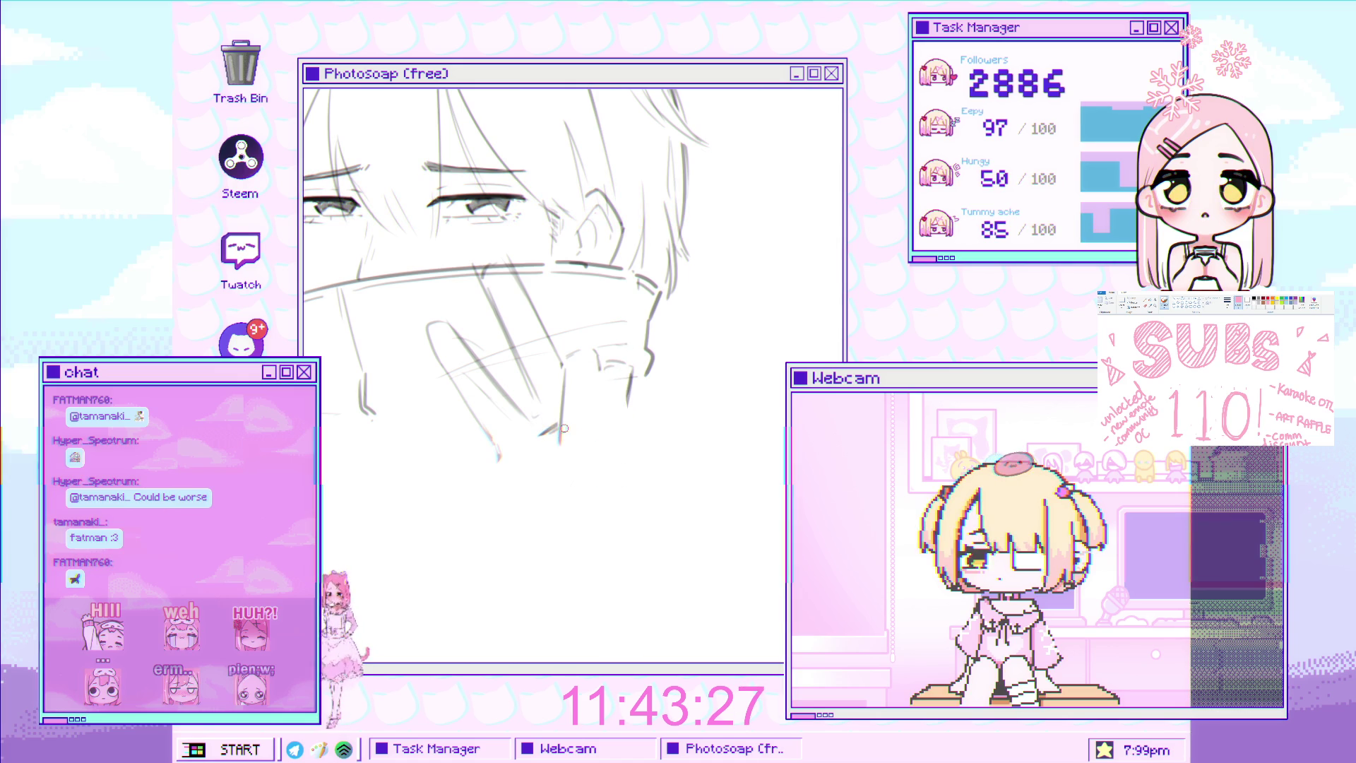
# Draw new finger lines over the collar and short strokes on the lower hand
pyautogui.moveTo(628, 389); pyautogui.dragTo(606, 439)
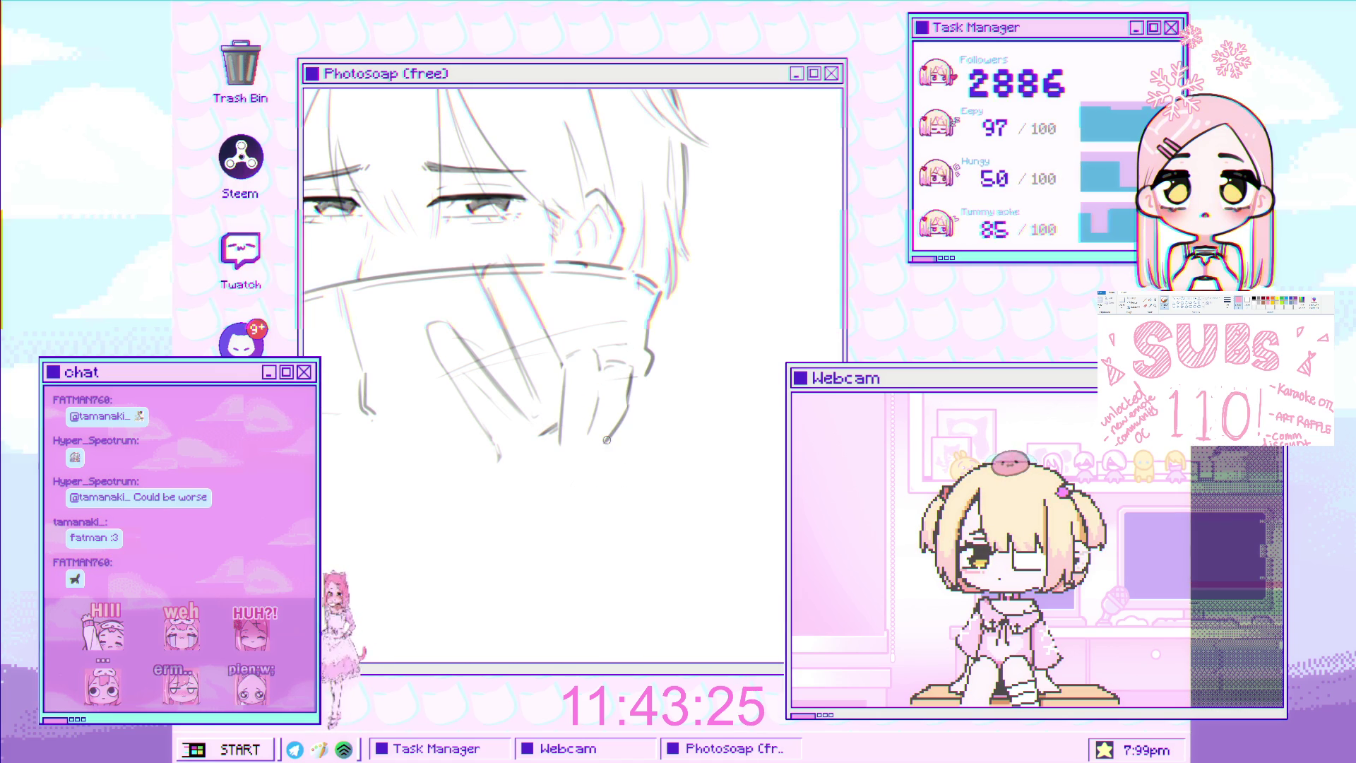
pyautogui.scroll(1, 596, 438)
pyautogui.press('e')
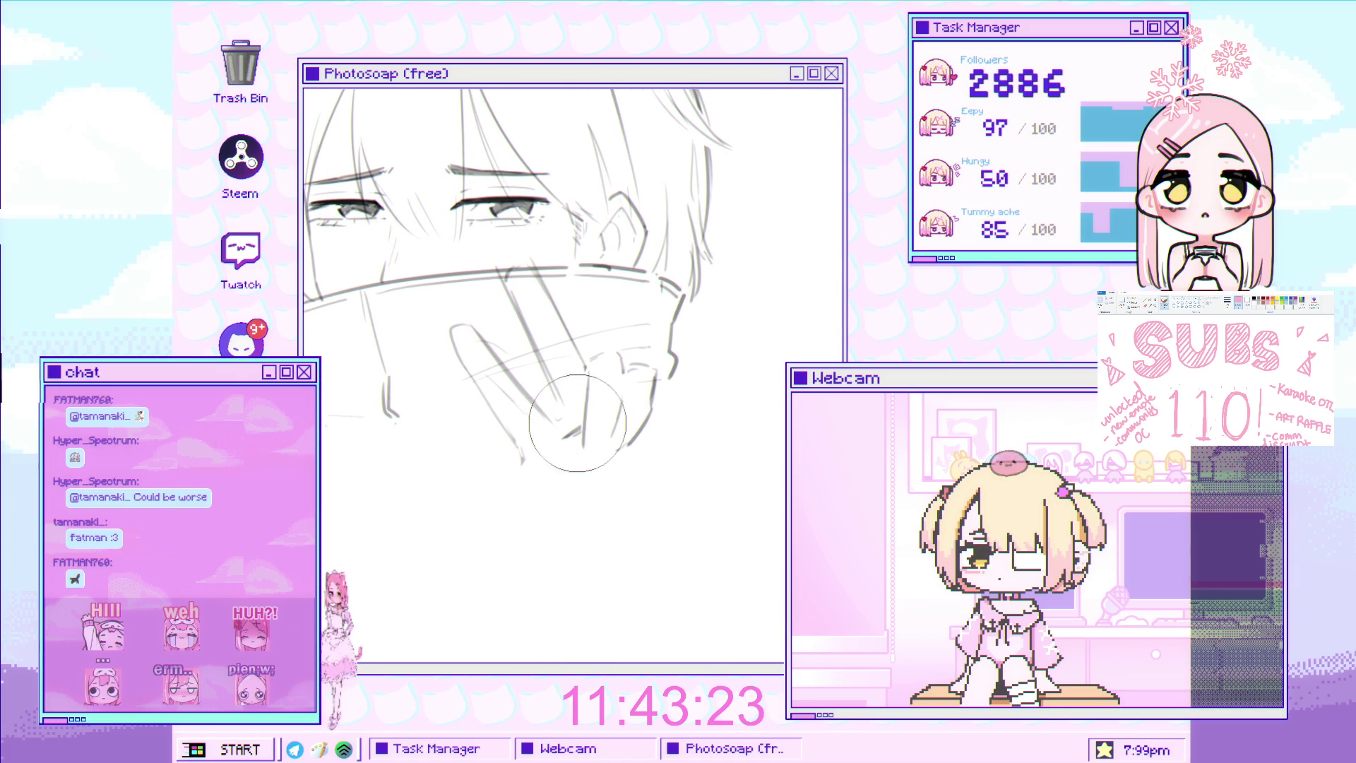
pyautogui.press('v')
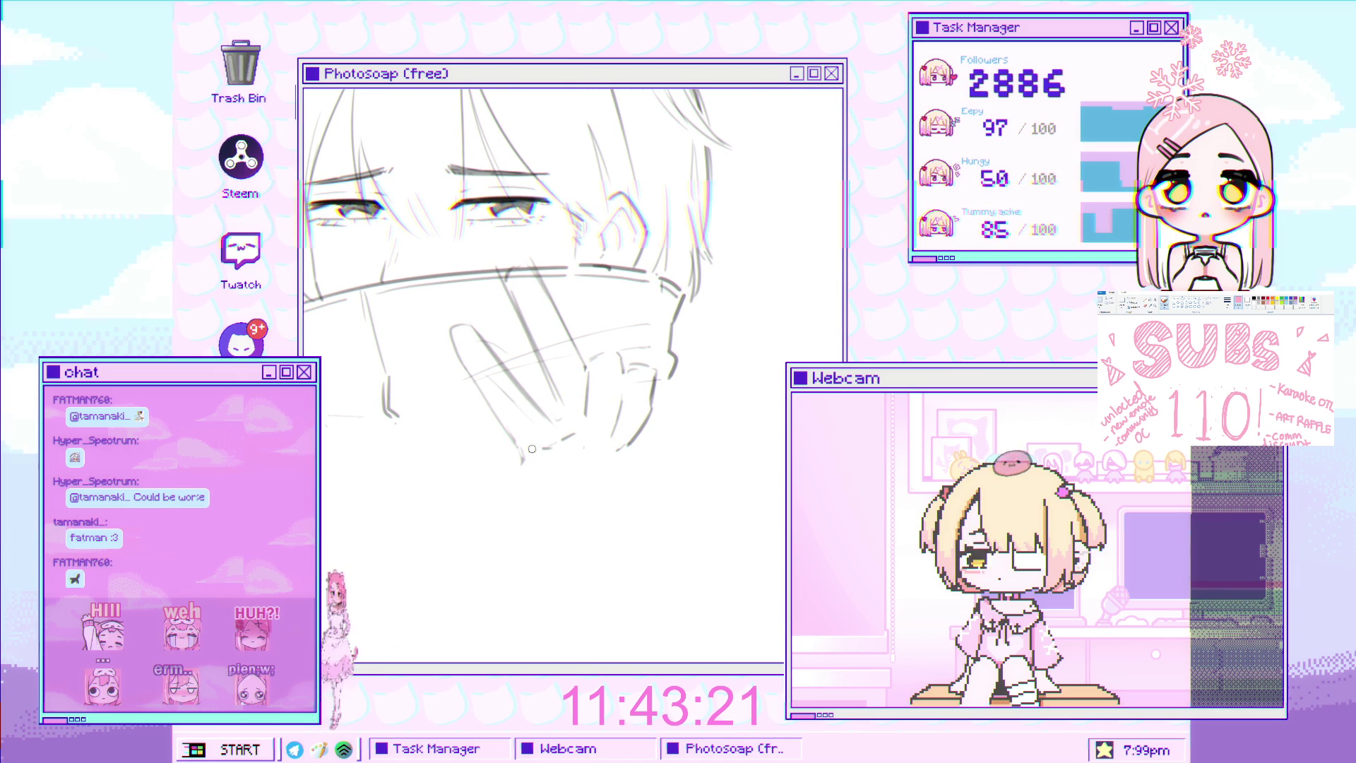
pyautogui.press('b')
pyautogui.moveTo(509, 444); pyautogui.dragTo(515, 472)
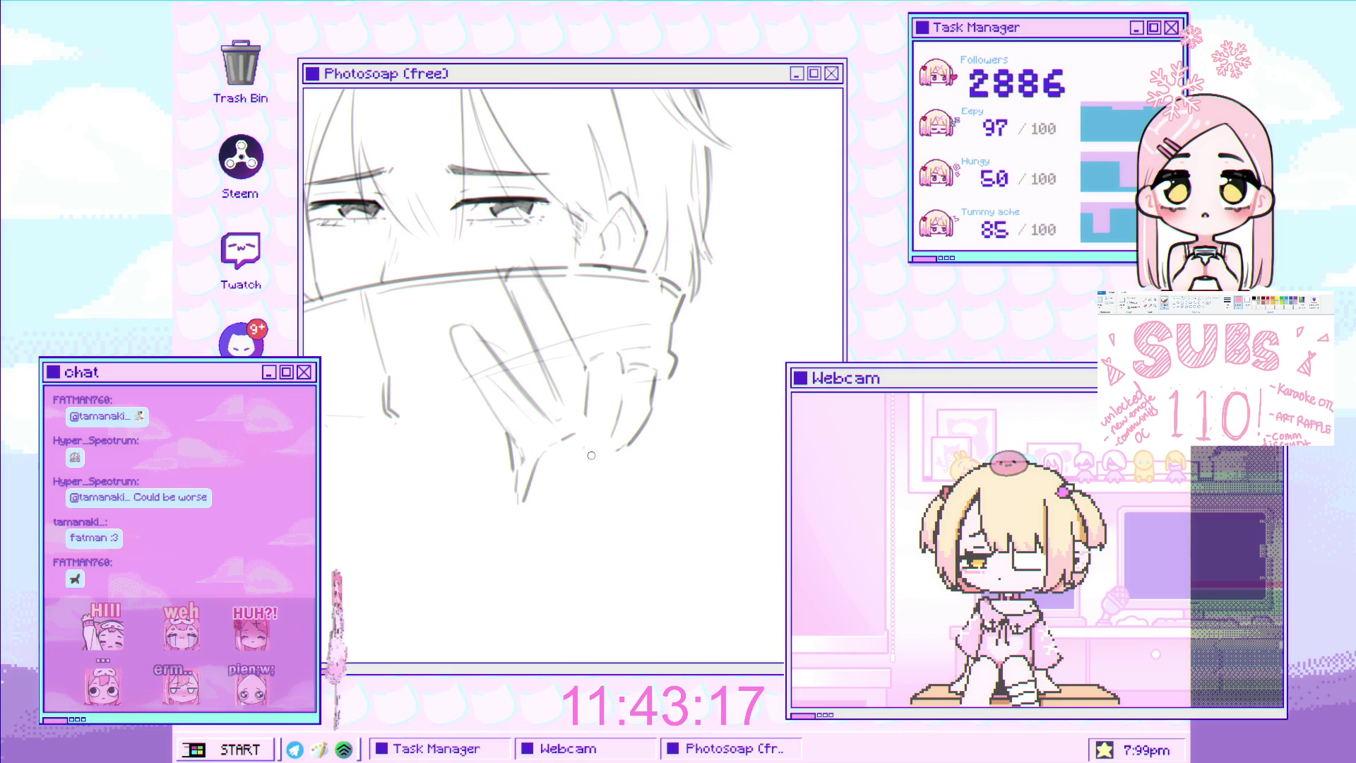
pyautogui.press('b')
pyautogui.moveTo(571, 471); pyautogui.dragTo(563, 503)
# Replace the short stroke beside the collar with a longer line down the finger edge
pyautogui.press('e')
pyautogui.press('b')
pyautogui.moveTo(510, 444); pyautogui.dragTo(550, 517)
pyautogui.hotkey('ctrl', 'z')
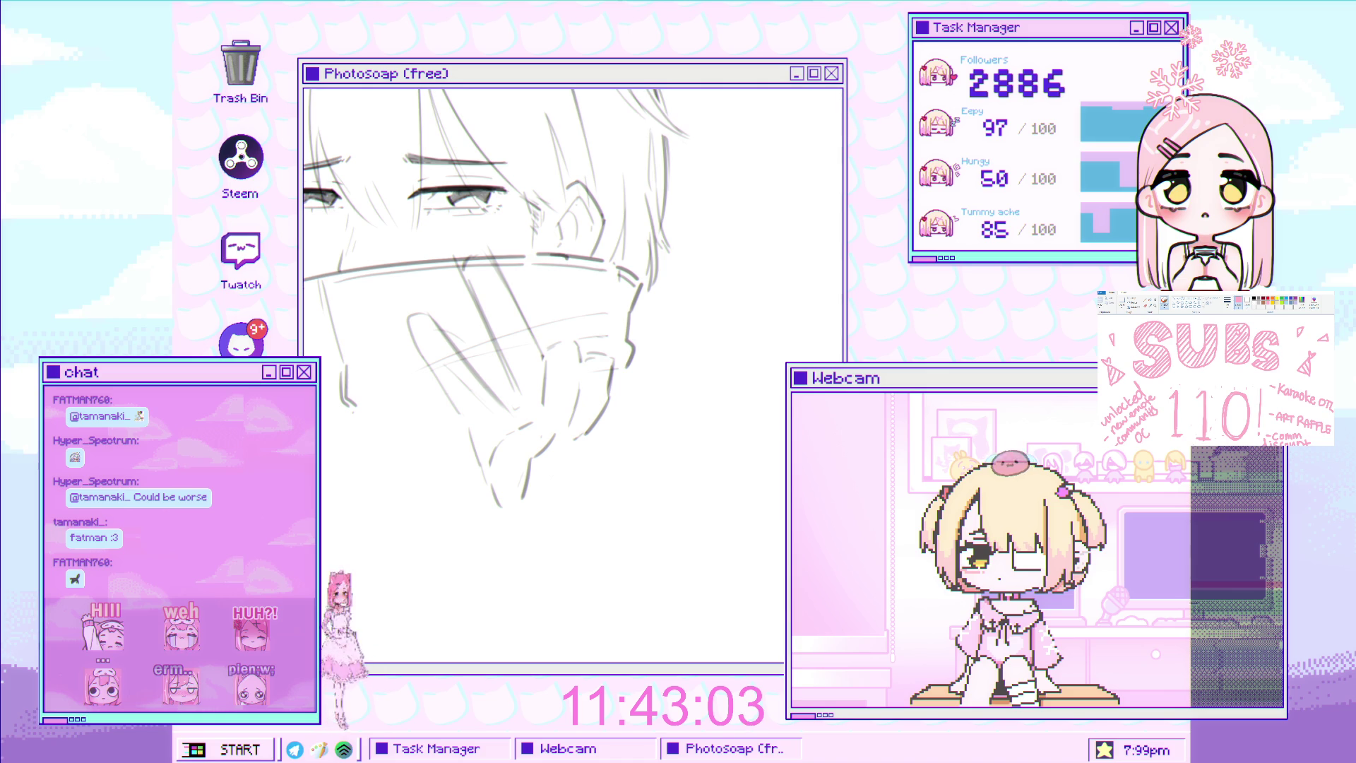
pyautogui.hotkey('ctrl', 'z')
pyautogui.moveTo(612, 374); pyautogui.dragTo(622, 474)
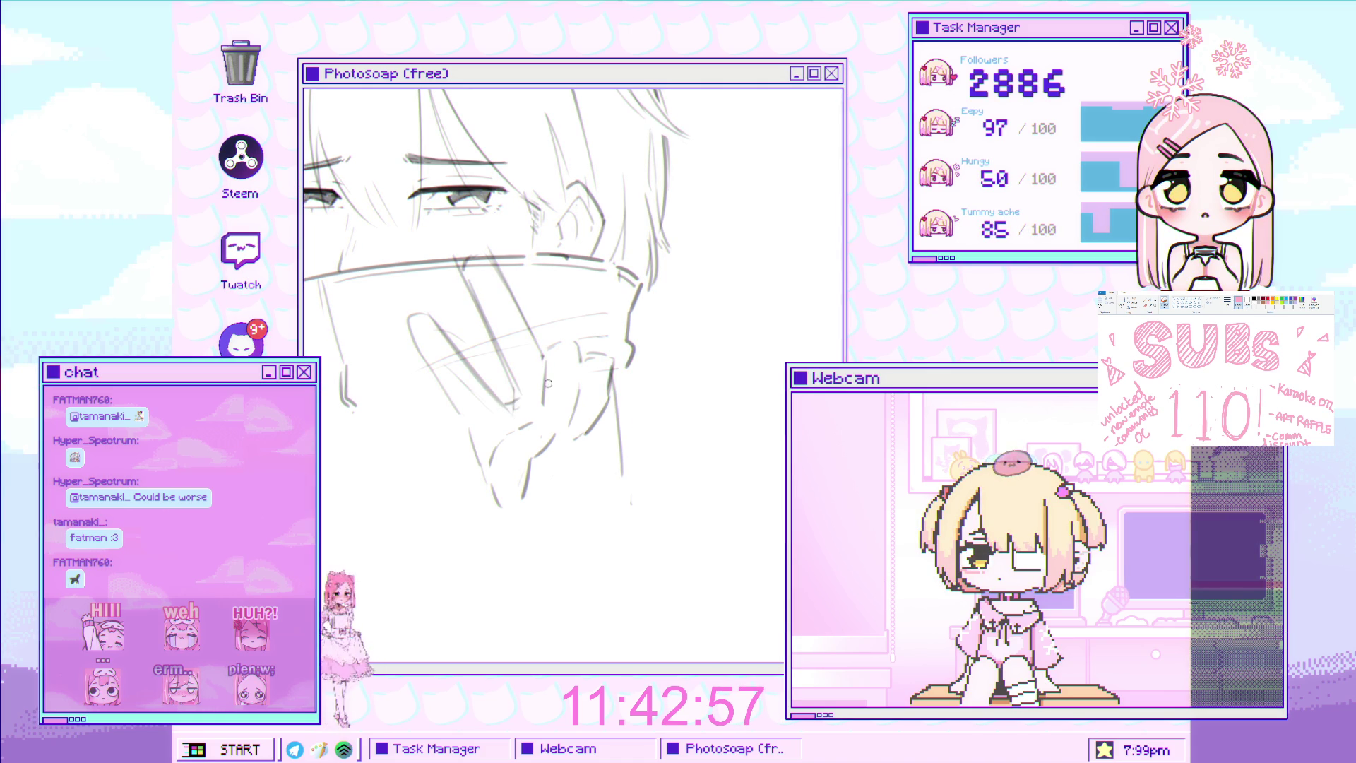
pyautogui.scroll(-3, 540, 389)
pyautogui.scroll(2, 540, 388)
pyautogui.scroll(-1, 540, 388)
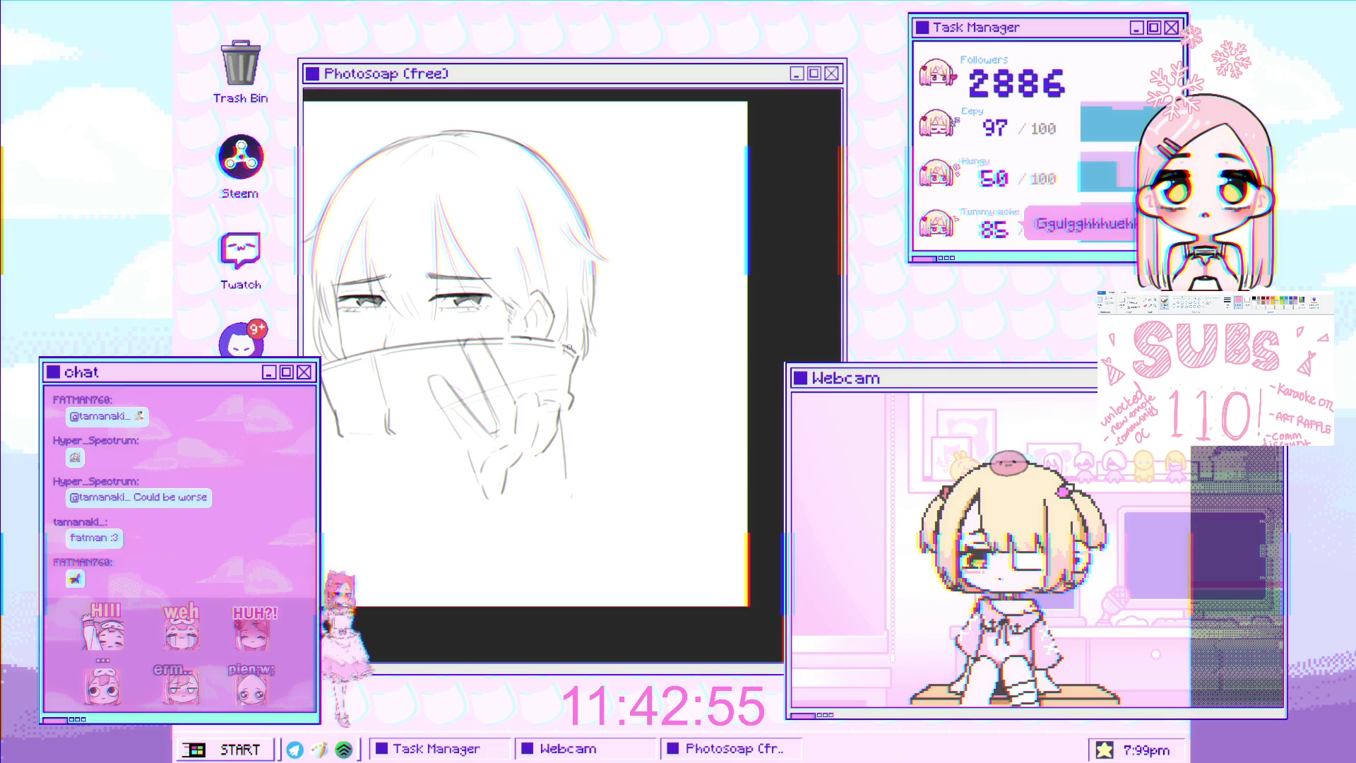
# Undo every hand stroke, leaving only the fringed head, eyes and high collar
pyautogui.hotkey('ctrl', 'z')
pyautogui.hotkey('ctrl', 'z')
pyautogui.hotkey('ctrl', 'z')
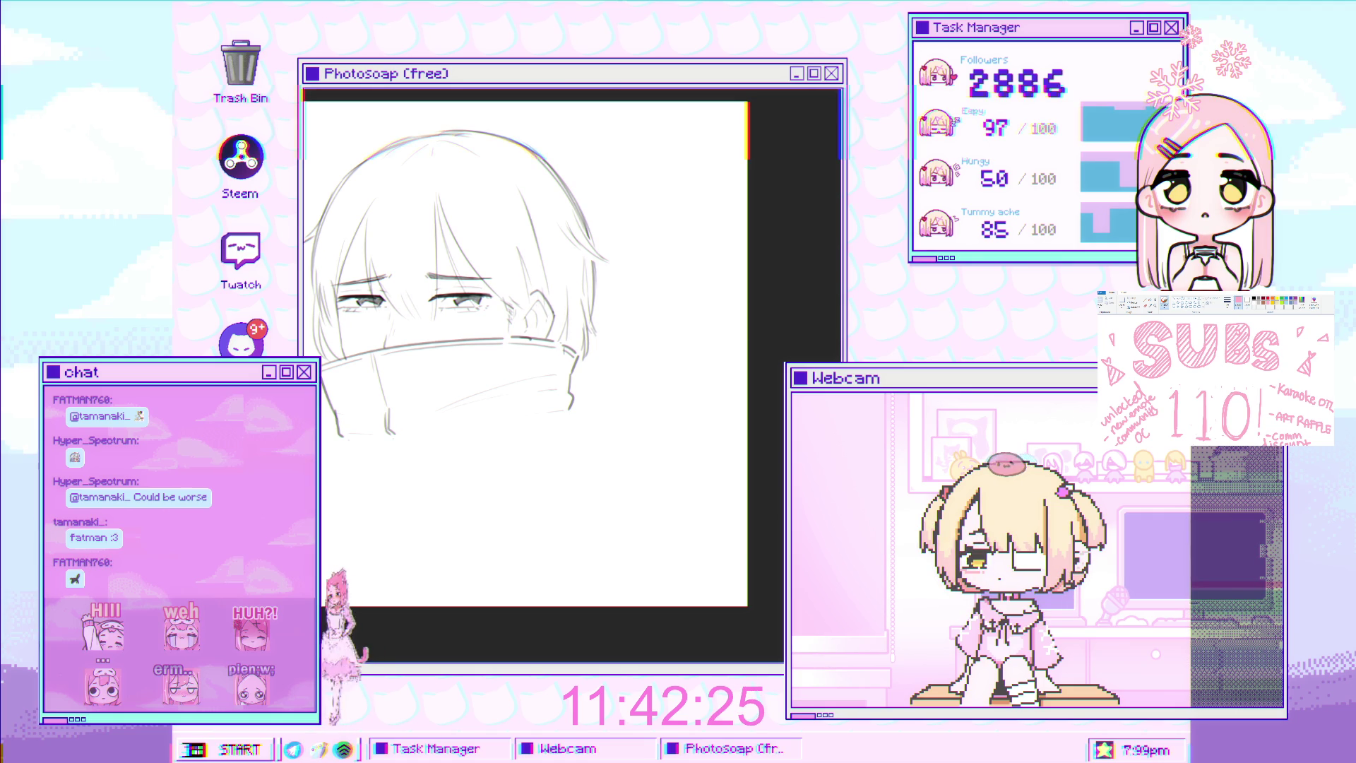
# Zoom in close on the ear and collar area and scroll toward the hand
pyautogui.moveTo(505, 269); pyautogui.dragTo(602, 341)
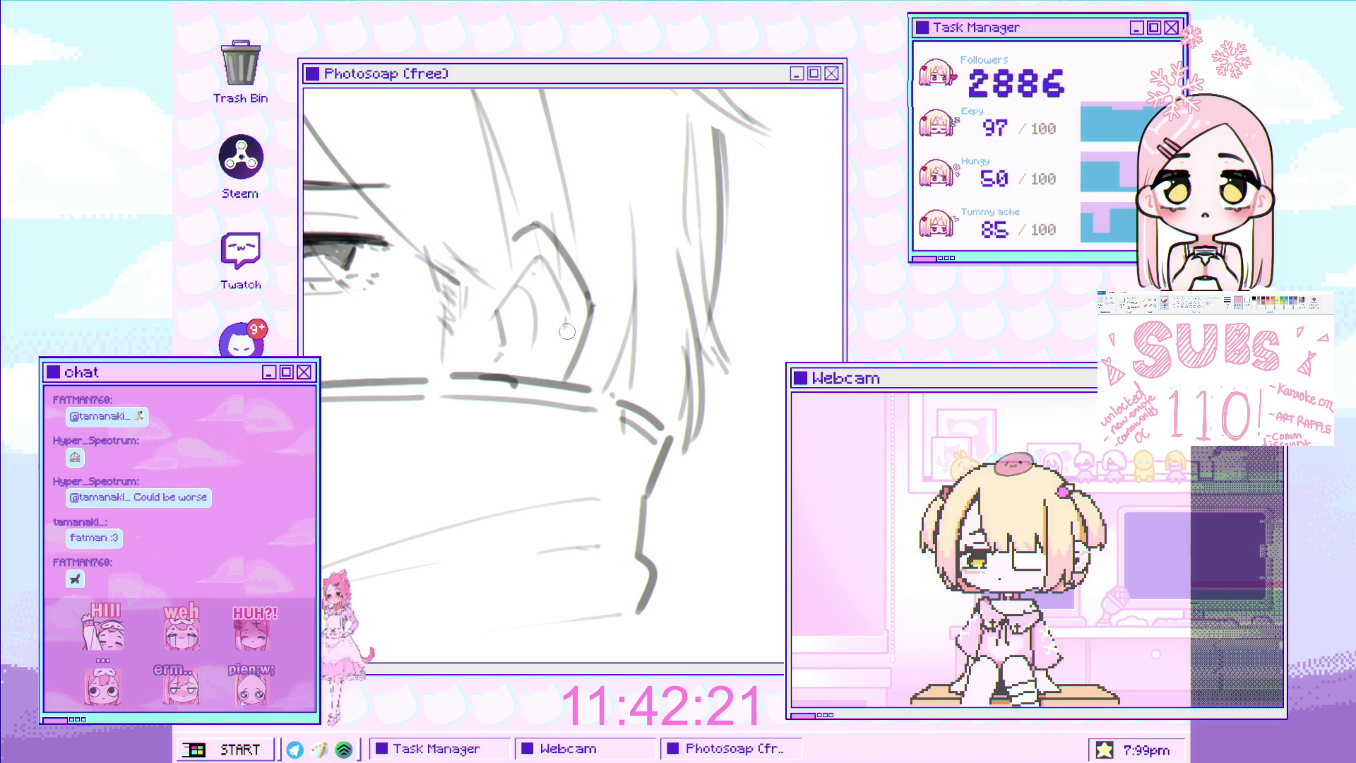
pyautogui.scroll(-3, 571, 339)
pyautogui.scroll(3, 575, 344)
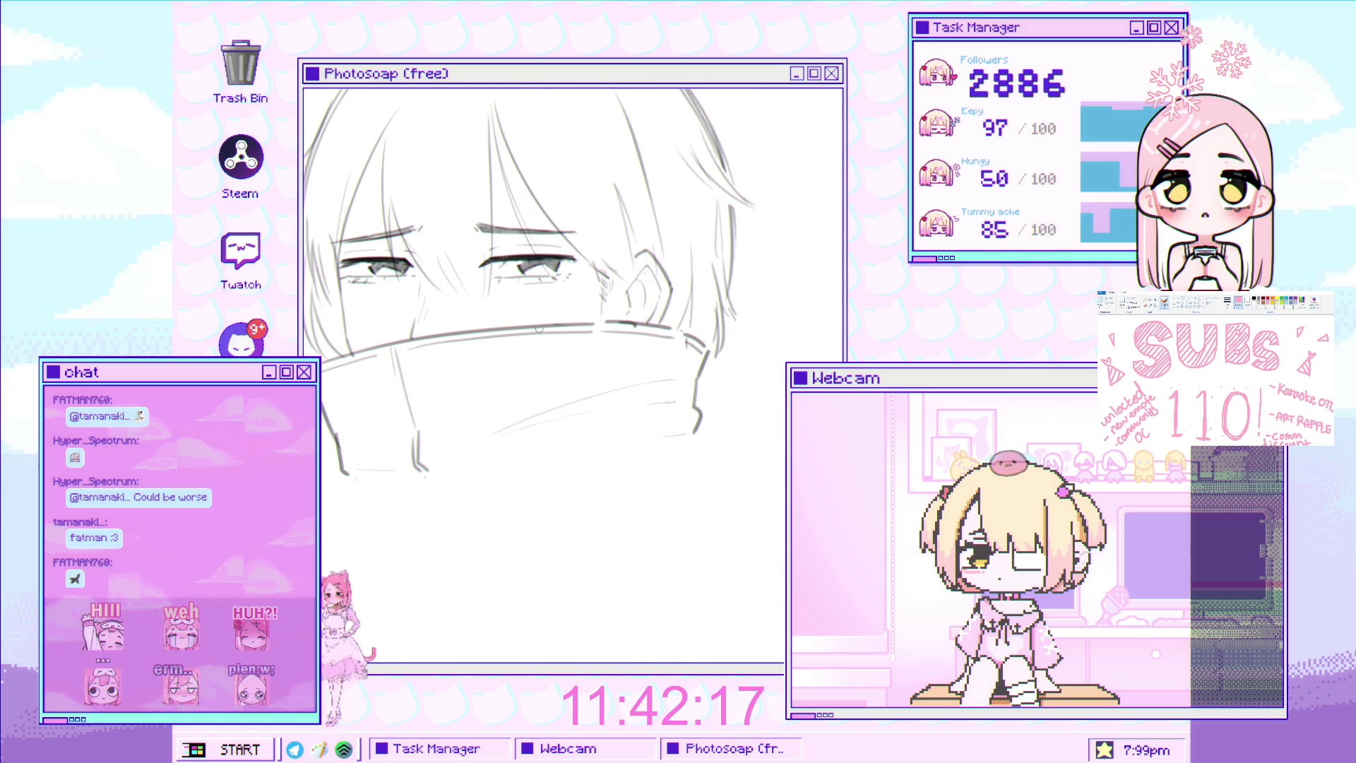
pyautogui.scroll(1, 565, 330)
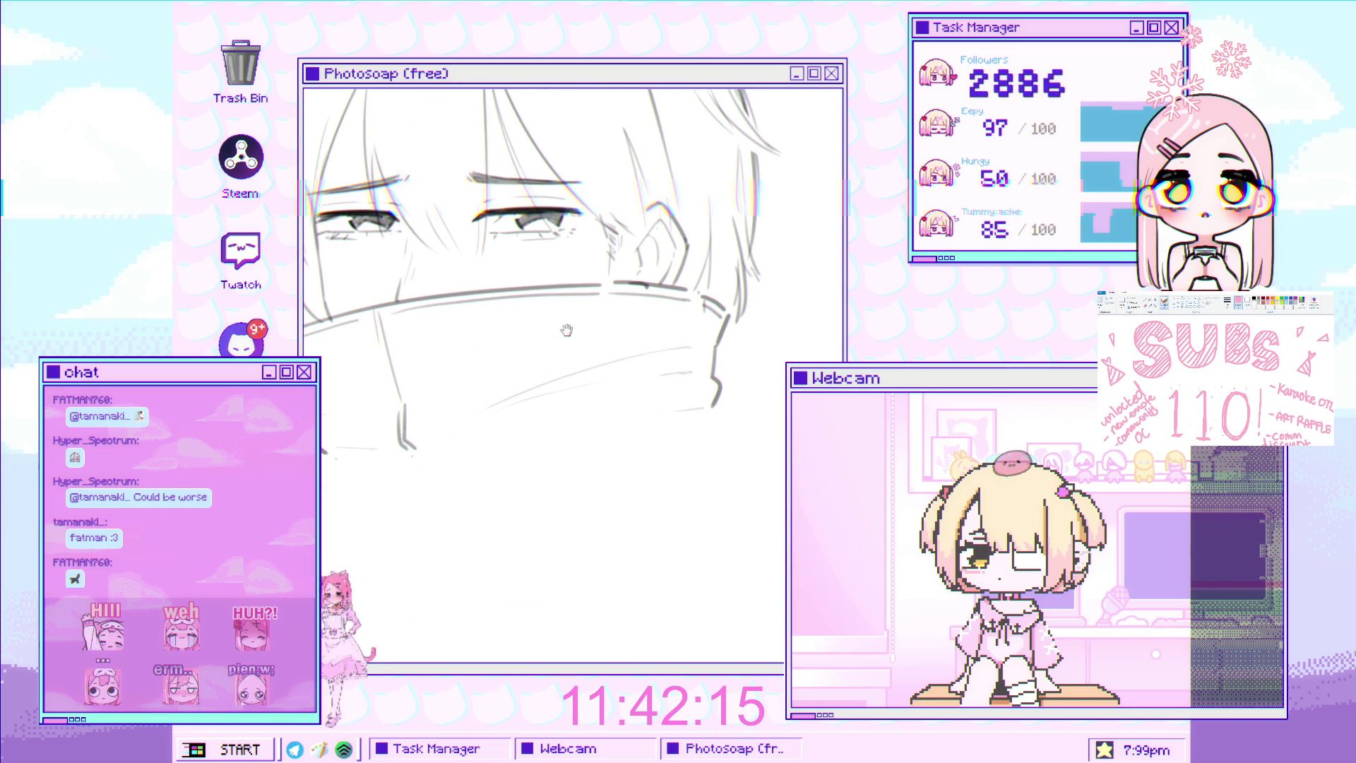
pyautogui.scroll(-4, 589, 342)
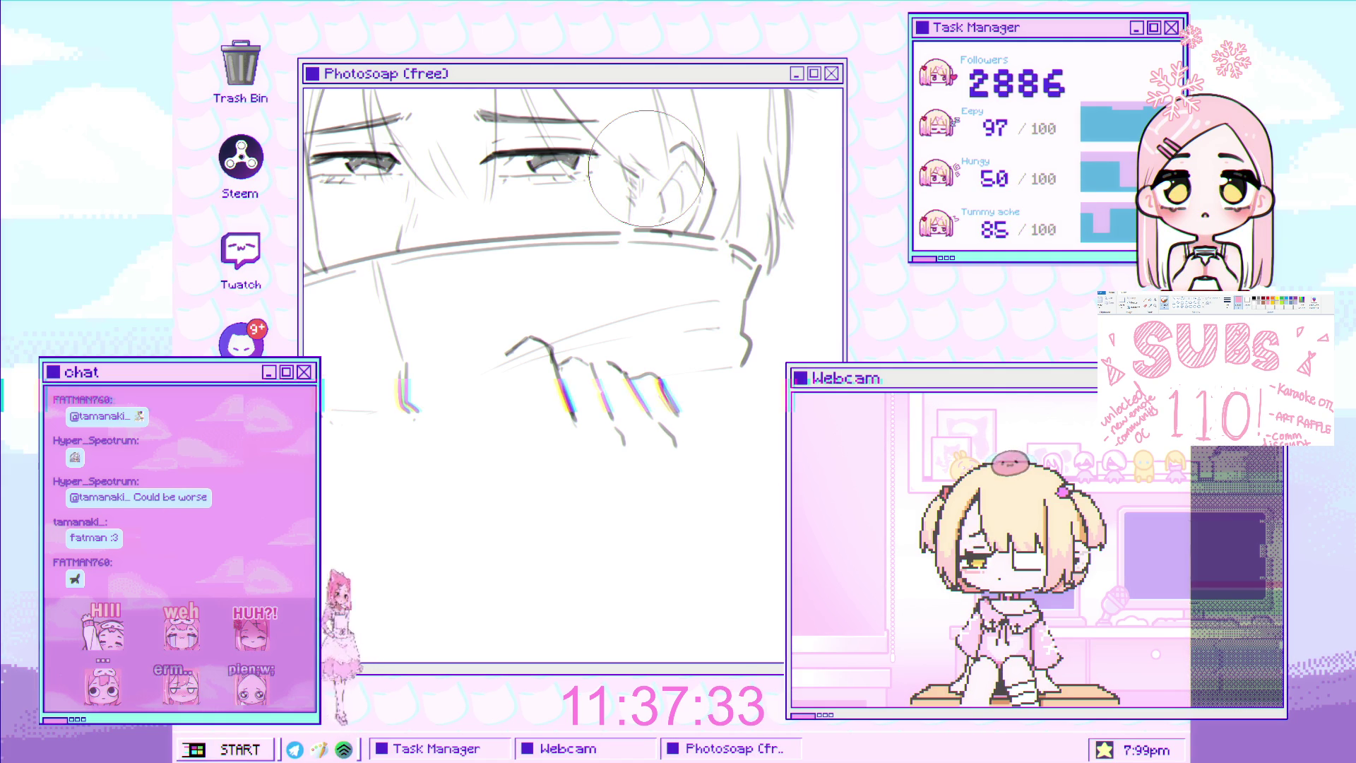
pyautogui.scroll(-2, 639, 269)
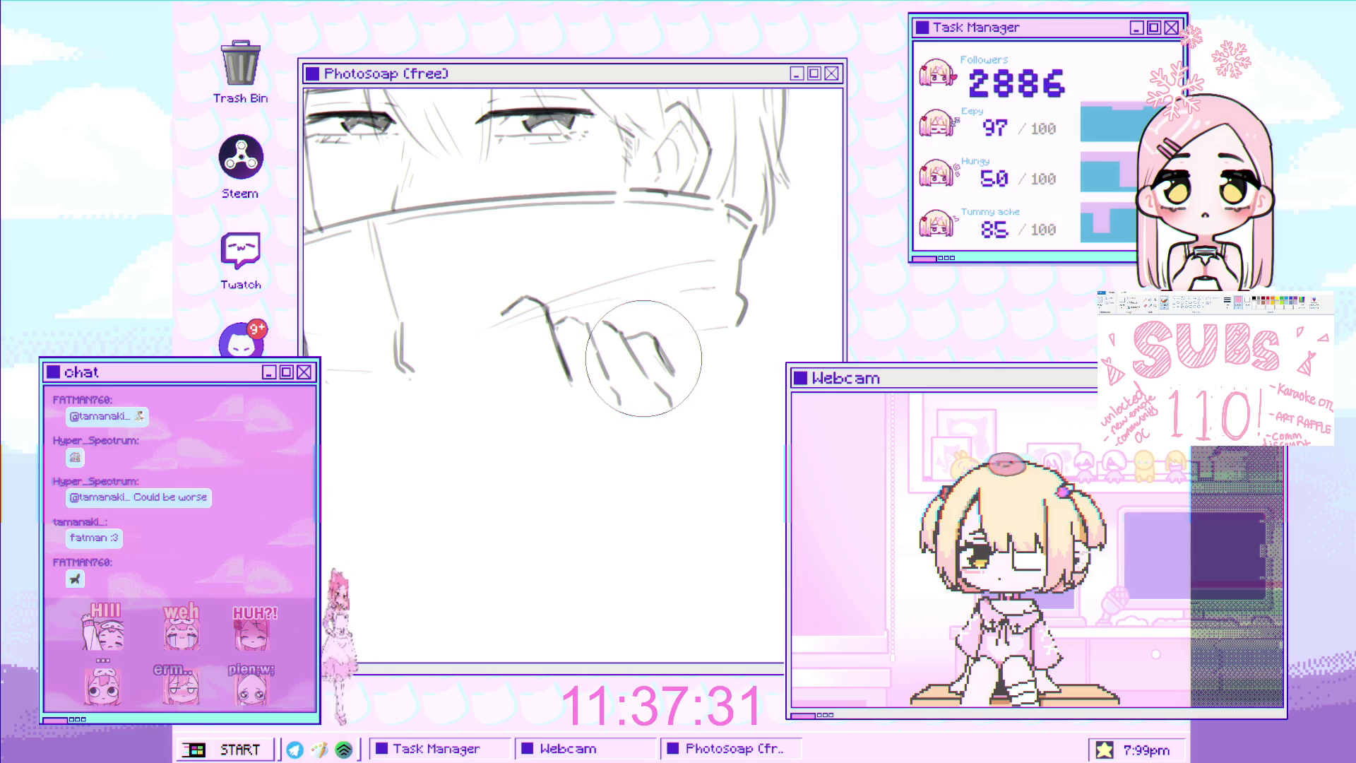
# Try rotating and shifting the hand strokes, cancel the transform, and delete them
pyautogui.hotkey('ctrl', 't')
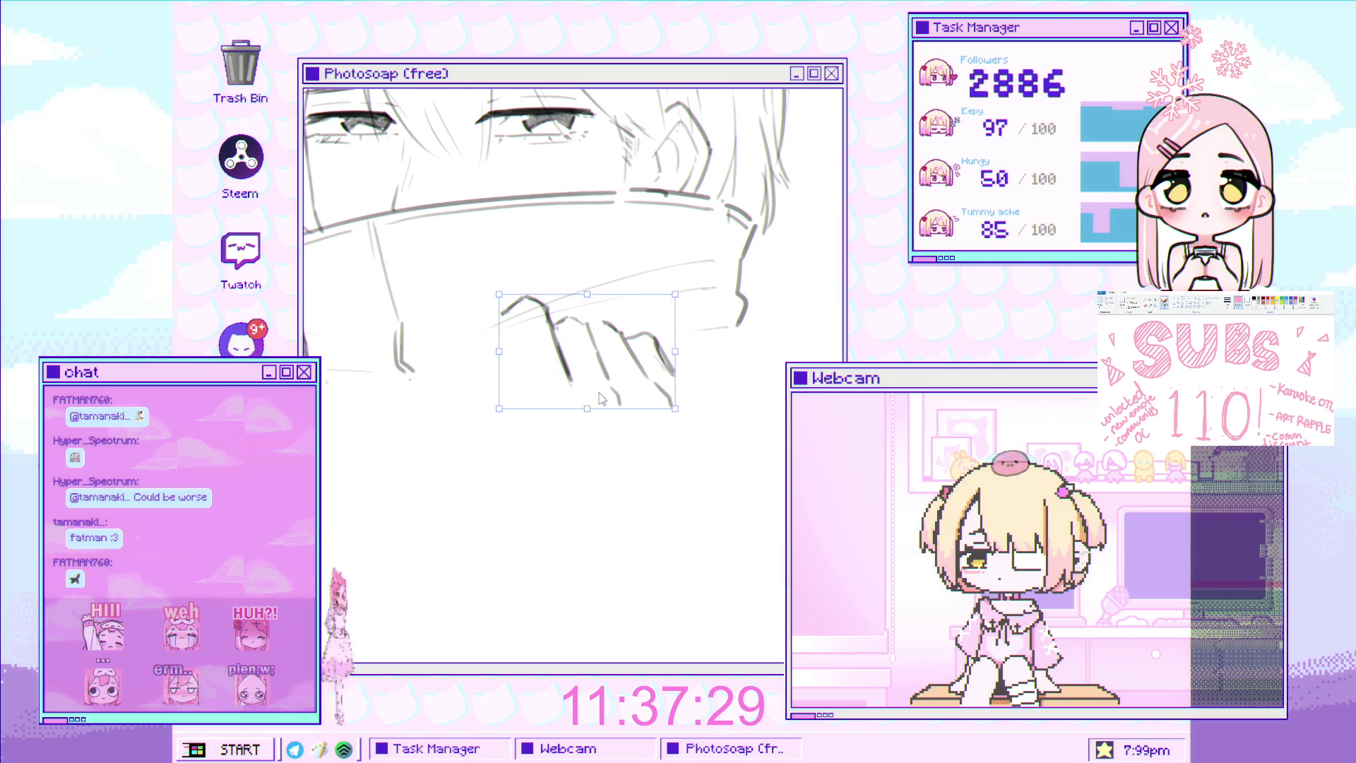
pyautogui.moveTo(679, 415); pyautogui.dragTo(670, 313)
pyautogui.moveTo(625, 392); pyautogui.dragTo(631, 408)
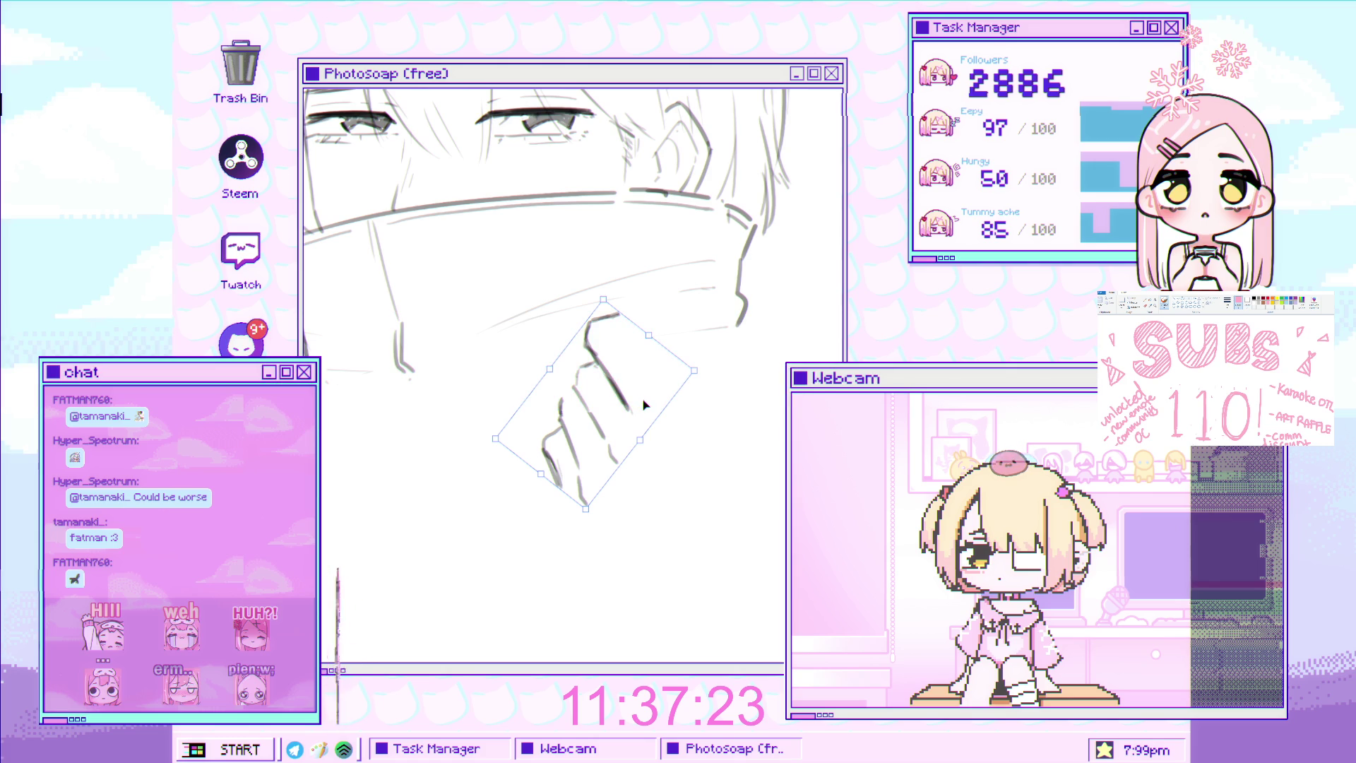
pyautogui.press('Escape')
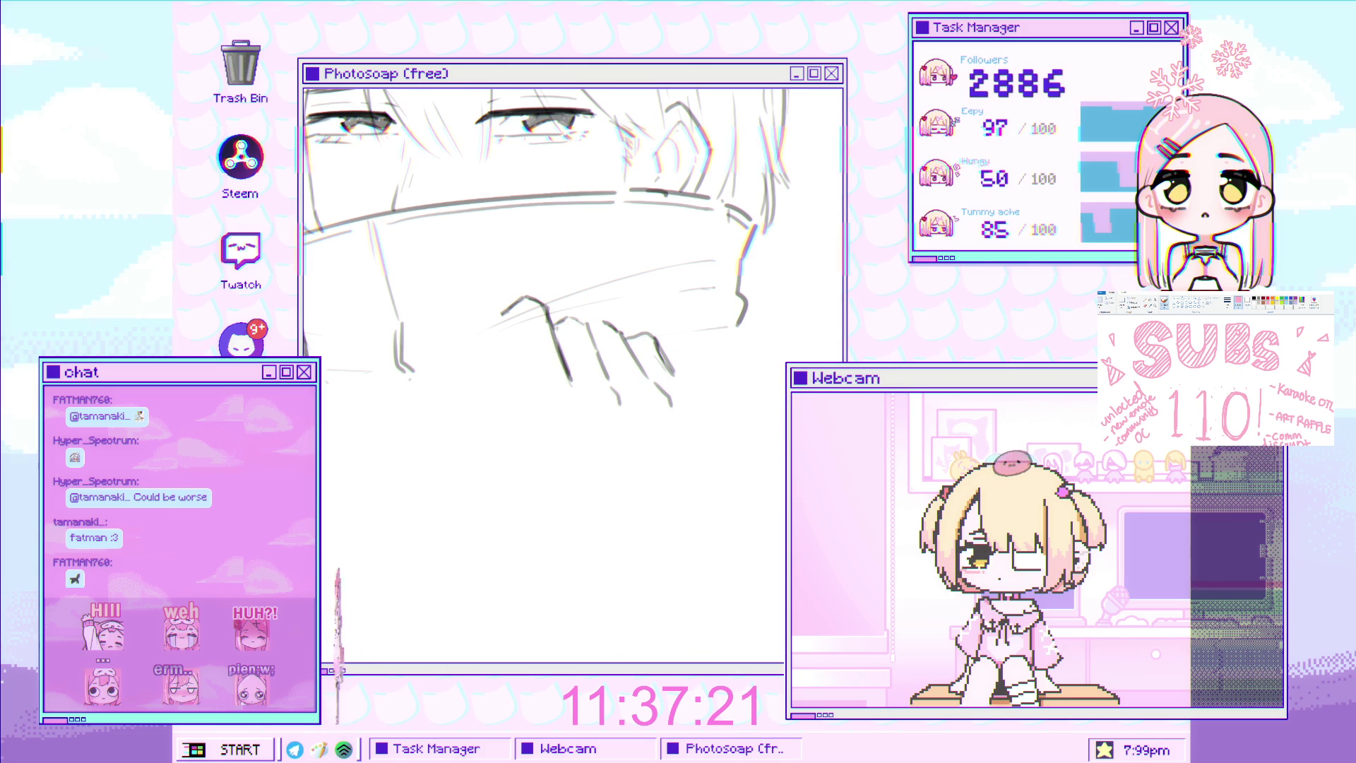
pyautogui.press('Delete')
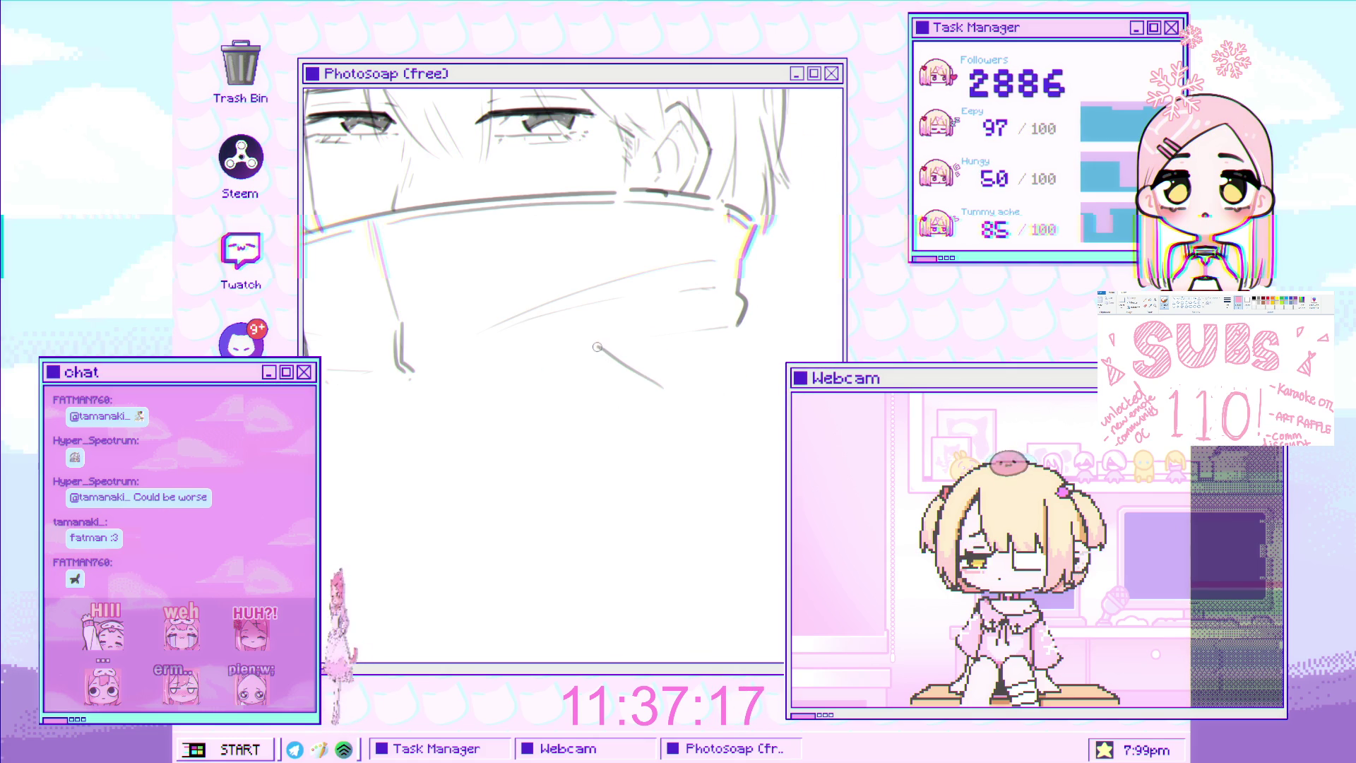
# Sketch a pencil line down-left below the collar and extend it leftward
pyautogui.press('v')
pyautogui.moveTo(588, 347); pyautogui.dragTo(533, 384)
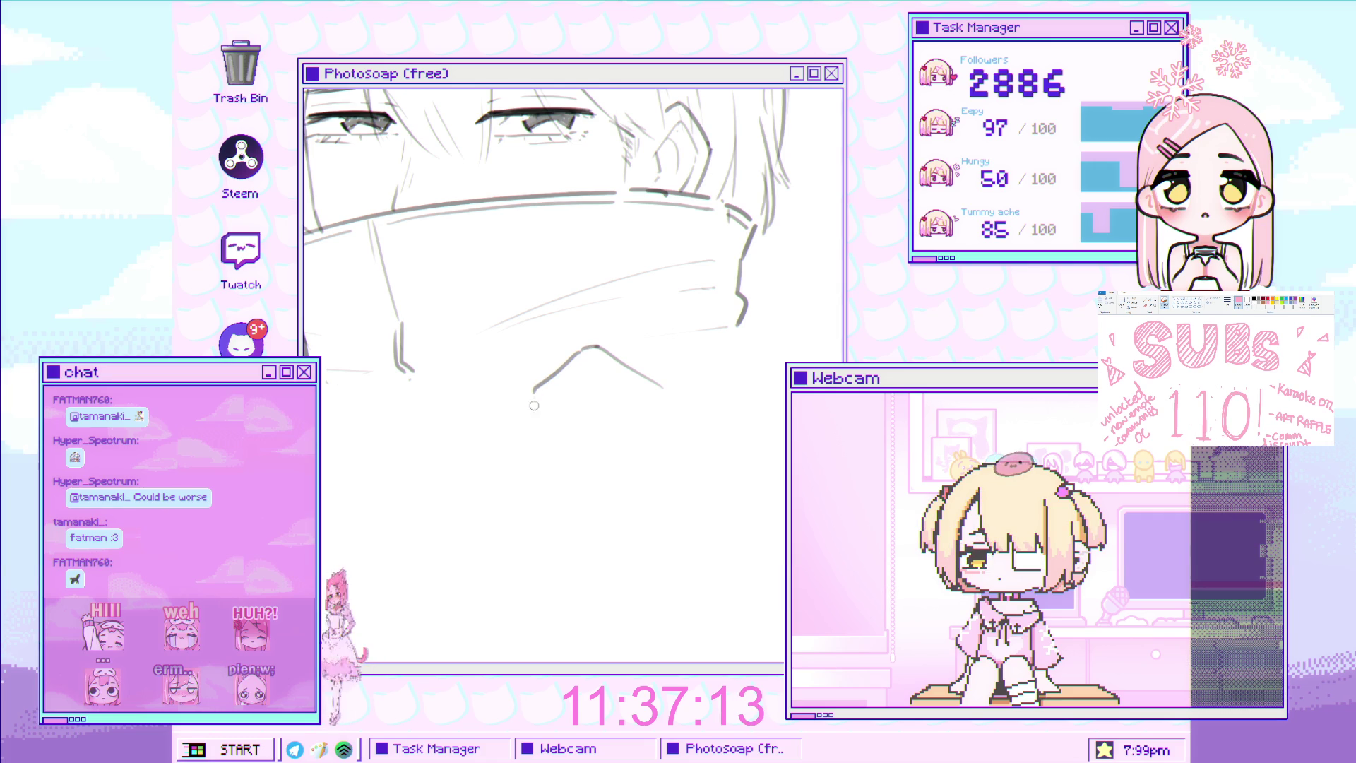
pyautogui.scroll(2, 627, 363)
pyautogui.scroll(1, 629, 381)
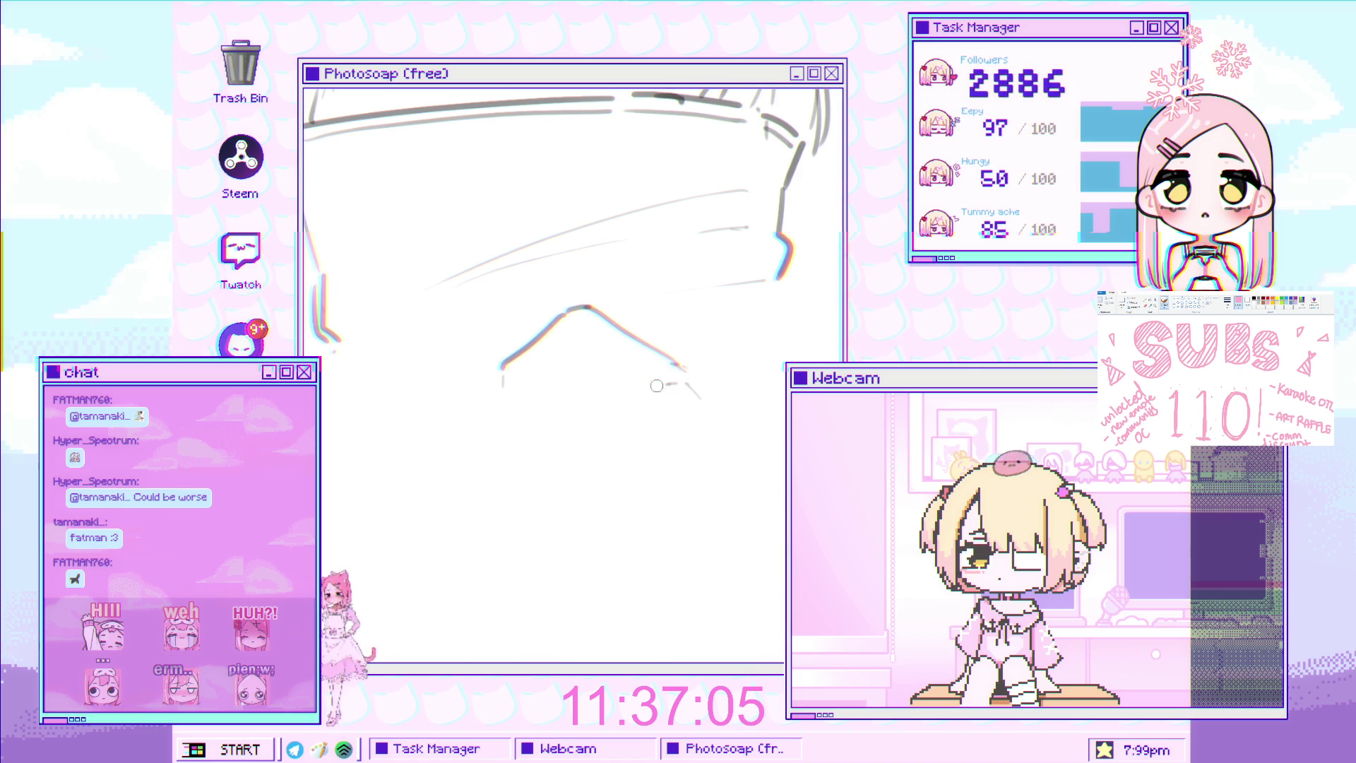
pyautogui.moveTo(657, 383)
pyautogui.mouseDown()
pyautogui.moveTo(679, 391)
pyautogui.moveTo(580, 380)
pyautogui.mouseUp()
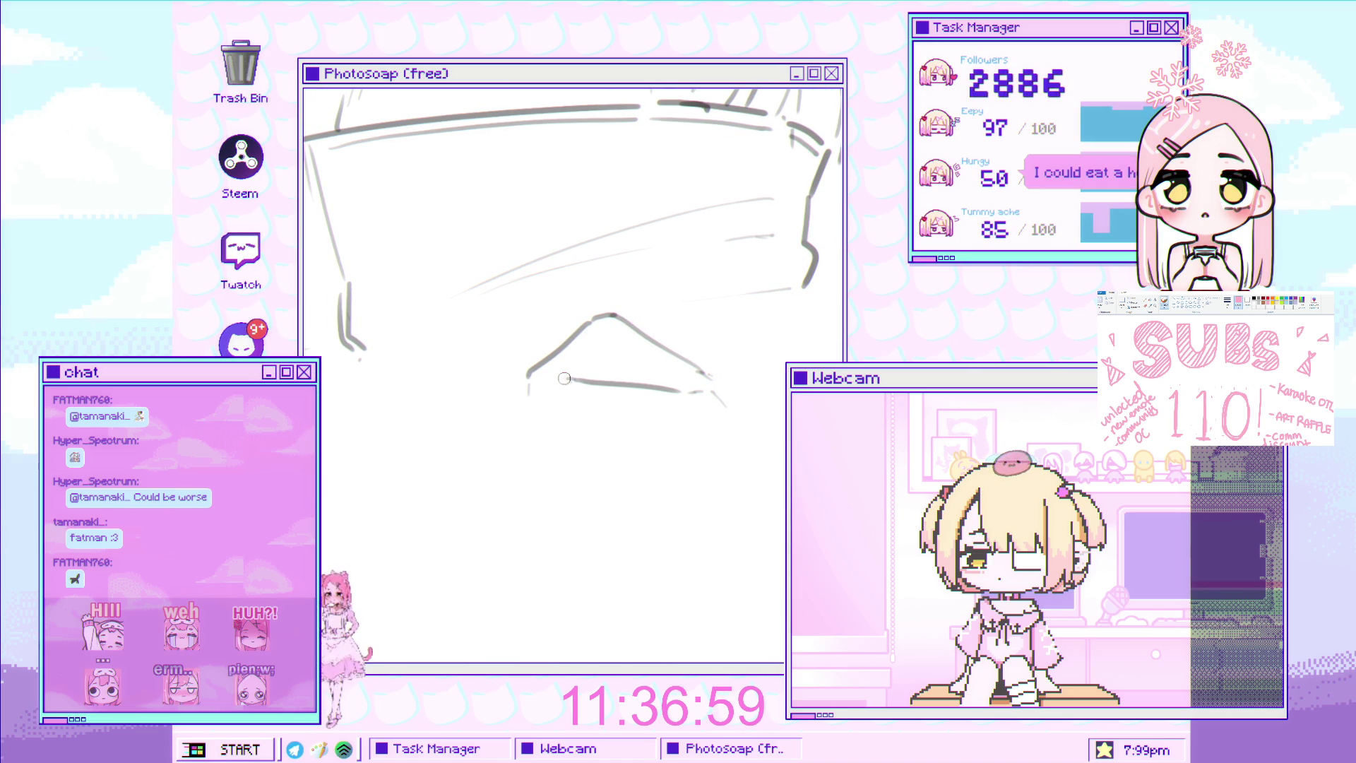
pyautogui.moveTo(567, 380); pyautogui.dragTo(549, 380)
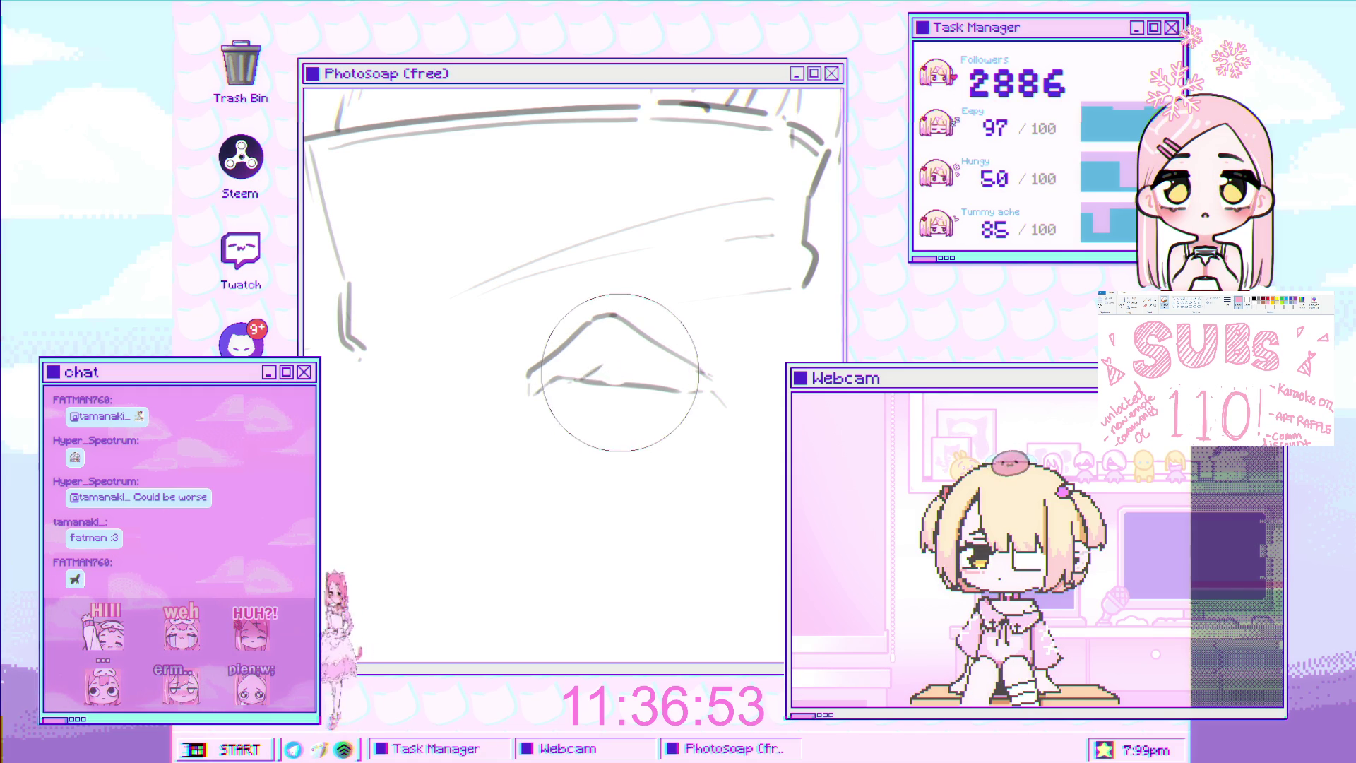
pyautogui.scroll(2, 622, 370)
# With a smaller brush, draw stacked finger lines across the hand and a stroke at its left edge
pyautogui.press('[')
pyautogui.press('[')
pyautogui.press('[')
pyautogui.press('[')
pyautogui.press('[')
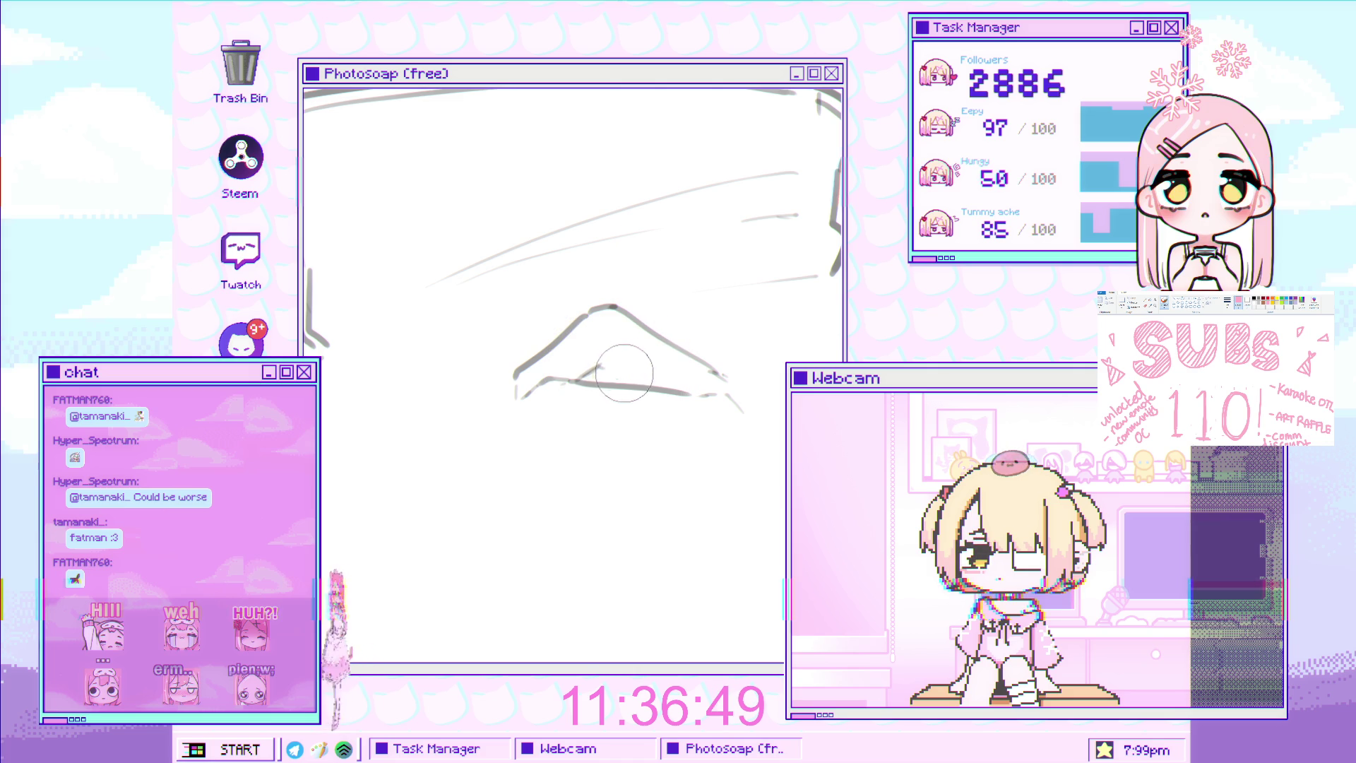
pyautogui.moveTo(613, 364)
pyautogui.mouseDown()
pyautogui.moveTo(650, 386)
pyautogui.moveTo(665, 354)
pyautogui.mouseUp()
pyautogui.hotkey('ctrl', 'z')
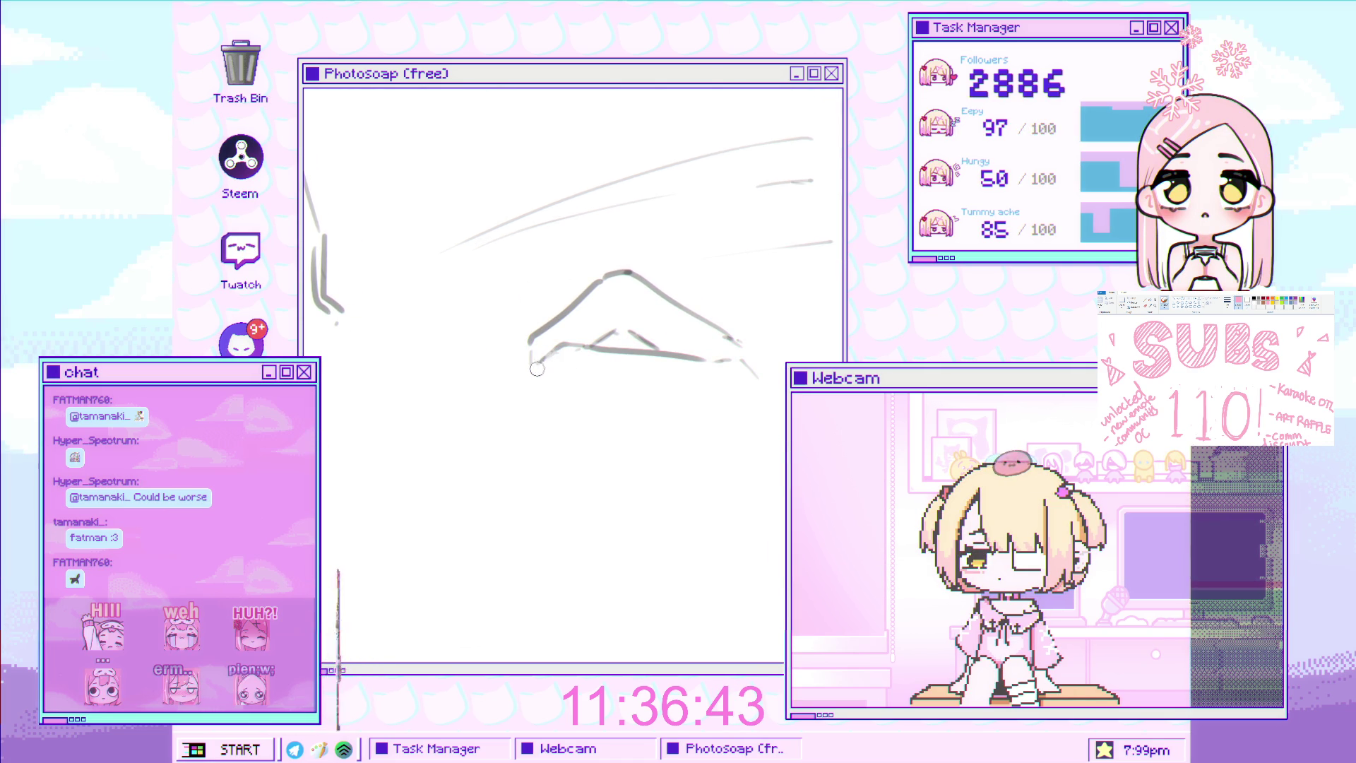
pyautogui.moveTo(534, 385); pyautogui.dragTo(587, 354)
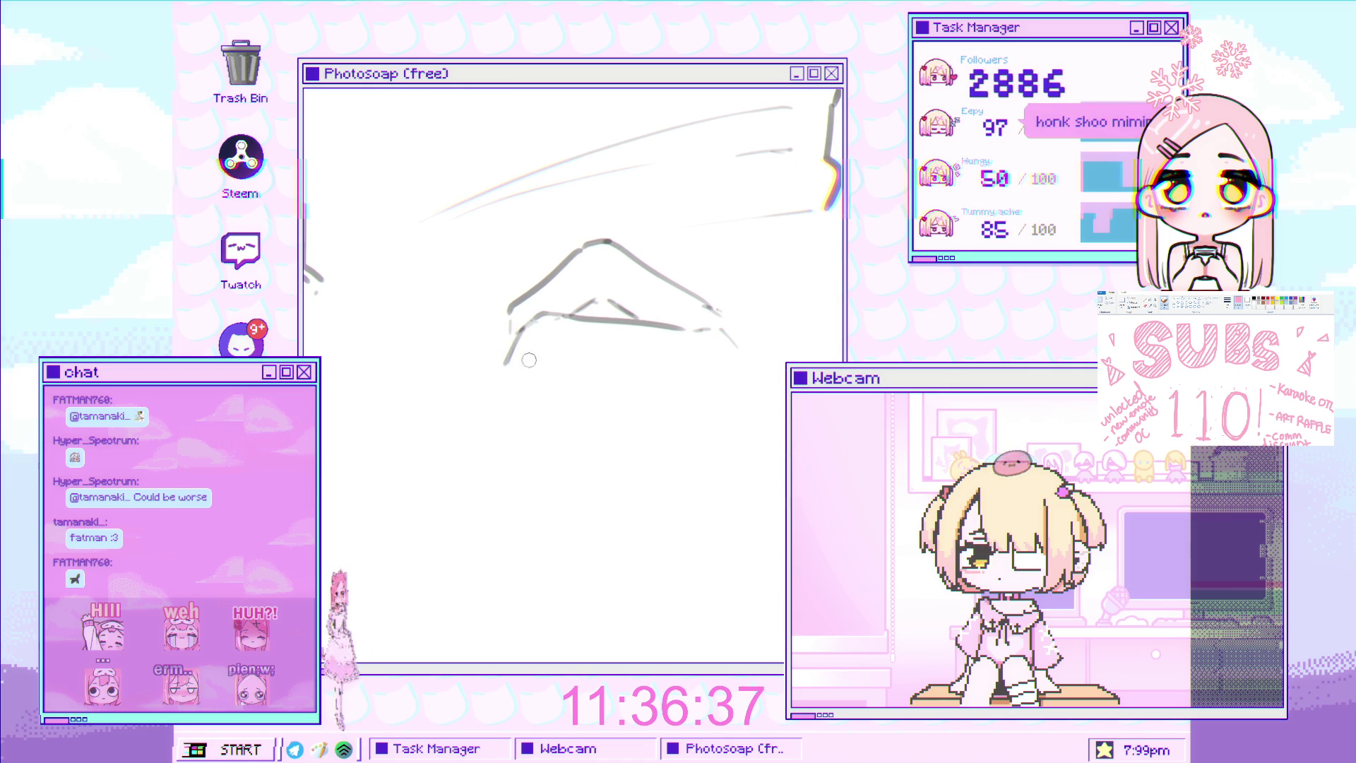
pyautogui.moveTo(558, 362); pyautogui.dragTo(657, 368)
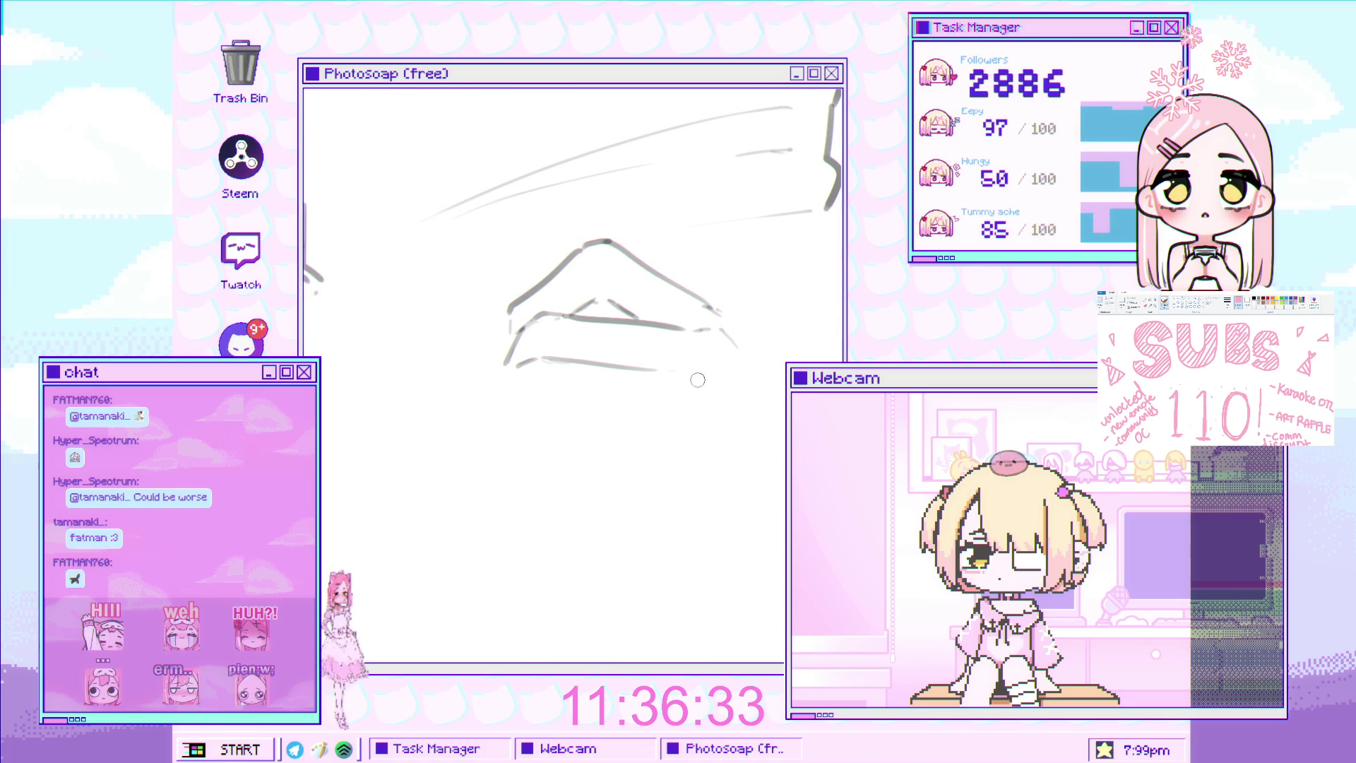
pyautogui.moveTo(675, 370); pyautogui.dragTo(715, 388)
pyautogui.scroll(-1, 710, 374)
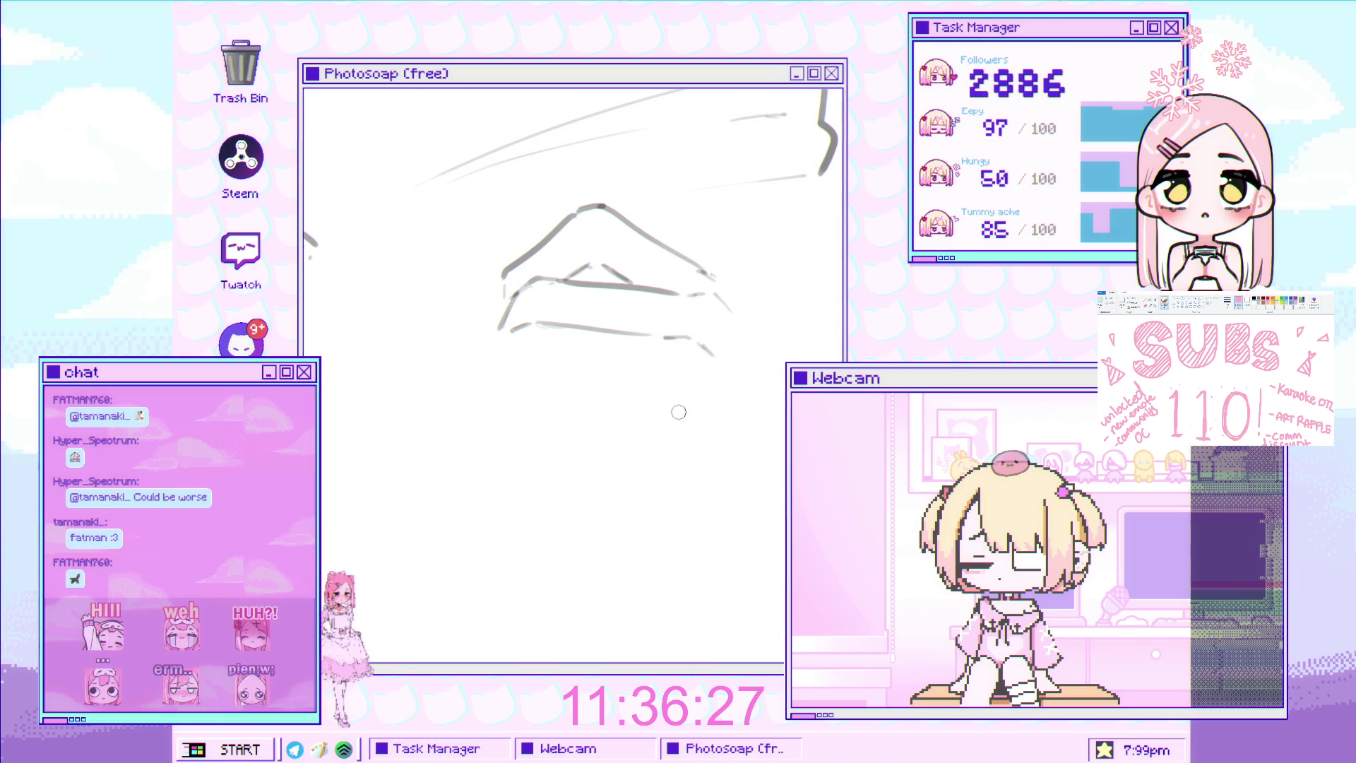
pyautogui.moveTo(648, 396); pyautogui.dragTo(673, 401)
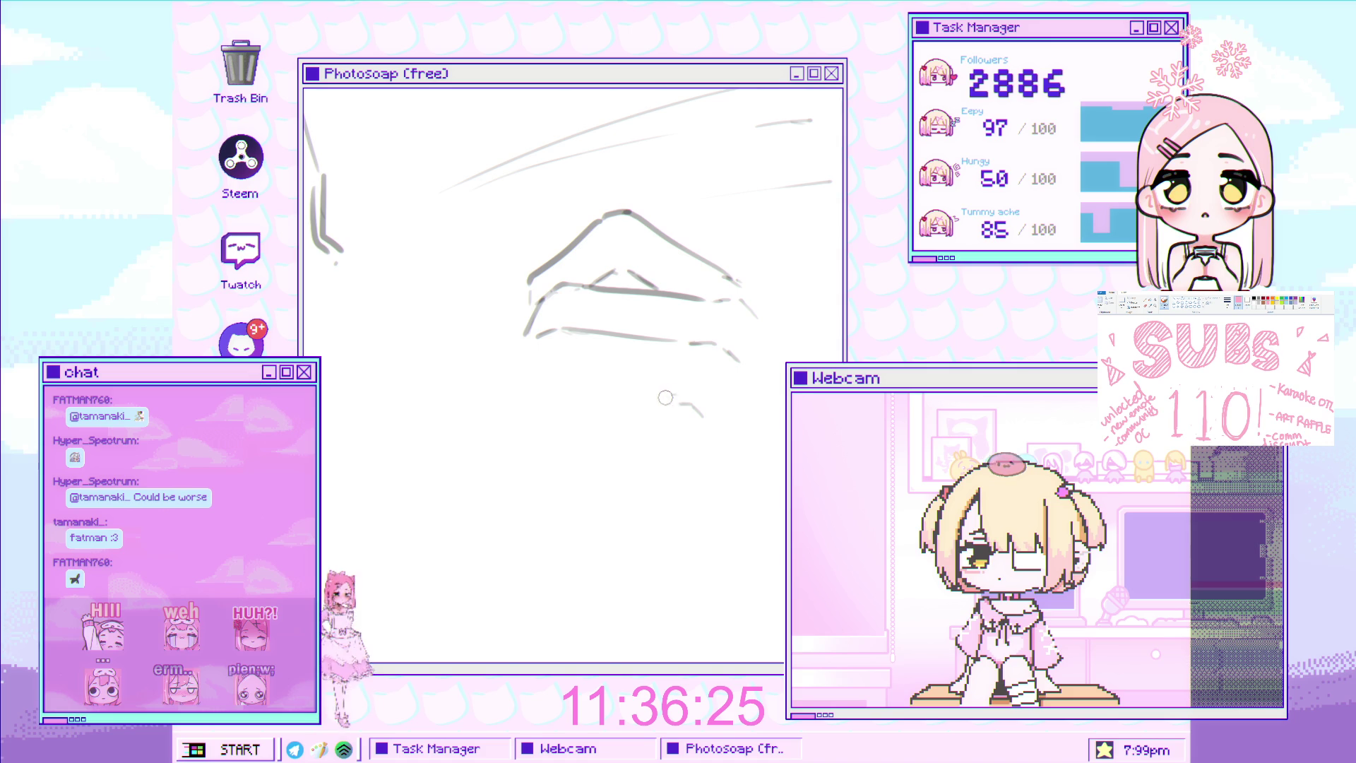
pyautogui.moveTo(673, 388)
pyautogui.mouseDown()
pyautogui.moveTo(595, 393)
pyautogui.moveTo(663, 394)
pyautogui.mouseUp()
pyautogui.moveTo(570, 382); pyautogui.dragTo(529, 396)
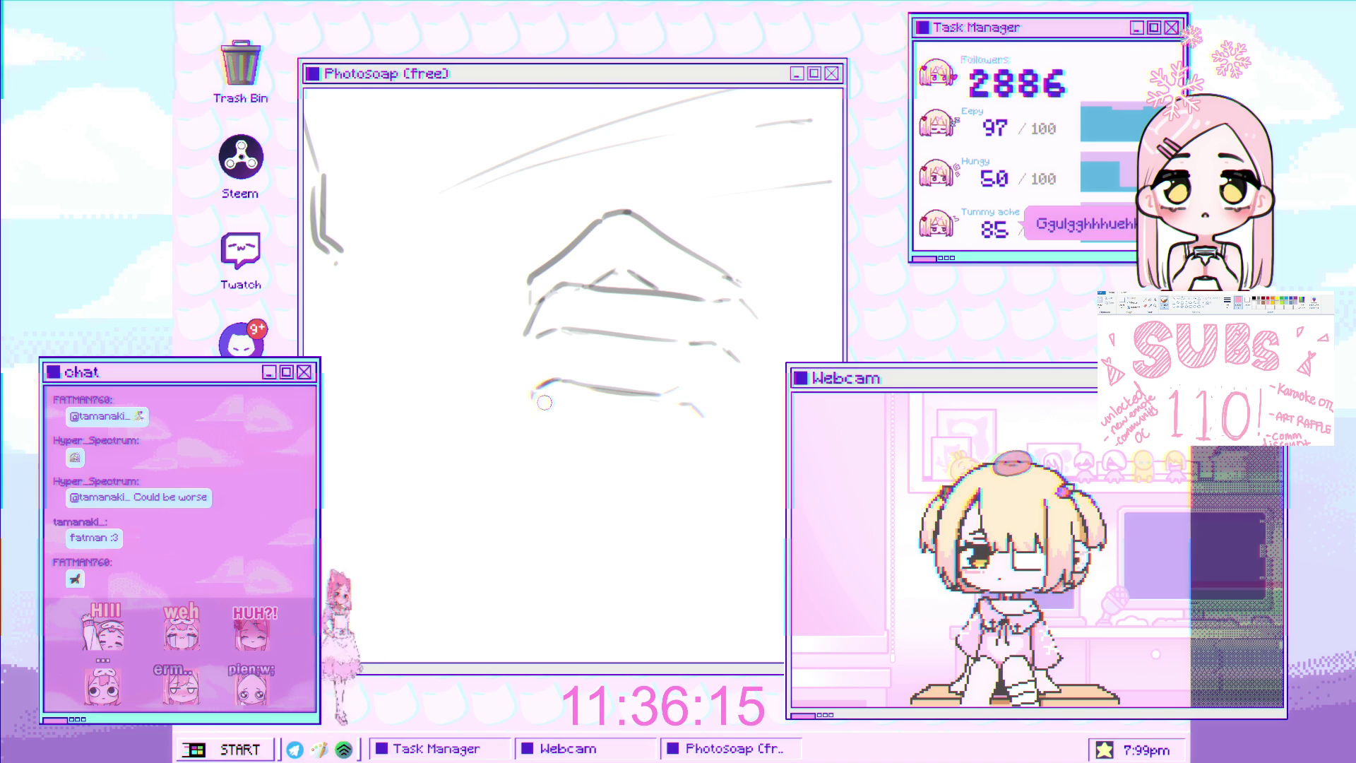
pyautogui.moveTo(528, 354)
pyautogui.mouseDown()
pyautogui.moveTo(528, 417)
pyautogui.moveTo(564, 476)
pyautogui.moveTo(550, 466)
pyautogui.moveTo(568, 450)
pyautogui.mouseUp()
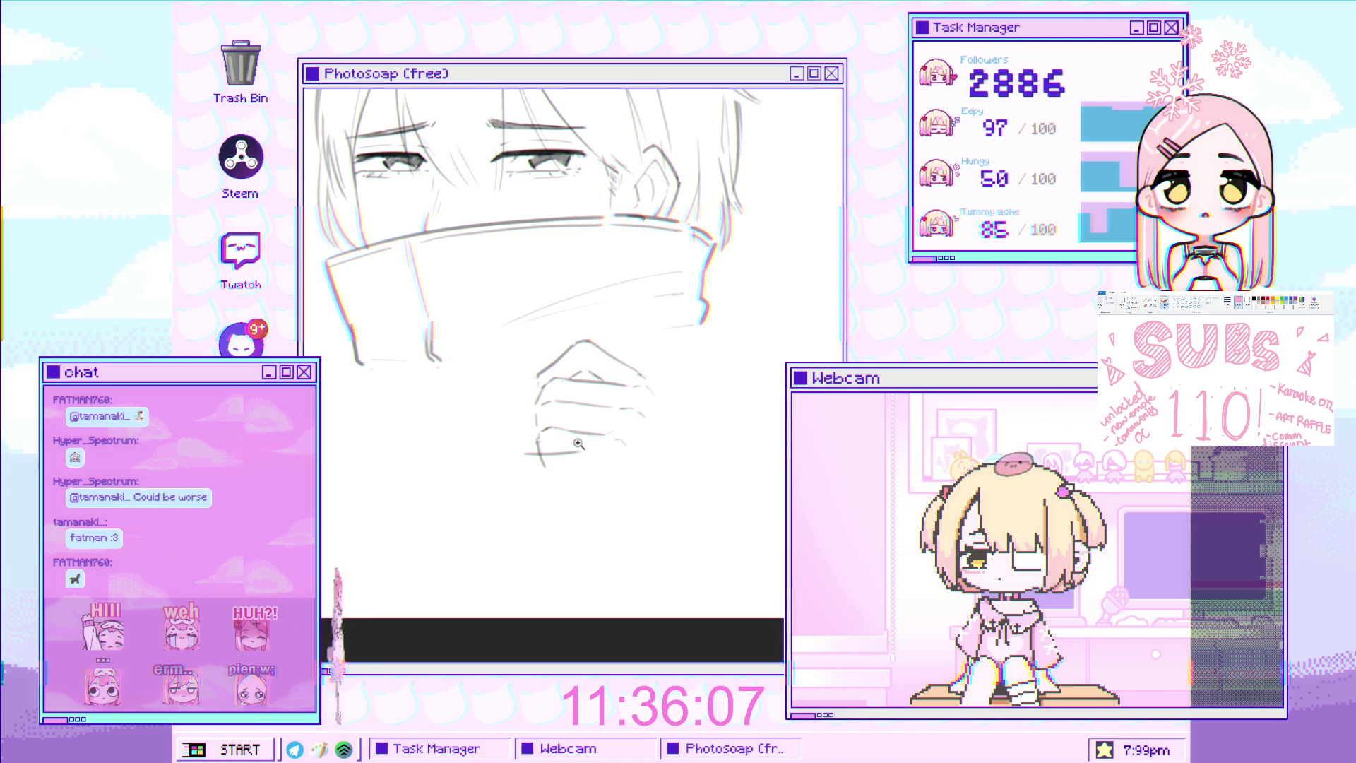
# Zoom in on the hand, extend its outline, and remove the stray stroke end
pyautogui.click(578, 444)
pyautogui.click(676, 414)
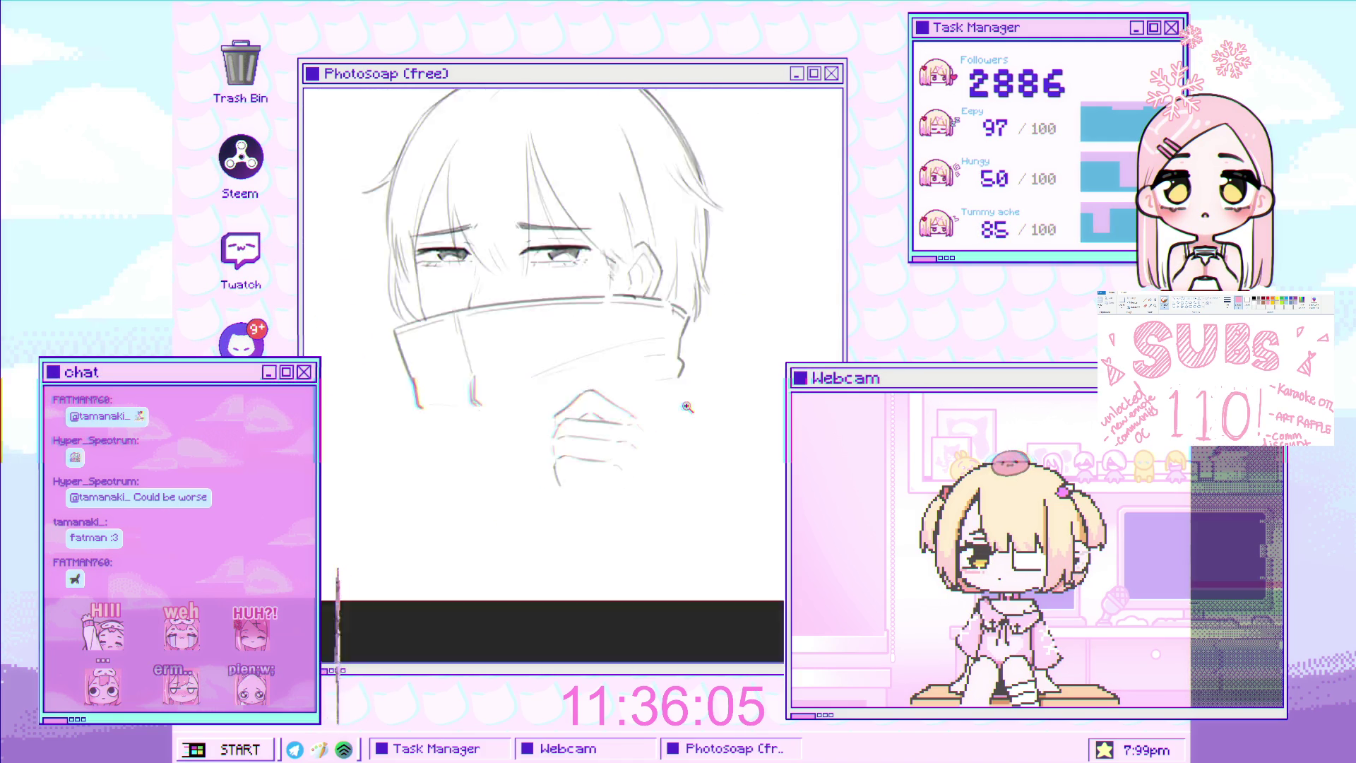
pyautogui.click(639, 429)
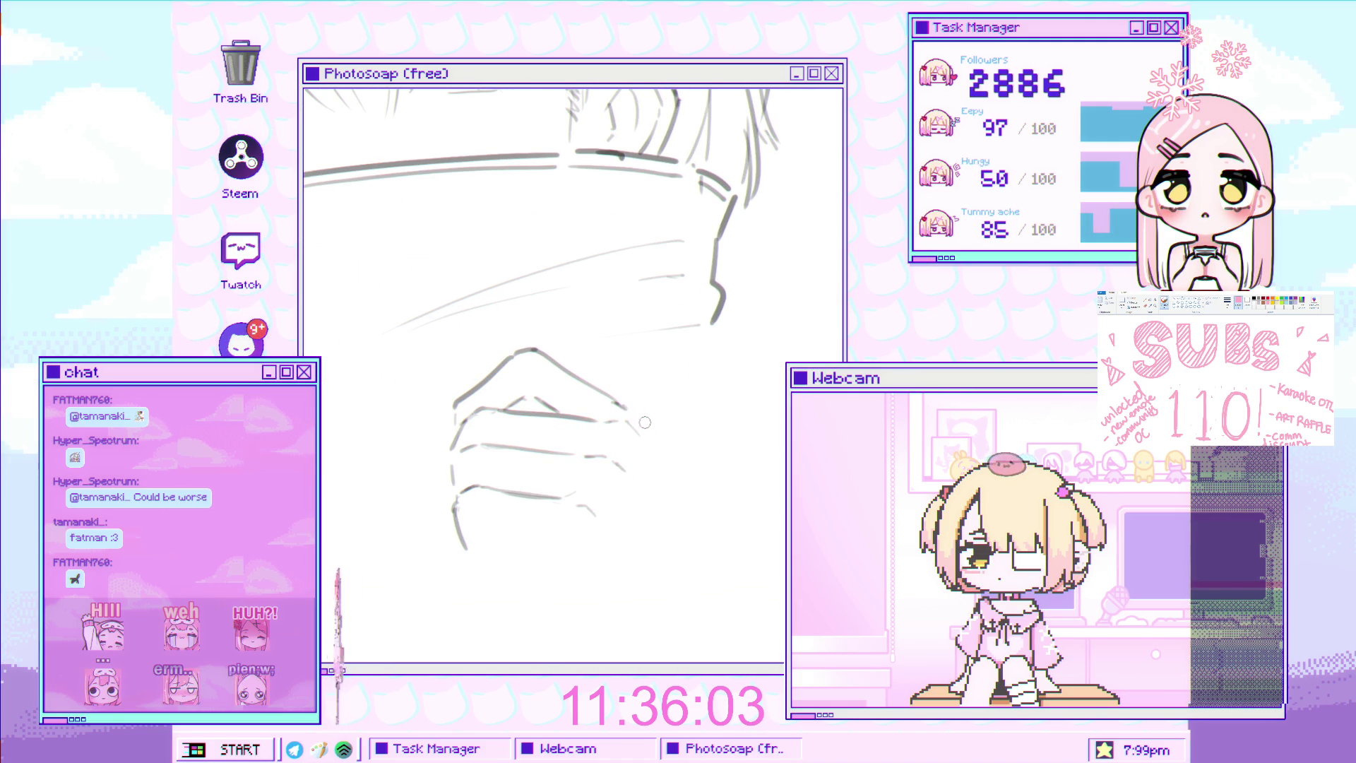
pyautogui.moveTo(648, 428)
pyautogui.mouseDown()
pyautogui.moveTo(659, 447)
pyautogui.moveTo(634, 415)
pyautogui.mouseUp()
pyautogui.press('e')
pyautogui.press('b')
pyautogui.moveTo(670, 461); pyautogui.dragTo(617, 384)
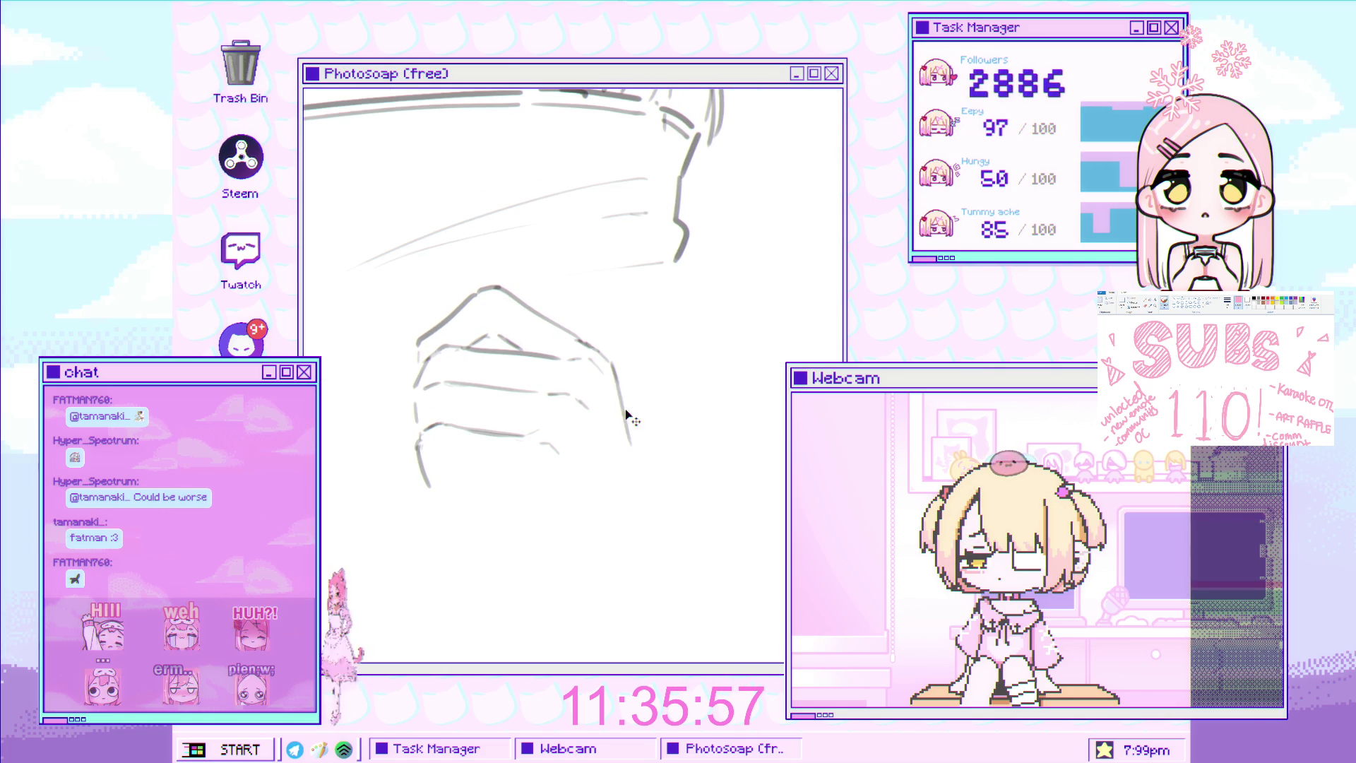
pyautogui.hotkey('ctrl', 'z')
# Redraw a short line along the hand's lower edge, replacing the first attempt
pyautogui.moveTo(643, 477); pyautogui.dragTo(583, 479)
pyautogui.click(584, 479)
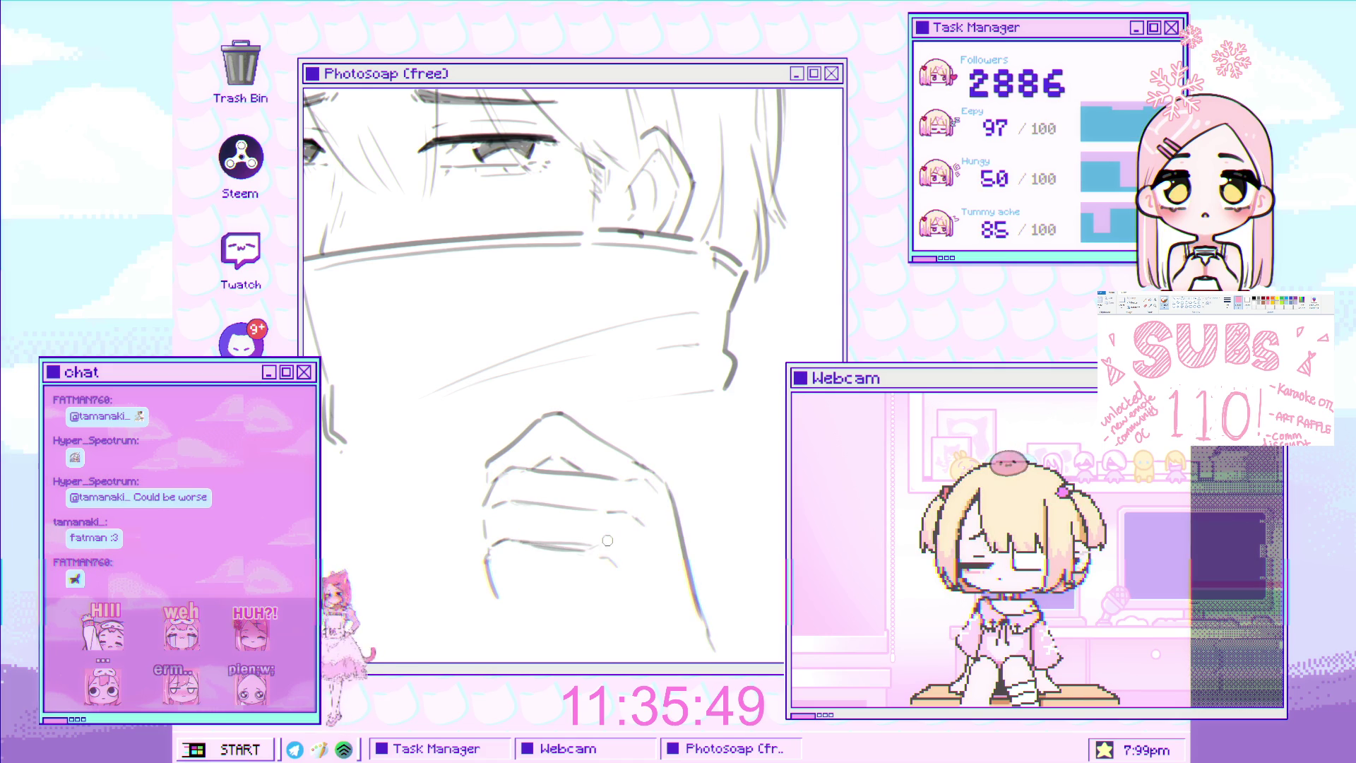
pyautogui.keyDown('alt'); pyautogui.click(565, 523); pyautogui.keyUp('alt')
pyautogui.click(607, 503)
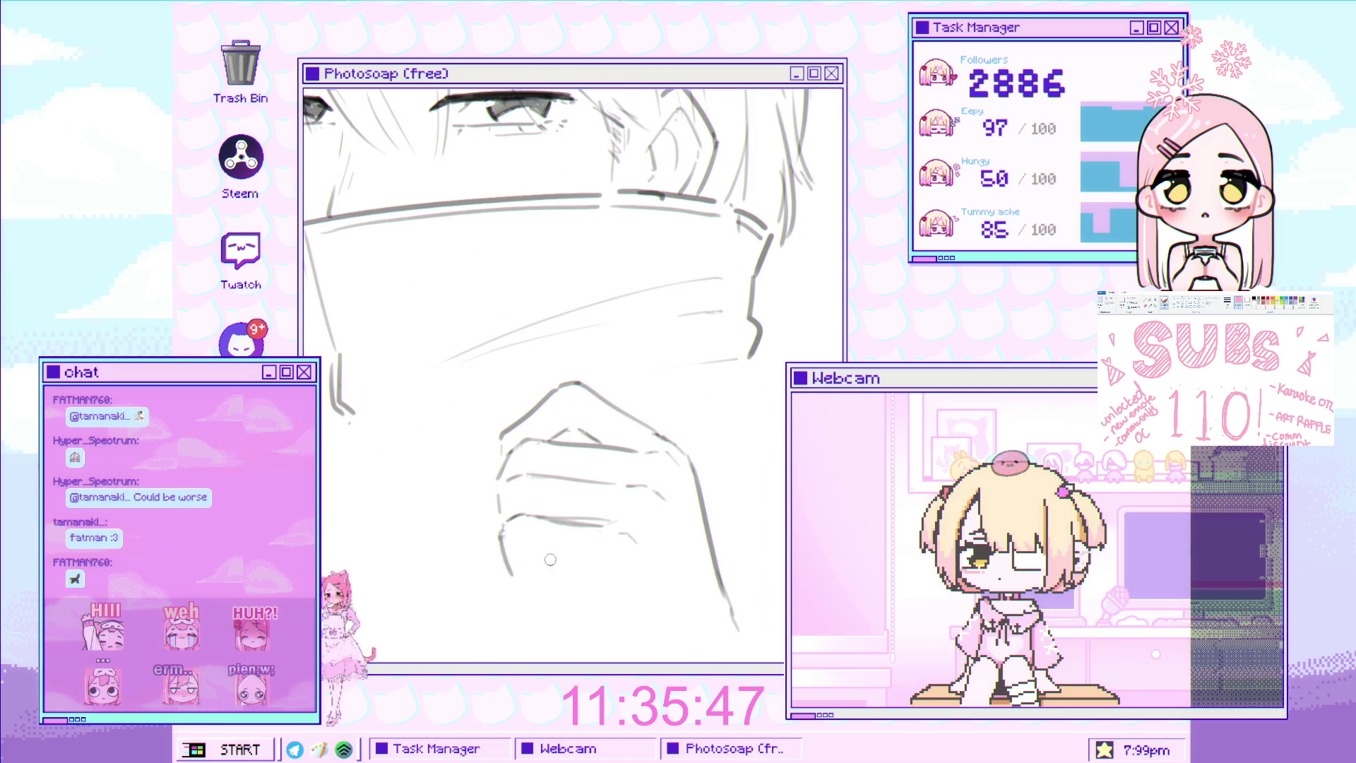
pyautogui.moveTo(540, 558); pyautogui.dragTo(551, 557)
pyautogui.hotkey('ctrl', 'z')
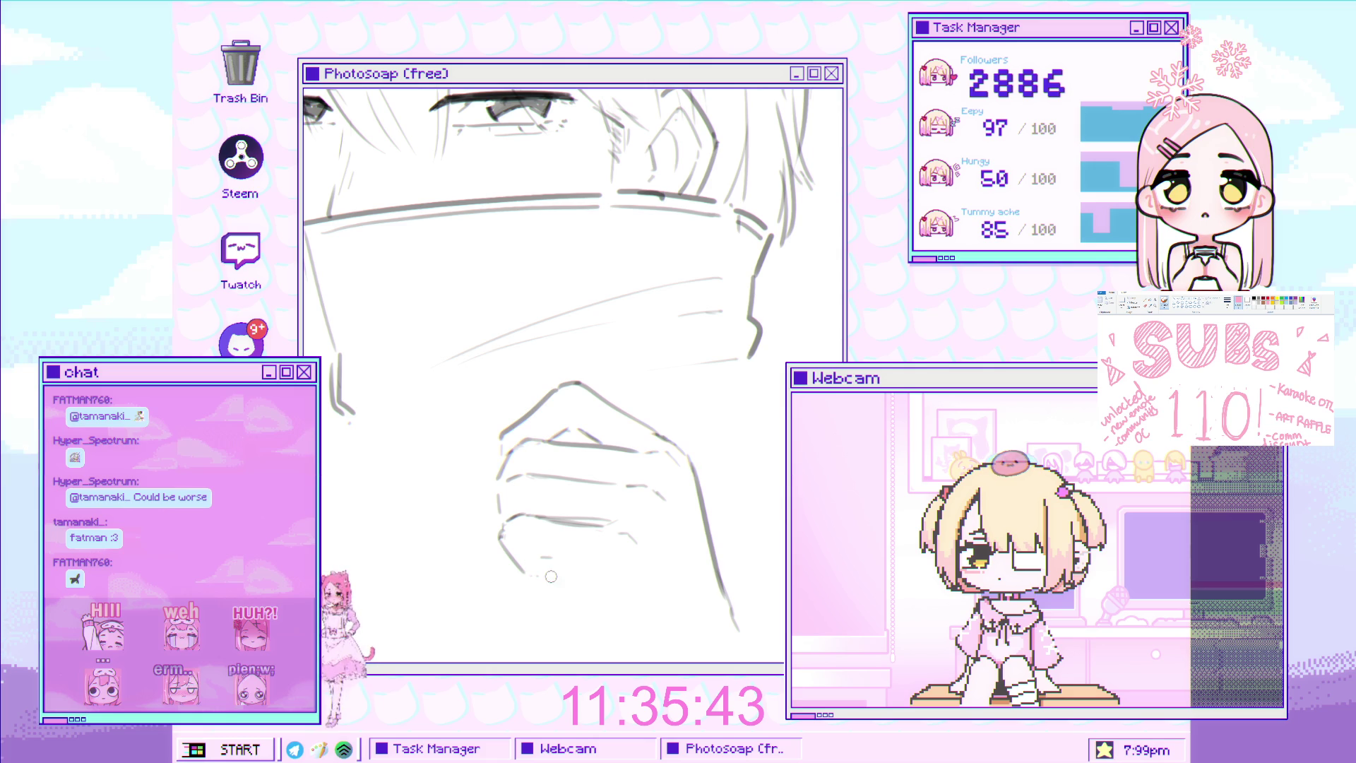
pyautogui.moveTo(569, 567); pyautogui.dragTo(581, 584)
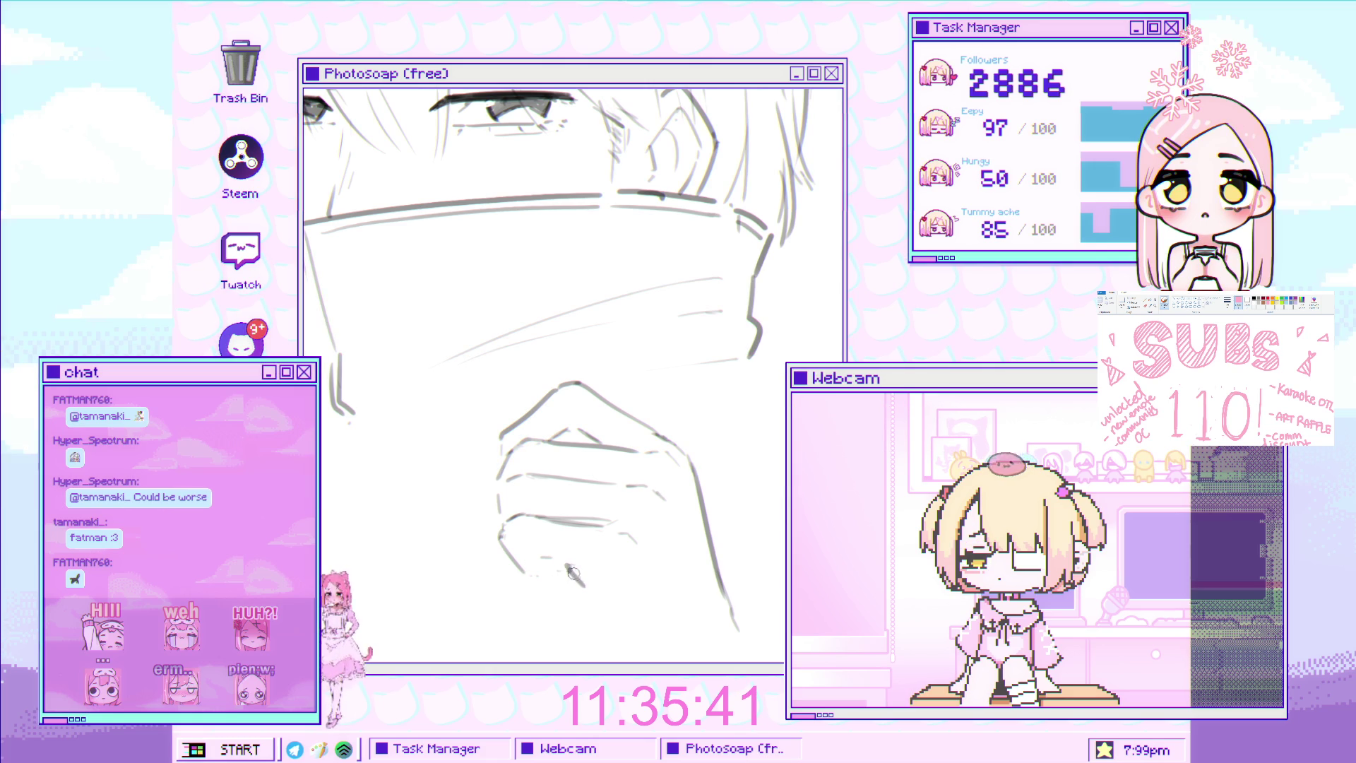
# Zoom and pan to review the face and hand, centering the sketch in view
pyautogui.scroll(-5, 563, 565)
pyautogui.scroll(3, 536, 540)
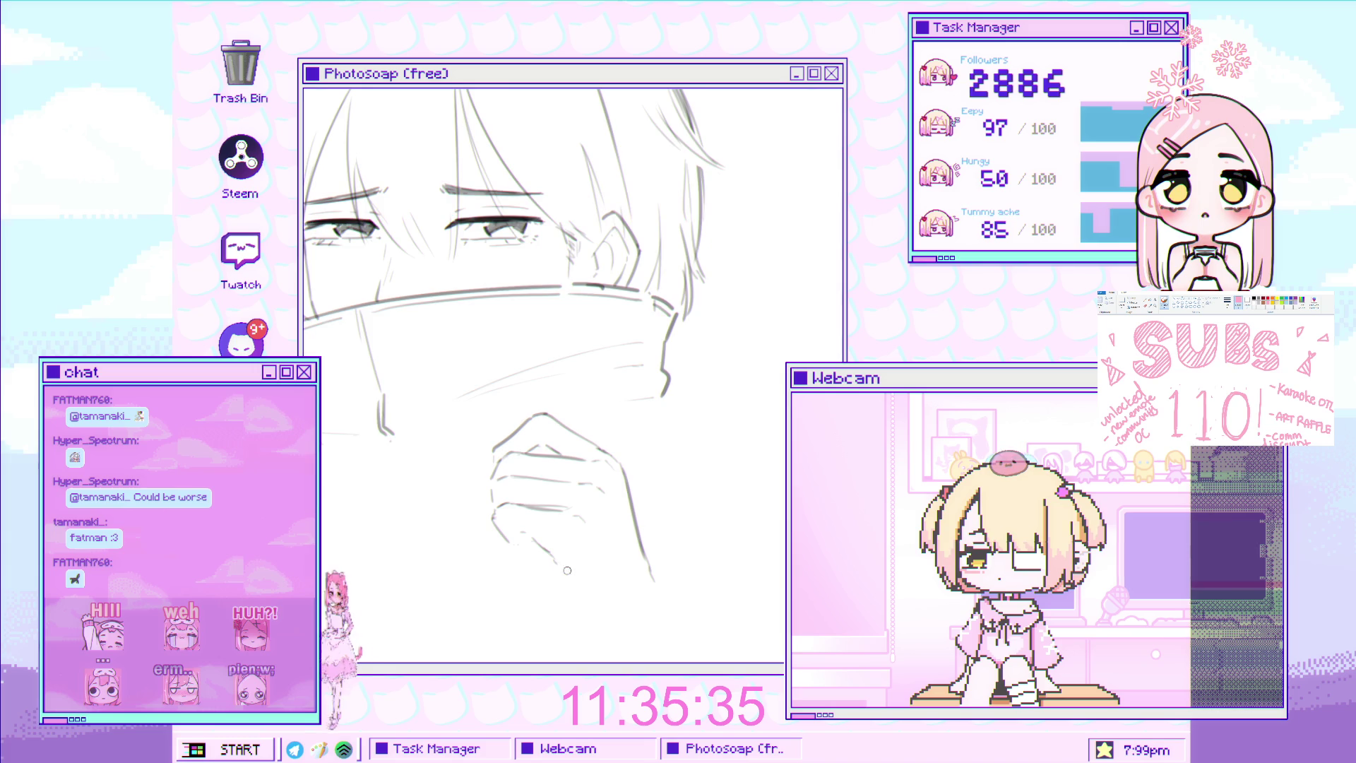
pyautogui.scroll(-3, 558, 558)
pyautogui.scroll(3, 544, 530)
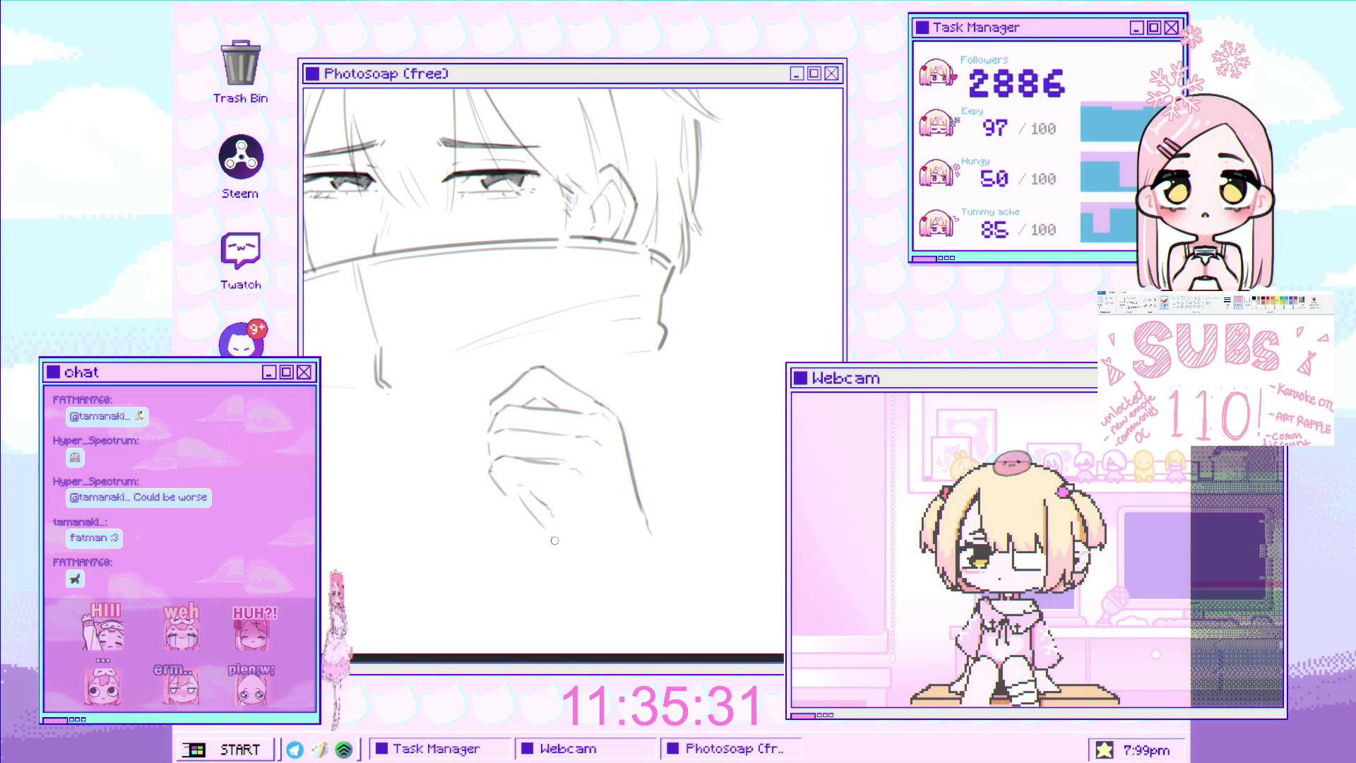
pyautogui.scroll(2, 563, 548)
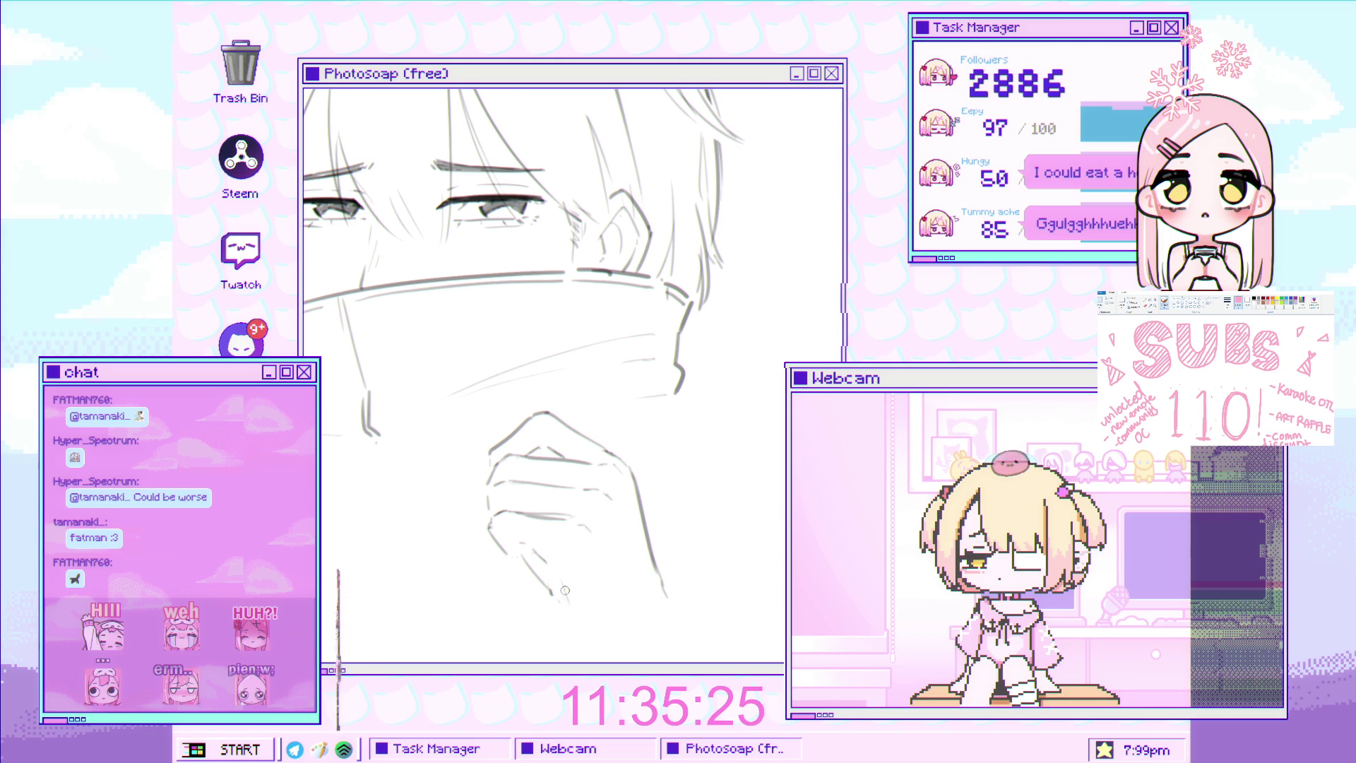
pyautogui.scroll(2, 567, 596)
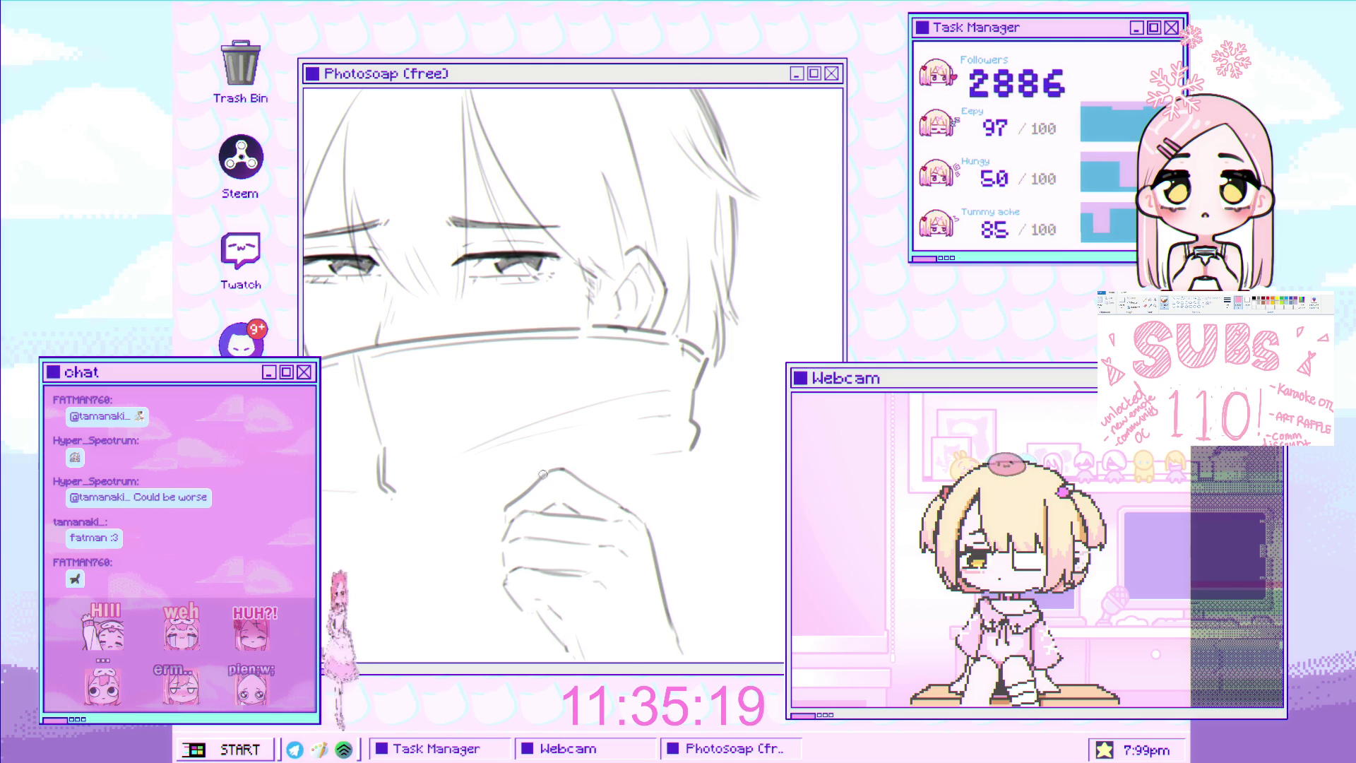
pyautogui.moveTo(543, 476); pyautogui.dragTo(537, 410)
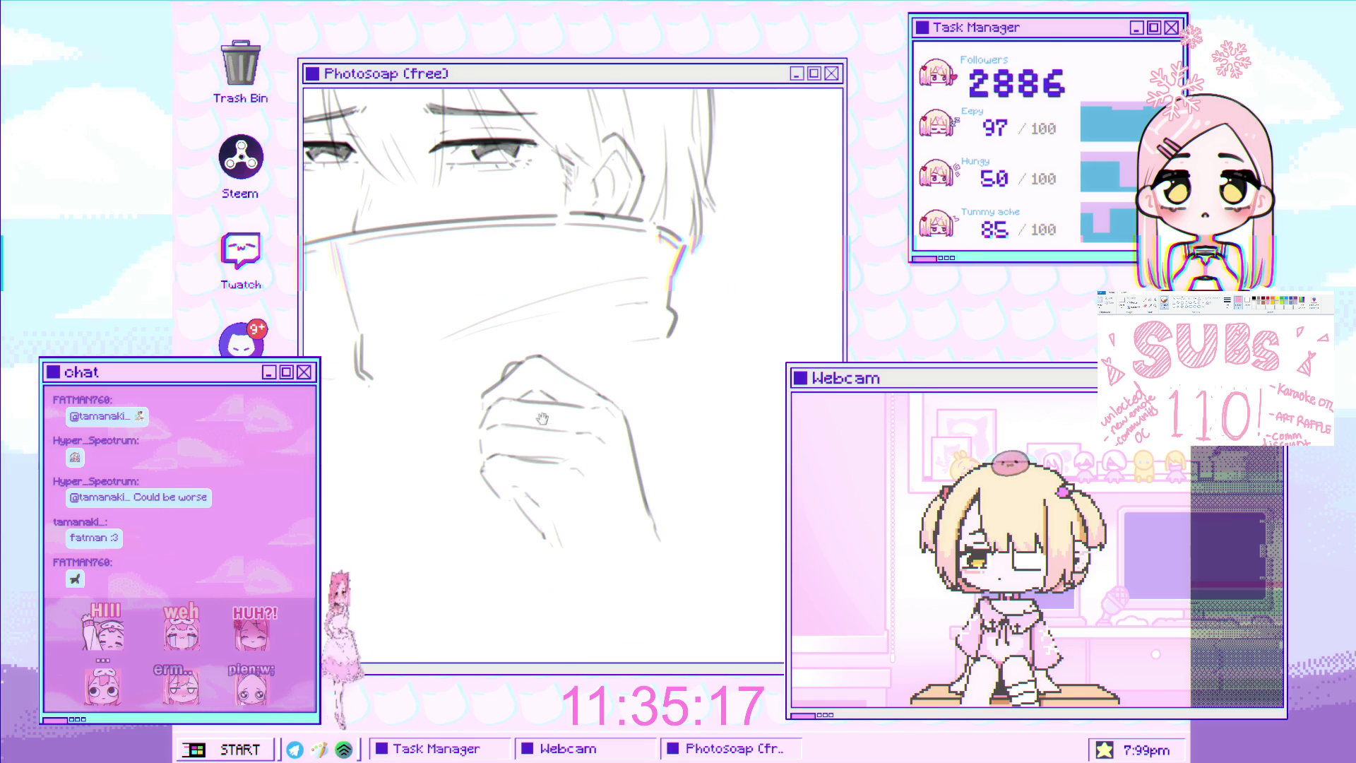
pyautogui.scroll(-3, 581, 491)
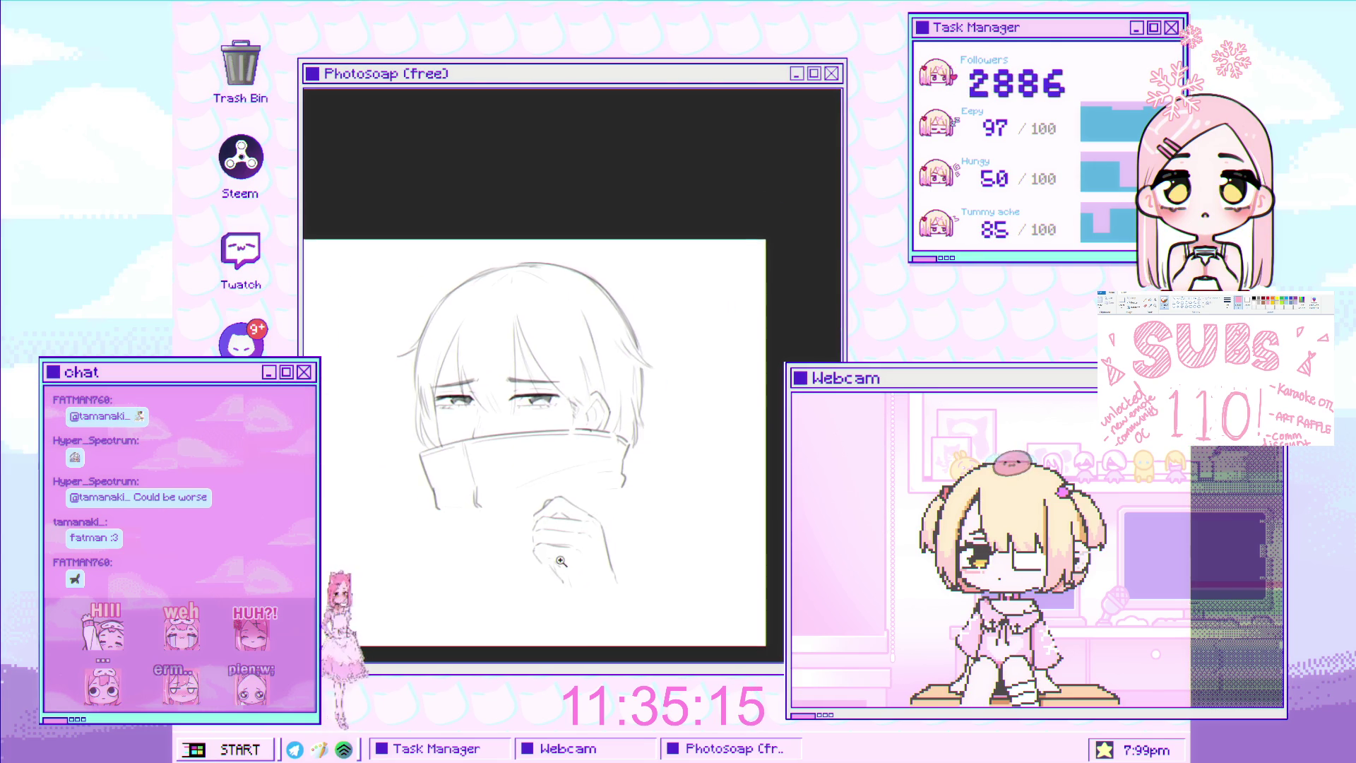
pyautogui.scroll(3, 580, 490)
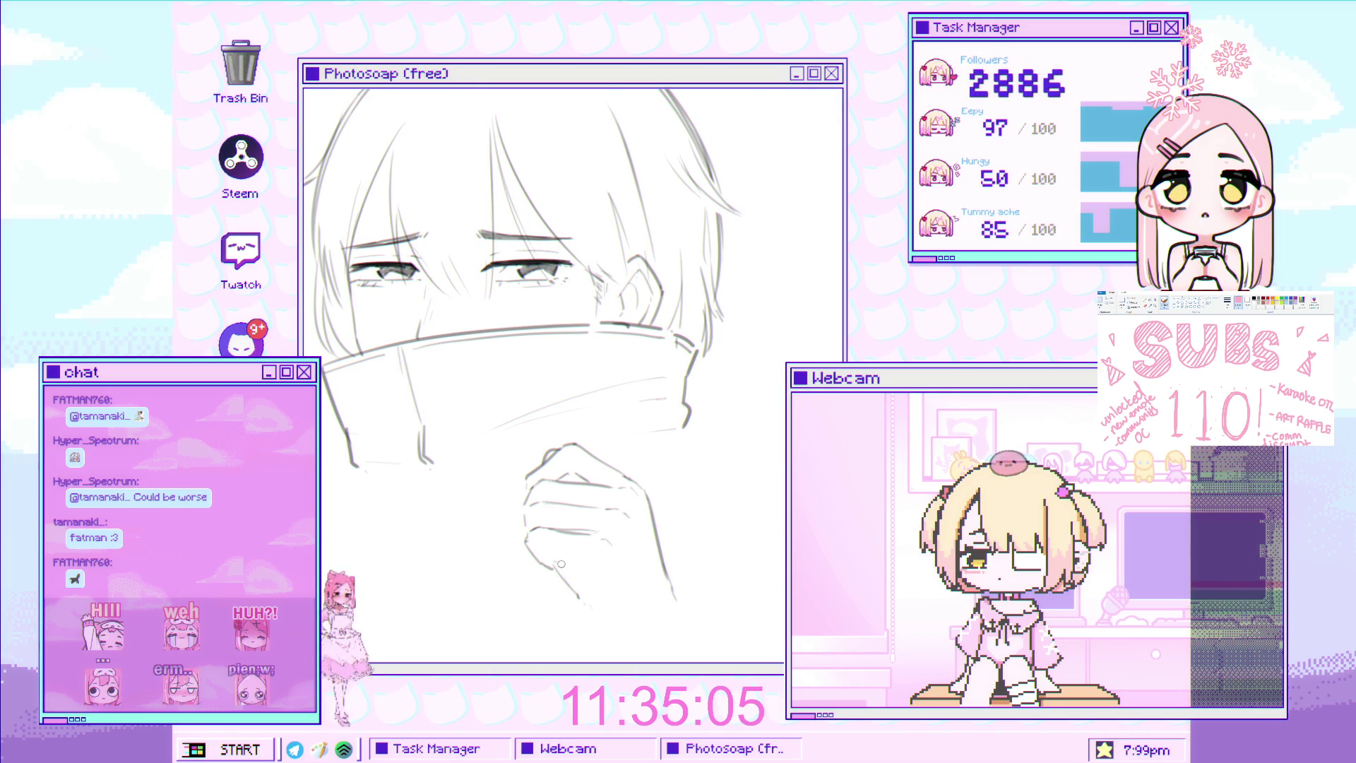
pyautogui.scroll(-2, 525, 543)
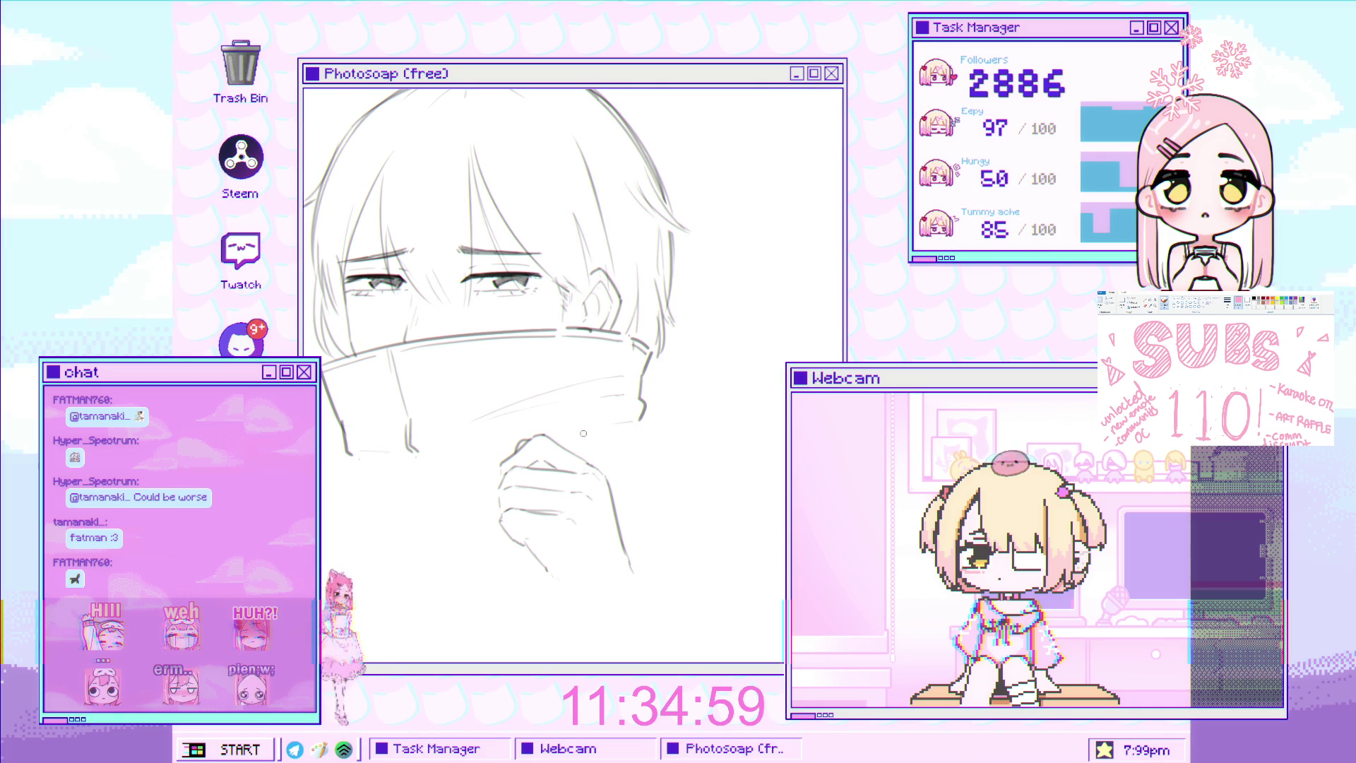
pyautogui.moveTo(435, 404); pyautogui.dragTo(475, 406)
# Rotate the hand sketch counter-clockwise and move it down-left beneath the collar
pyautogui.scroll(3, 474, 406)
pyautogui.hotkey('ctrl', 't')
pyautogui.moveTo(724, 537)
pyautogui.mouseDown()
pyautogui.moveTo(701, 493)
pyautogui.moveTo(706, 530)
pyautogui.moveTo(629, 499)
pyautogui.moveTo(552, 503)
pyautogui.moveTo(539, 523)
pyautogui.mouseUp()
pyautogui.moveTo(586, 640)
pyautogui.mouseDown()
pyautogui.moveTo(592, 622)
pyautogui.moveTo(628, 670)
pyautogui.mouseUp()
pyautogui.scroll(-3, 608, 513)
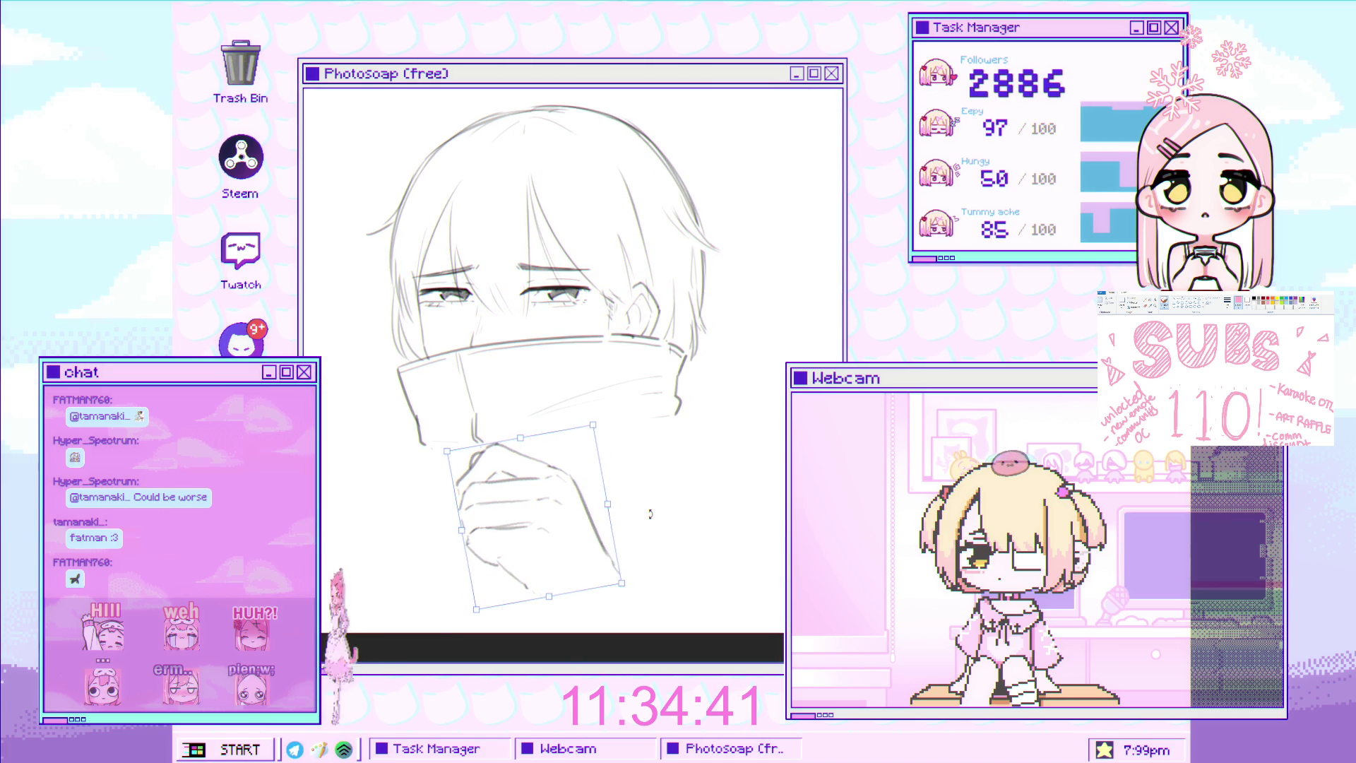
pyautogui.press('Return')
pyautogui.moveTo(567, 430); pyautogui.dragTo(565, 374)
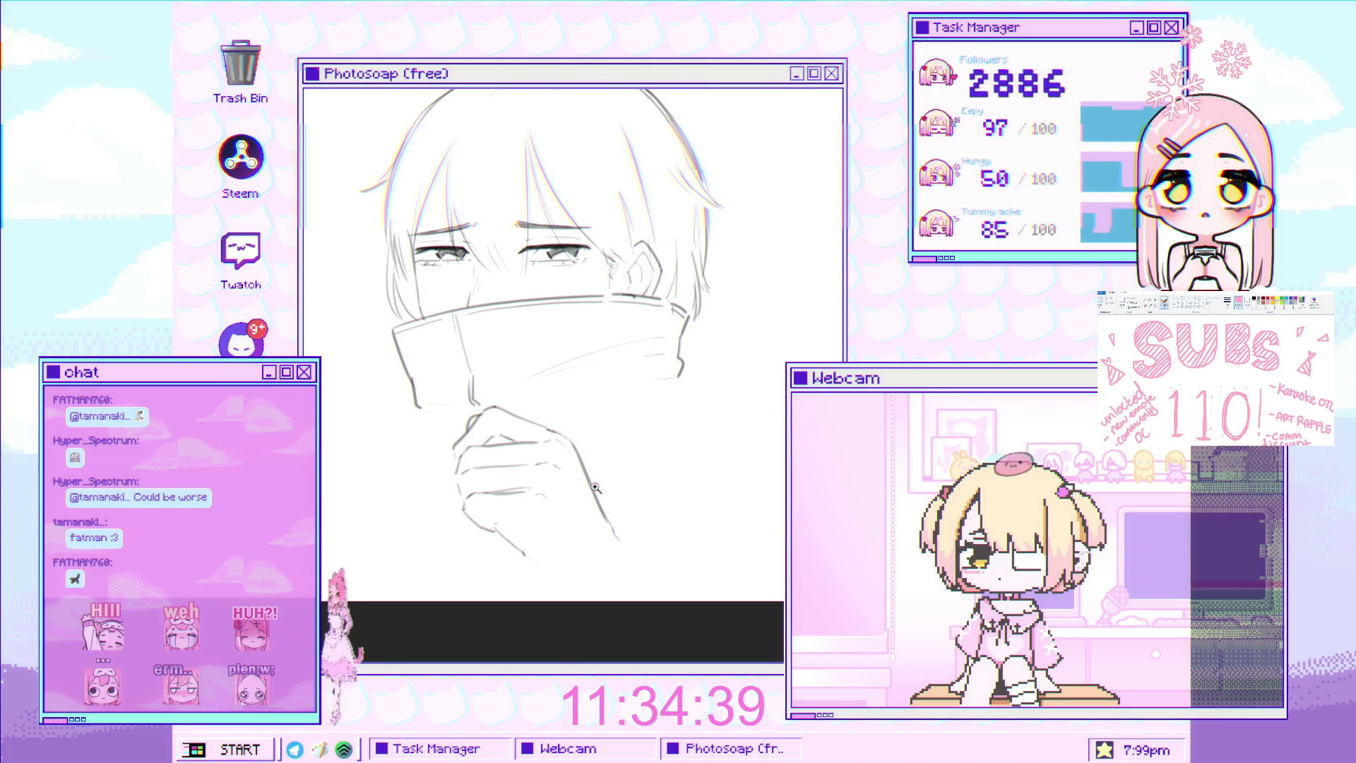
pyautogui.scroll(2, 523, 542)
pyautogui.press('[')
pyautogui.press('[')
pyautogui.press('[')
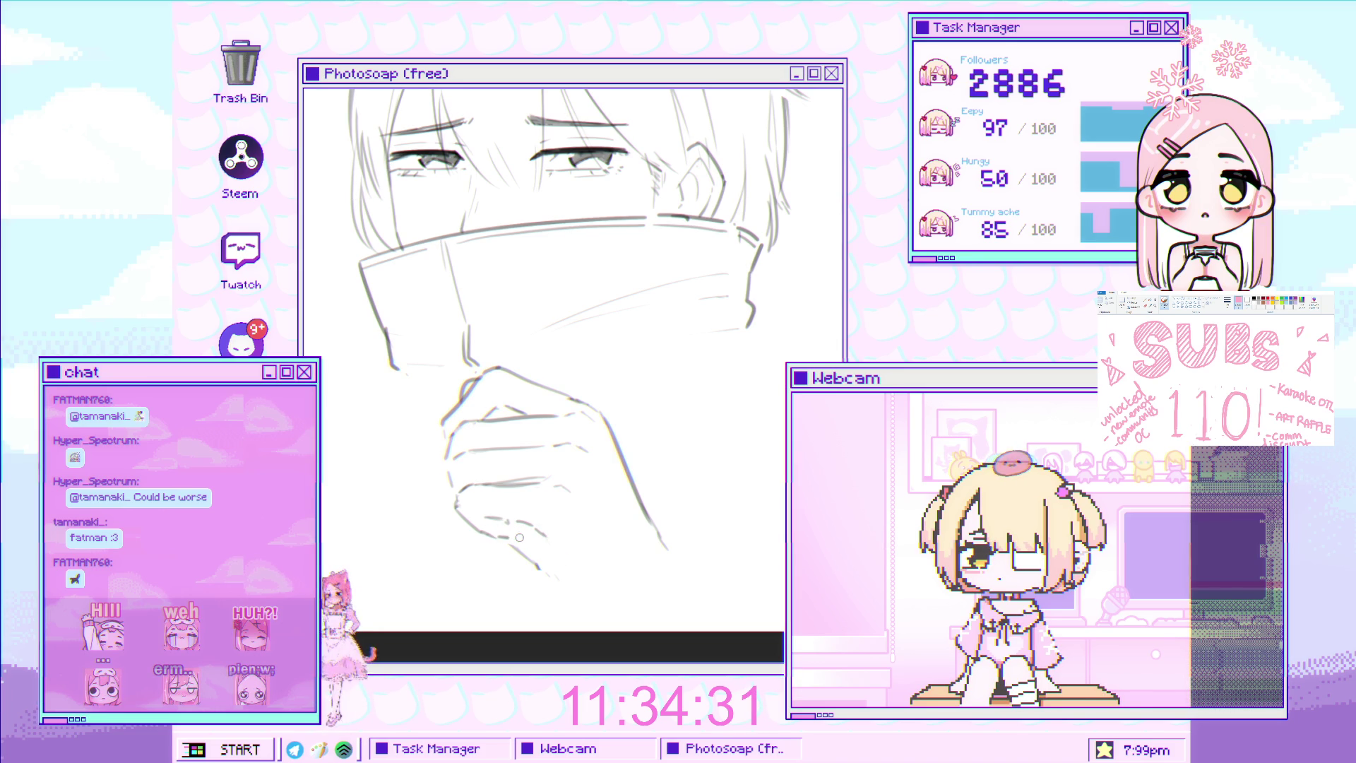
# Add a short pencil stroke along the hand's lower edge
pyautogui.moveTo(513, 538); pyautogui.dragTo(529, 536)
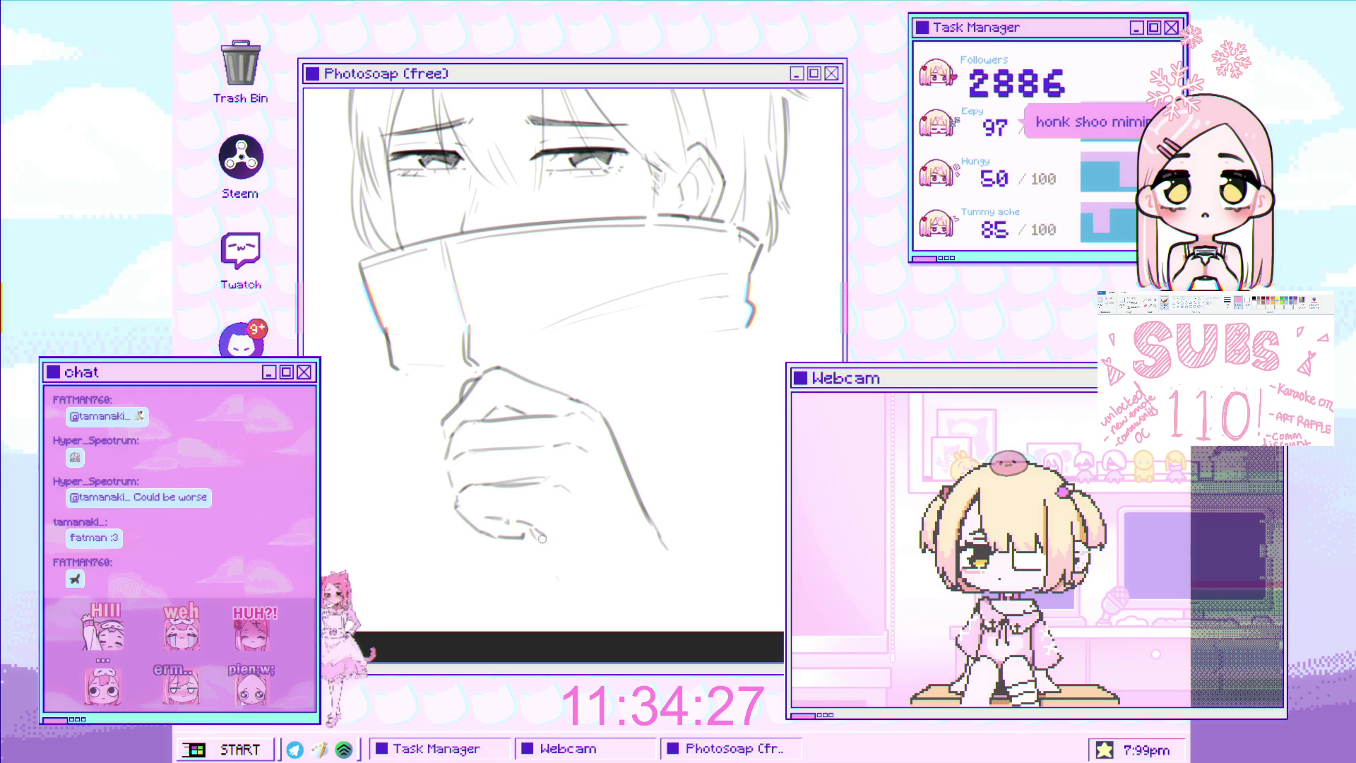
pyautogui.scroll(-3, 548, 558)
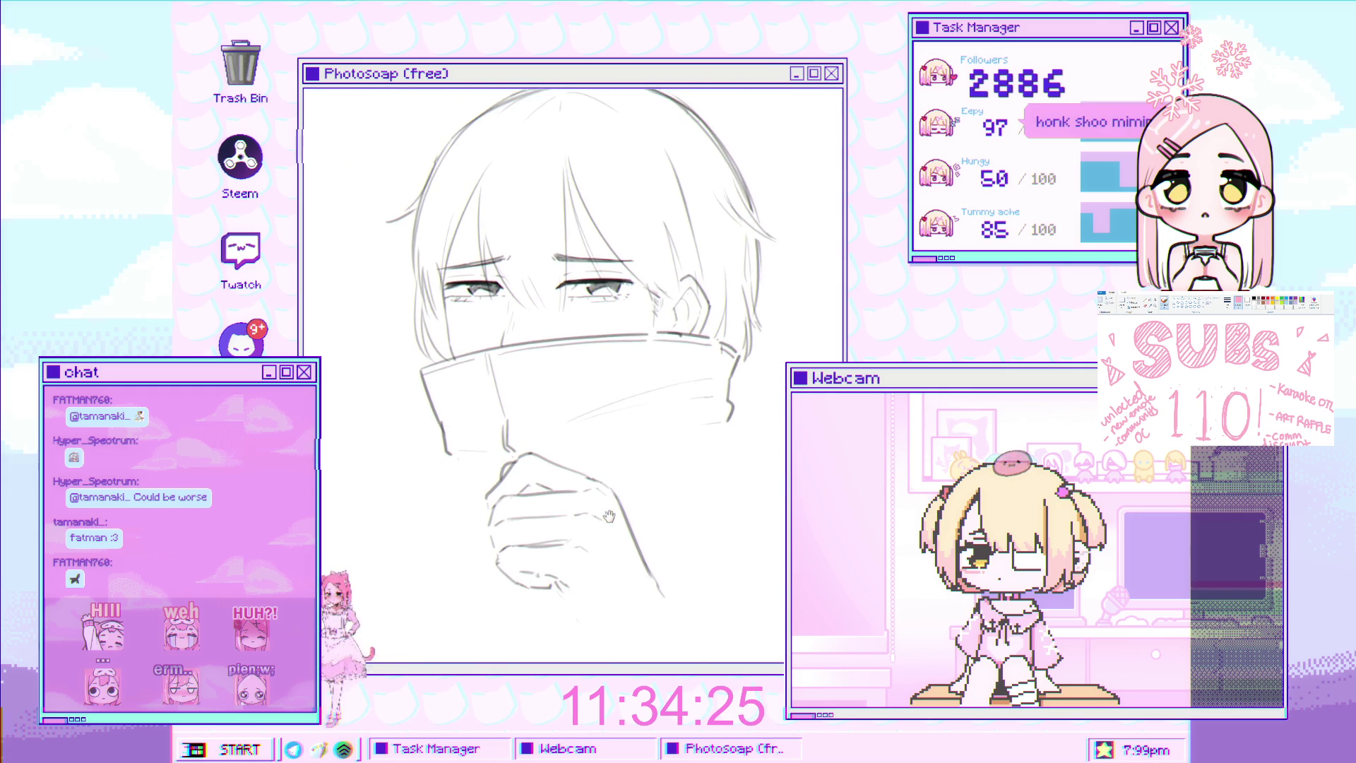
pyautogui.scroll(2, 638, 509)
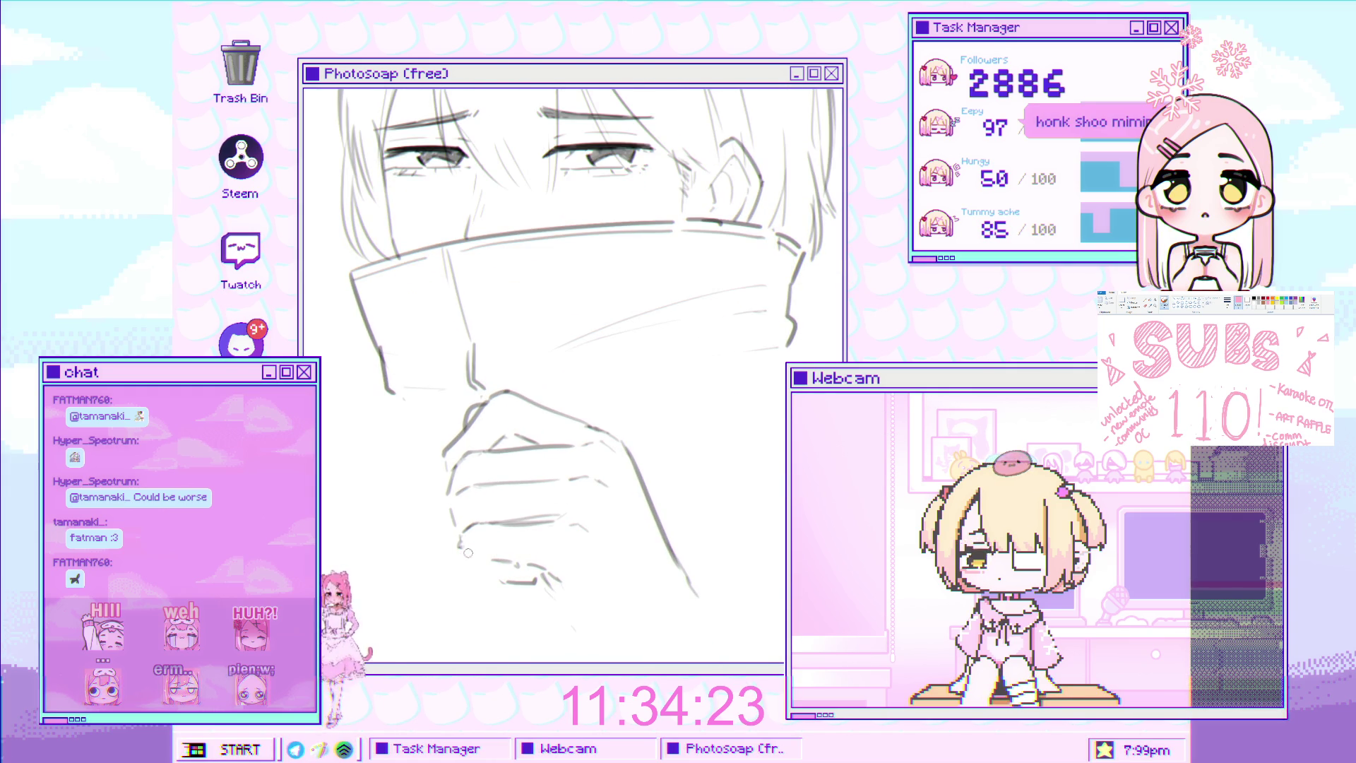
pyautogui.scroll(-2, 570, 537)
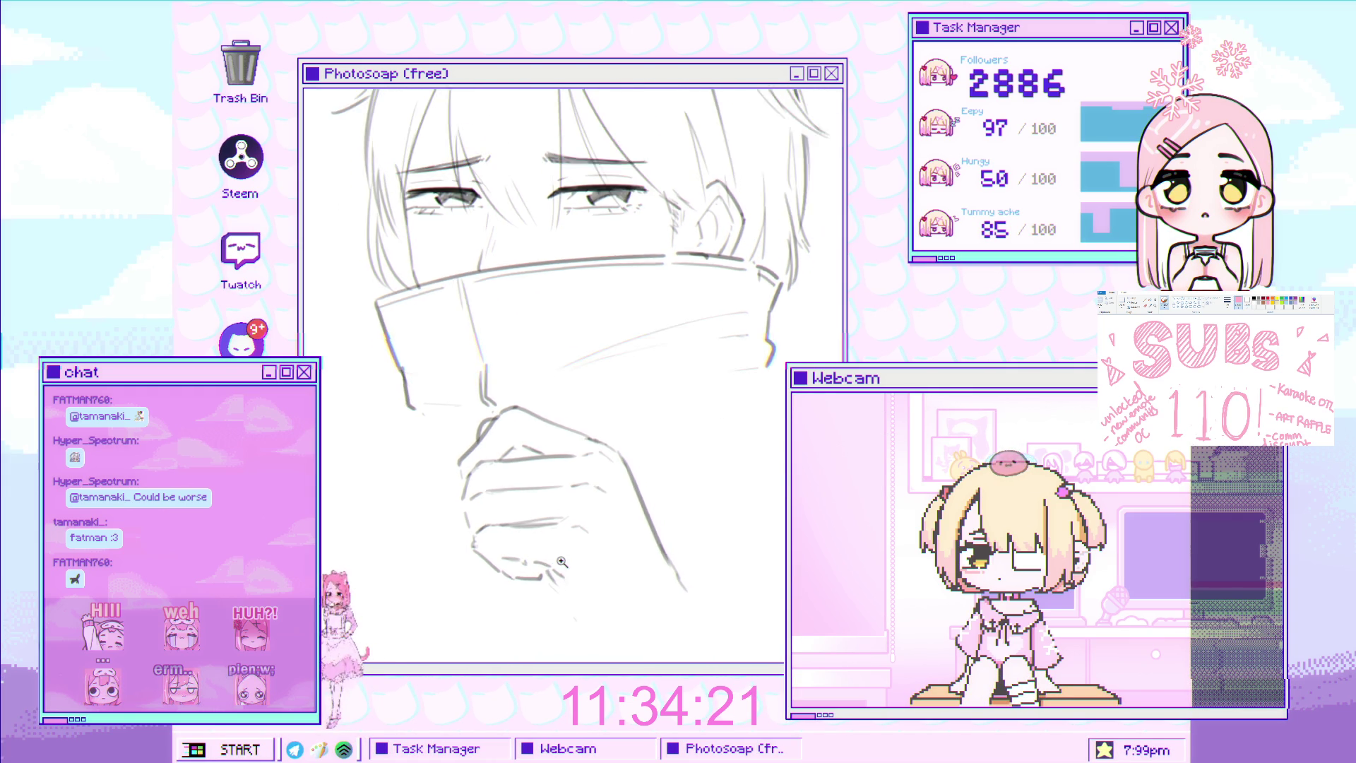
pyautogui.scroll(2, 569, 536)
pyautogui.scroll(-4, 533, 415)
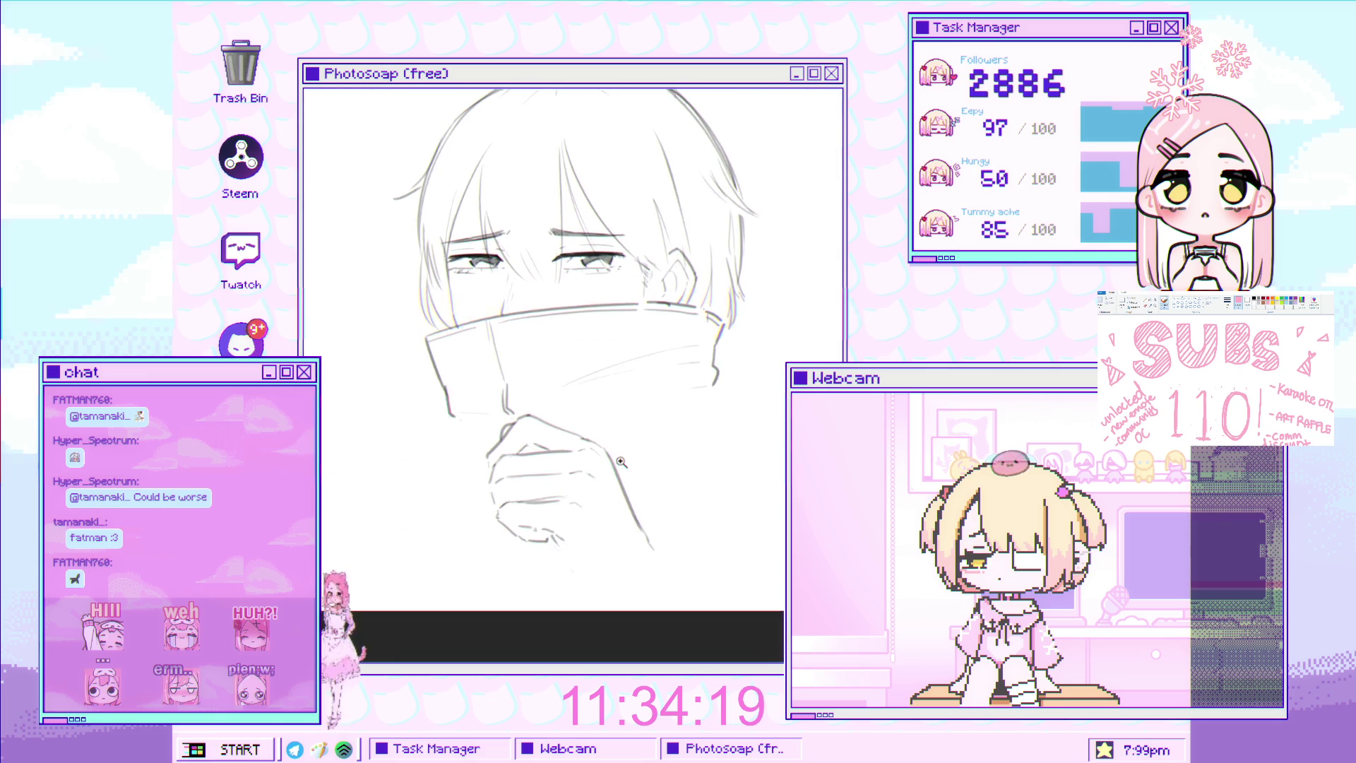
pyautogui.scroll(3, 532, 415)
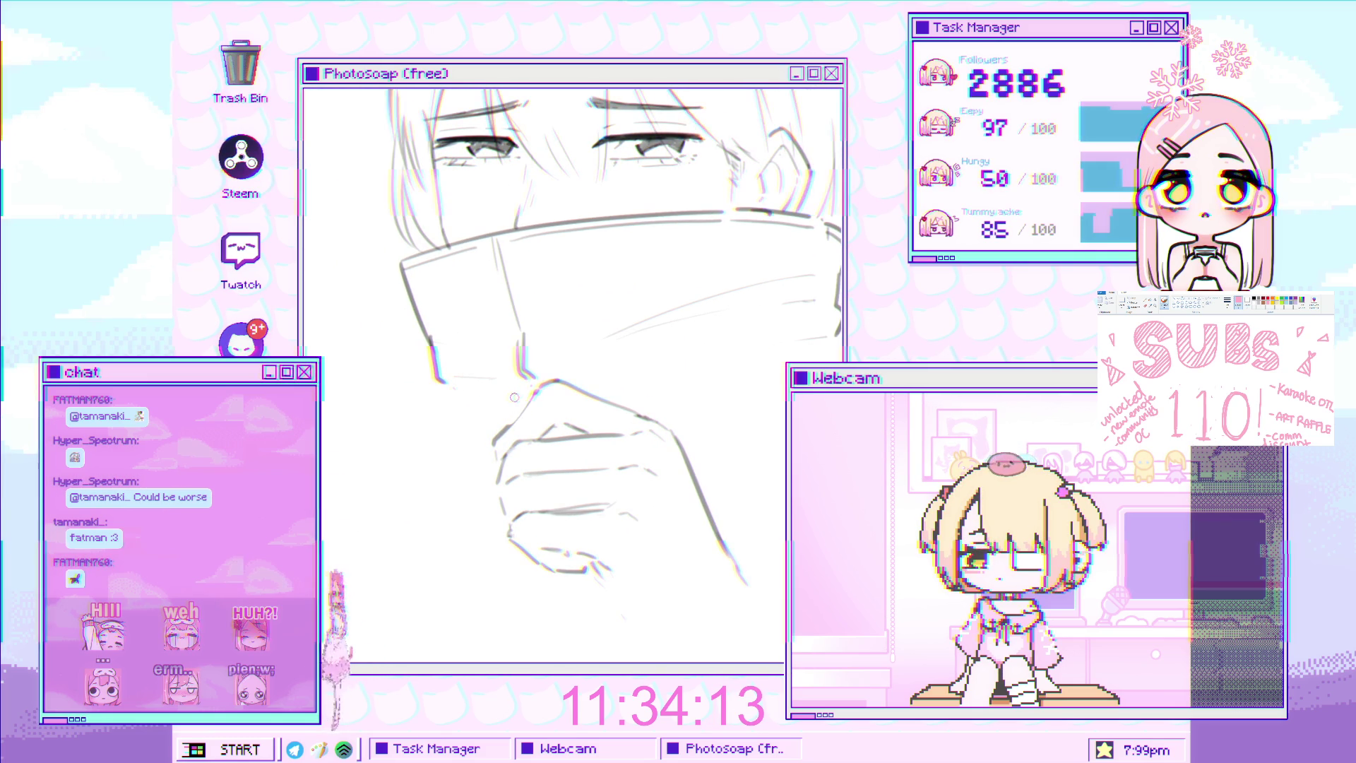
pyautogui.scroll(-2, 576, 397)
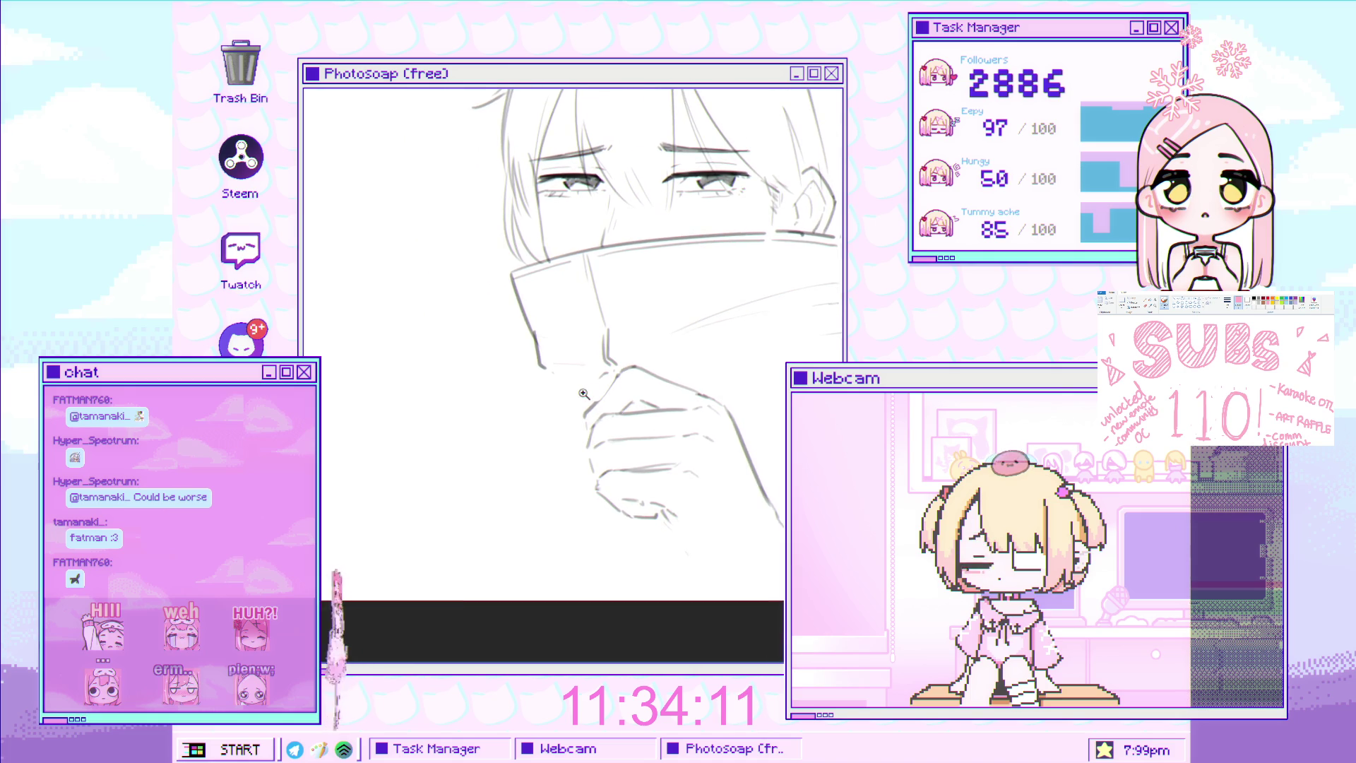
pyautogui.scroll(2, 575, 397)
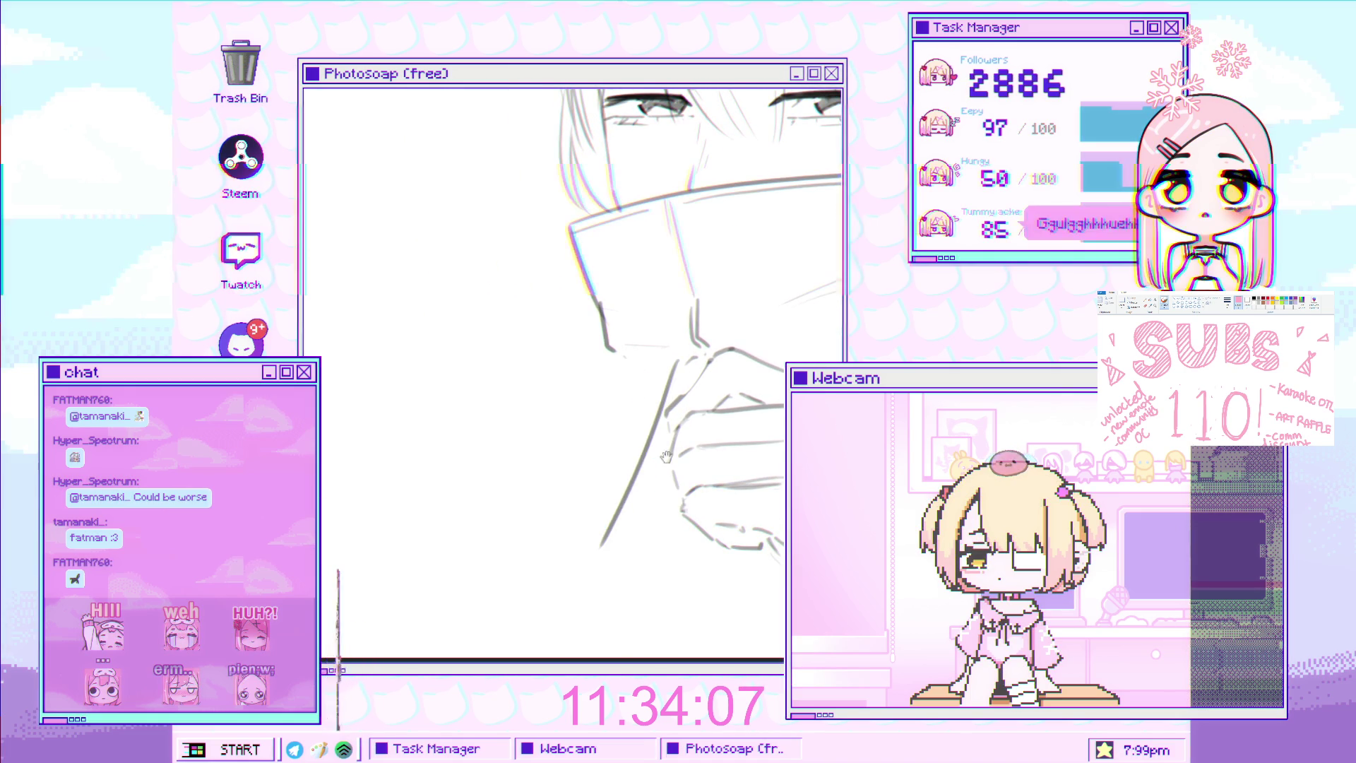
# Draw a long wrist line down from the hand and a bottom edge beneath it
pyautogui.moveTo(684, 369); pyautogui.dragTo(646, 348)
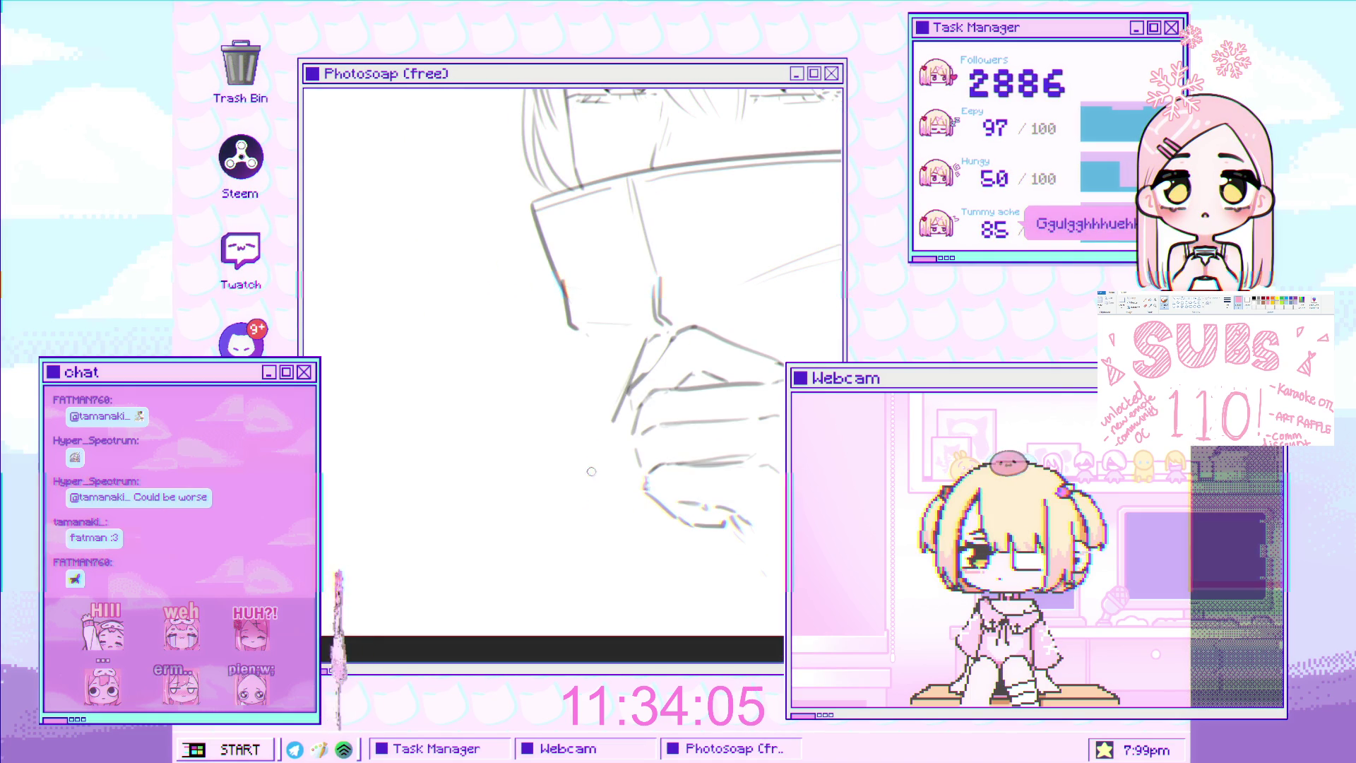
pyautogui.moveTo(644, 339); pyautogui.dragTo(569, 508)
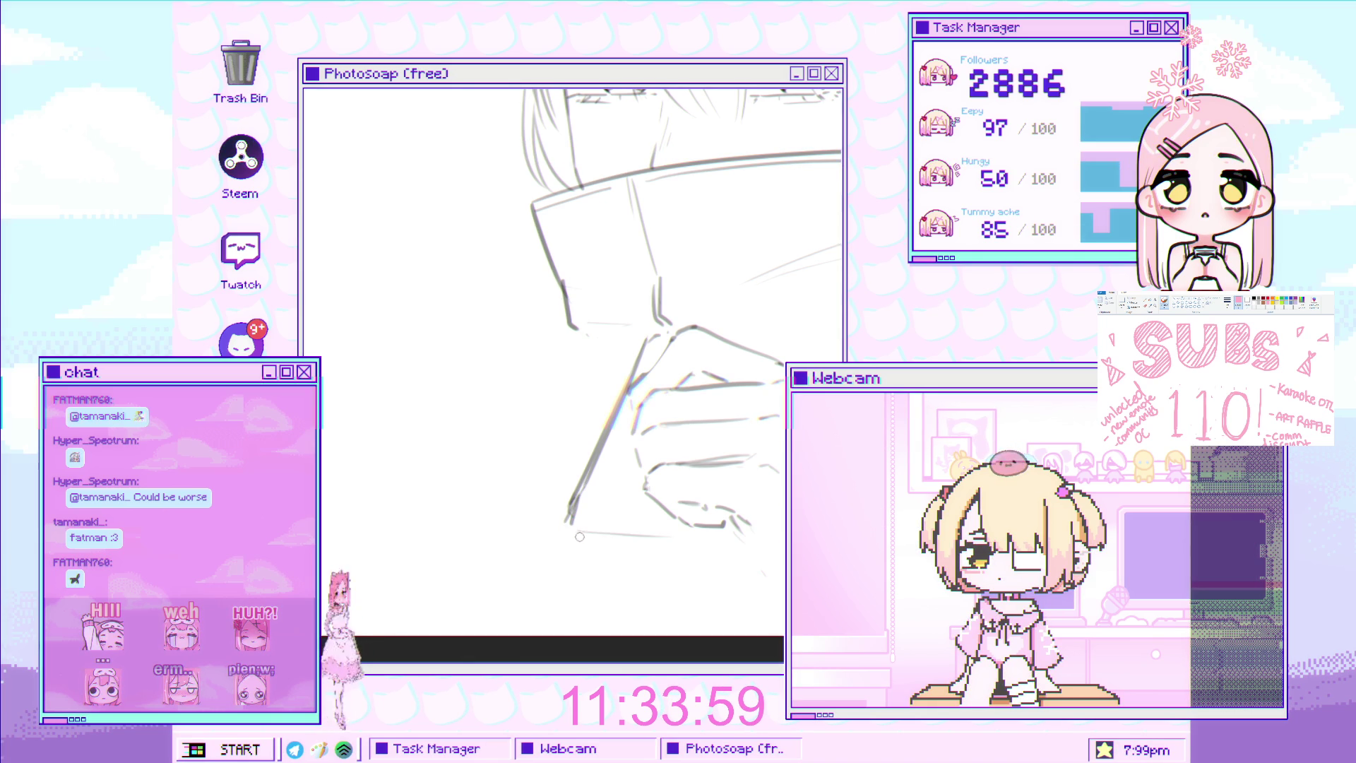
pyautogui.moveTo(571, 543); pyautogui.dragTo(722, 544)
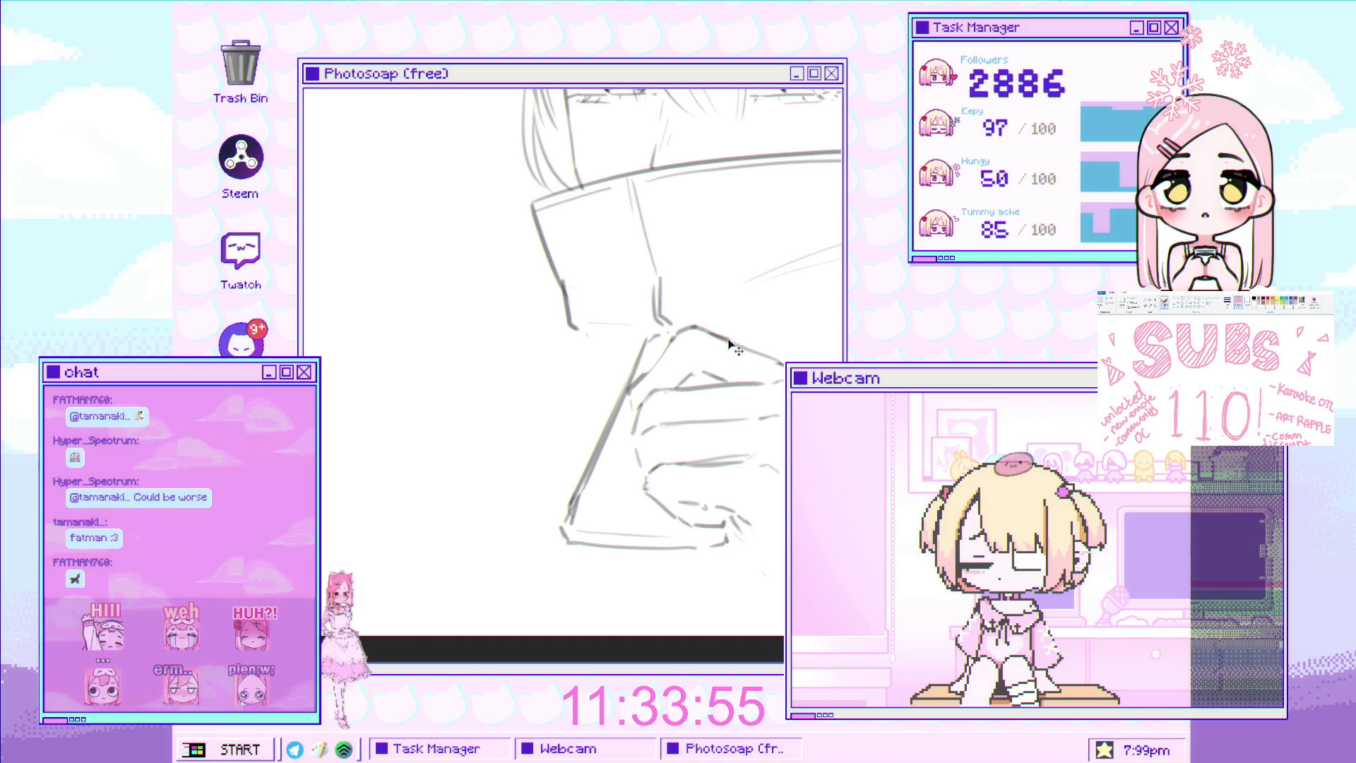
pyautogui.scroll(-2, 741, 338)
pyautogui.scroll(3, 667, 365)
# Shift the hand drawing slightly left, enlarge the brush, and zoom back in on the sketch
pyautogui.moveTo(661, 366); pyautogui.dragTo(638, 367)
pyautogui.scroll(-3, 660, 393)
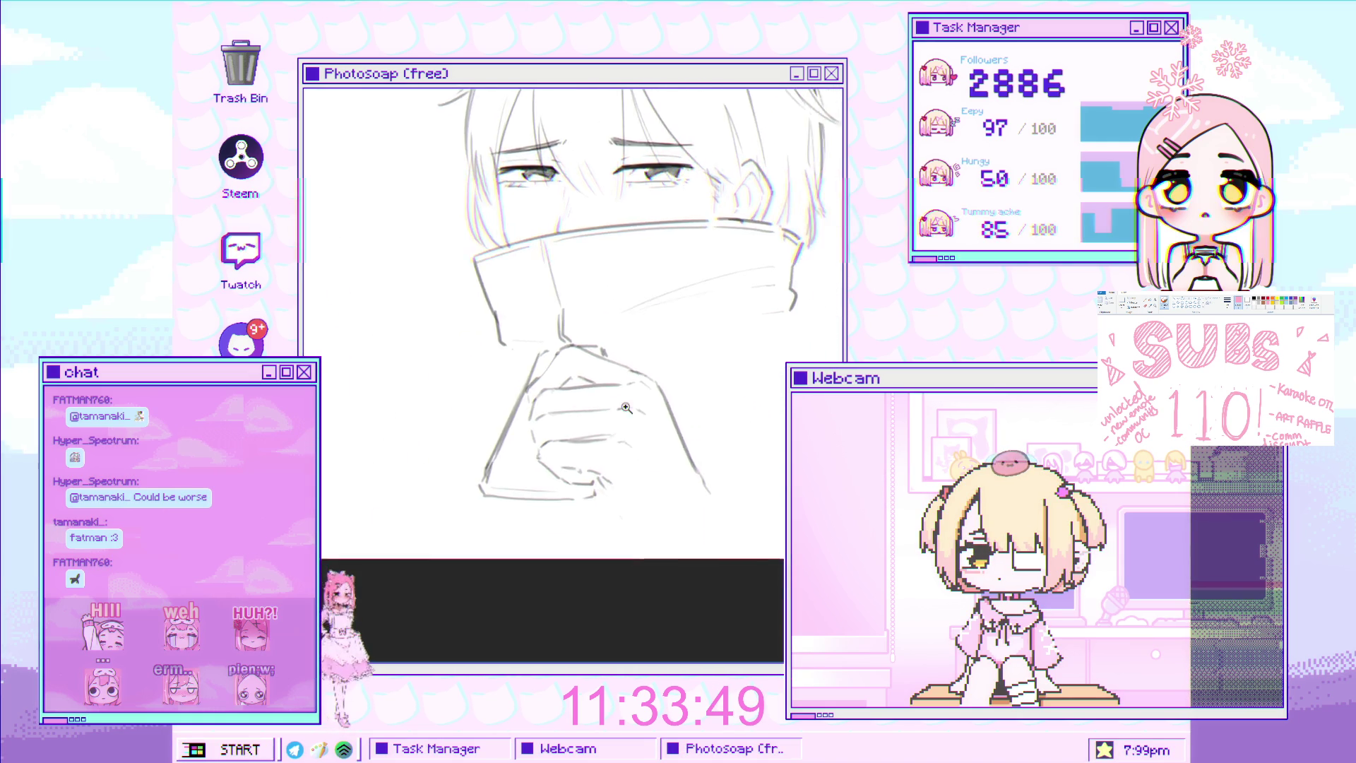
pyautogui.scroll(2, 629, 403)
pyautogui.scroll(1, 619, 405)
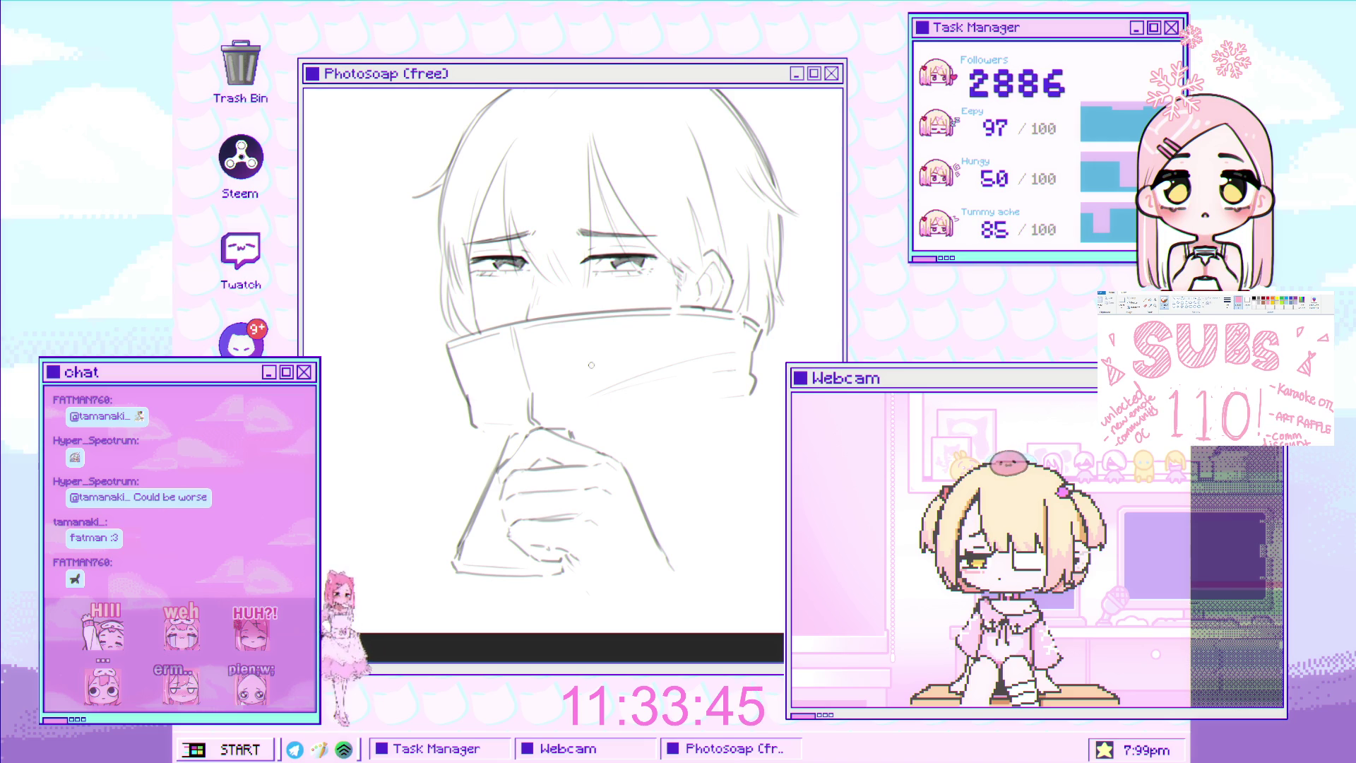
pyautogui.scroll(-2, 601, 318)
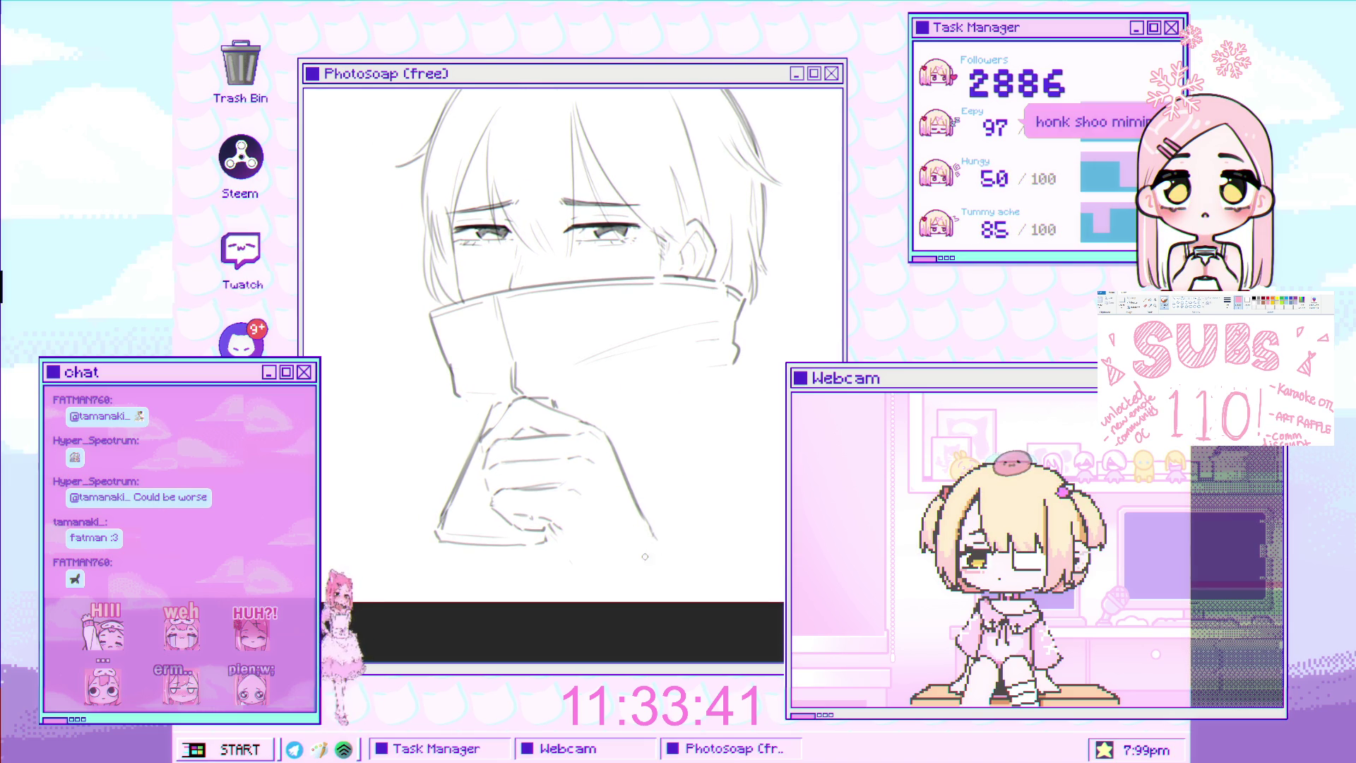
pyautogui.press(']')
pyautogui.press(']')
pyautogui.press(']')
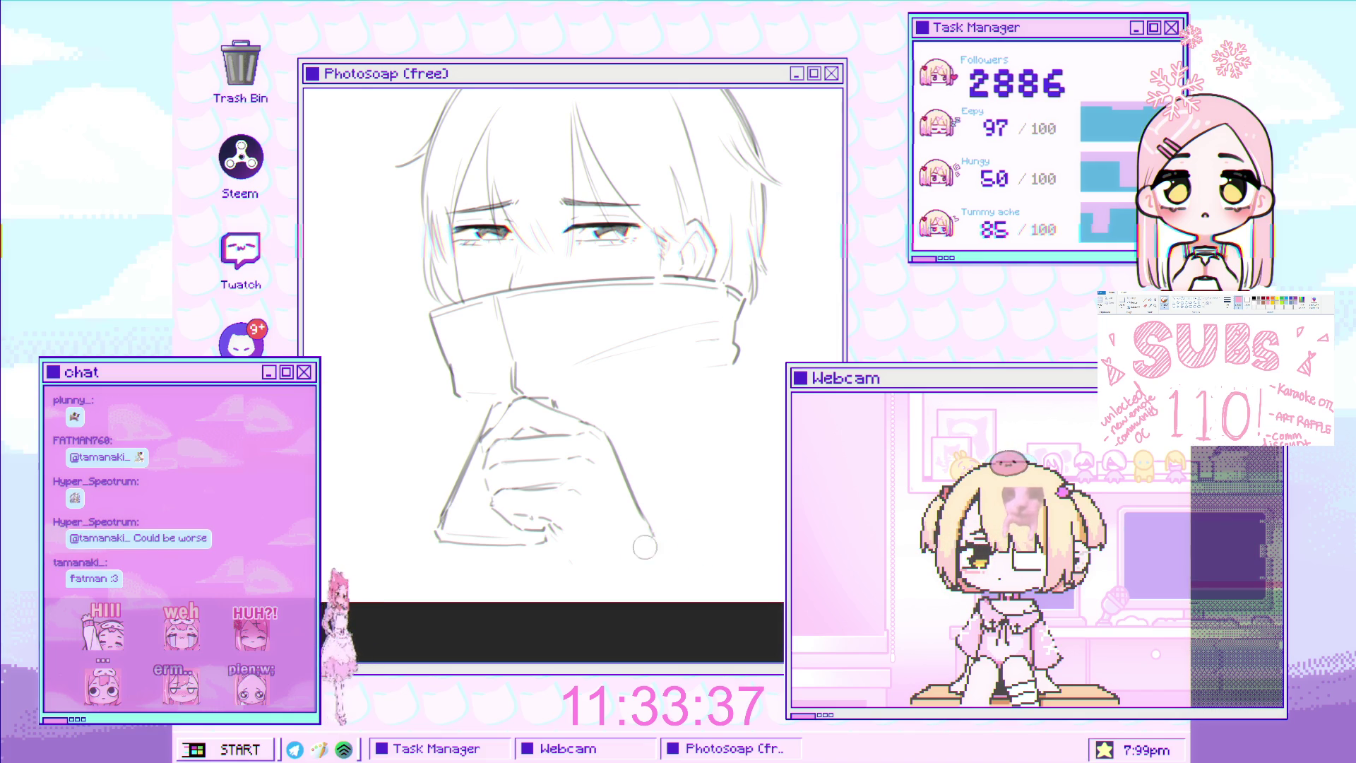
pyautogui.moveTo(559, 433); pyautogui.dragTo(587, 469)
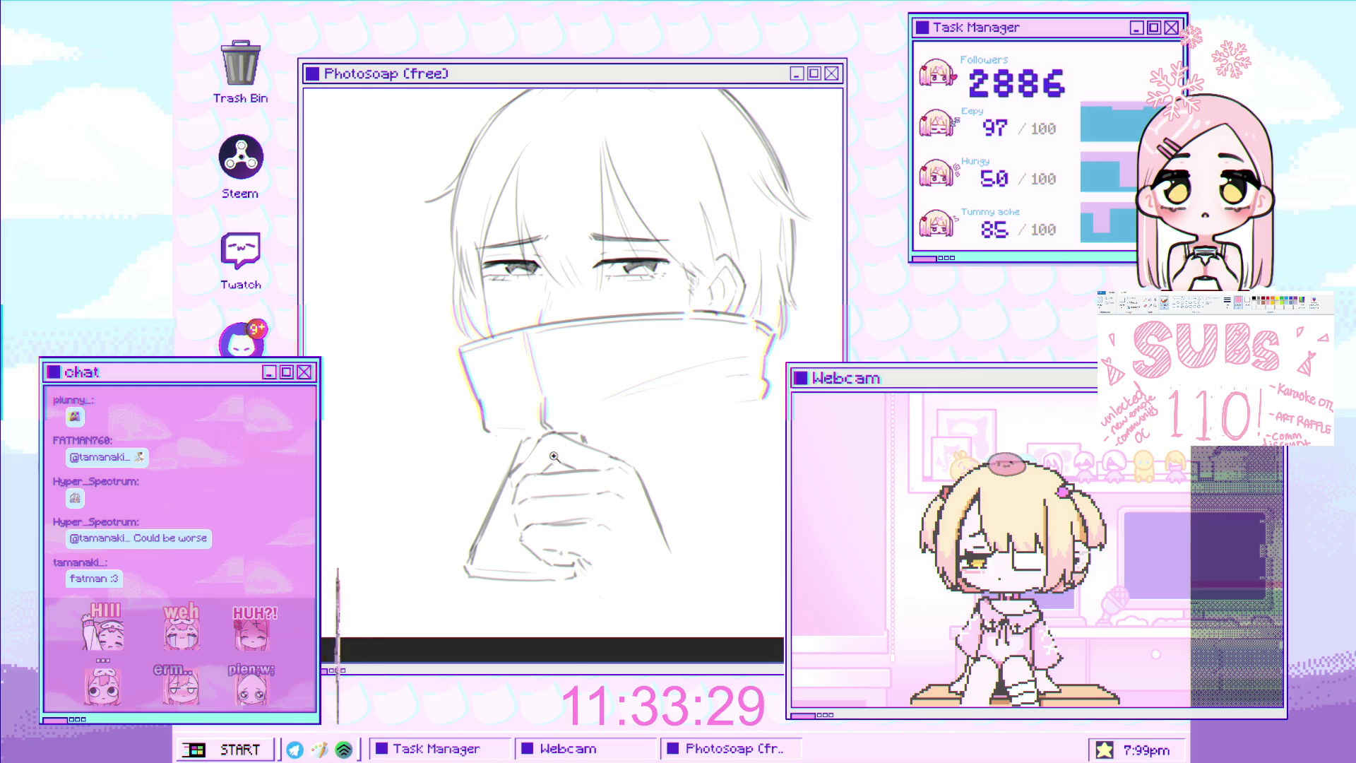
pyautogui.scroll(2, 577, 483)
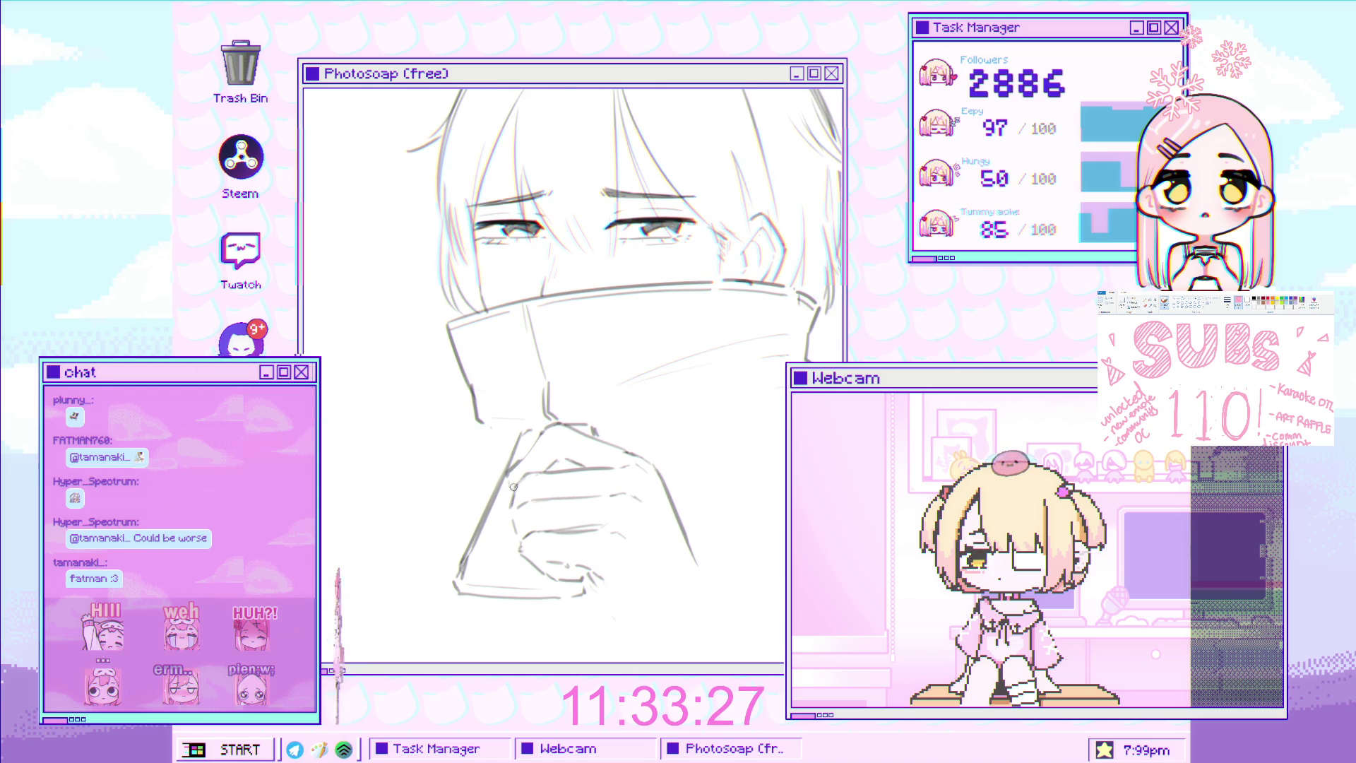
pyautogui.scroll(-2, 590, 509)
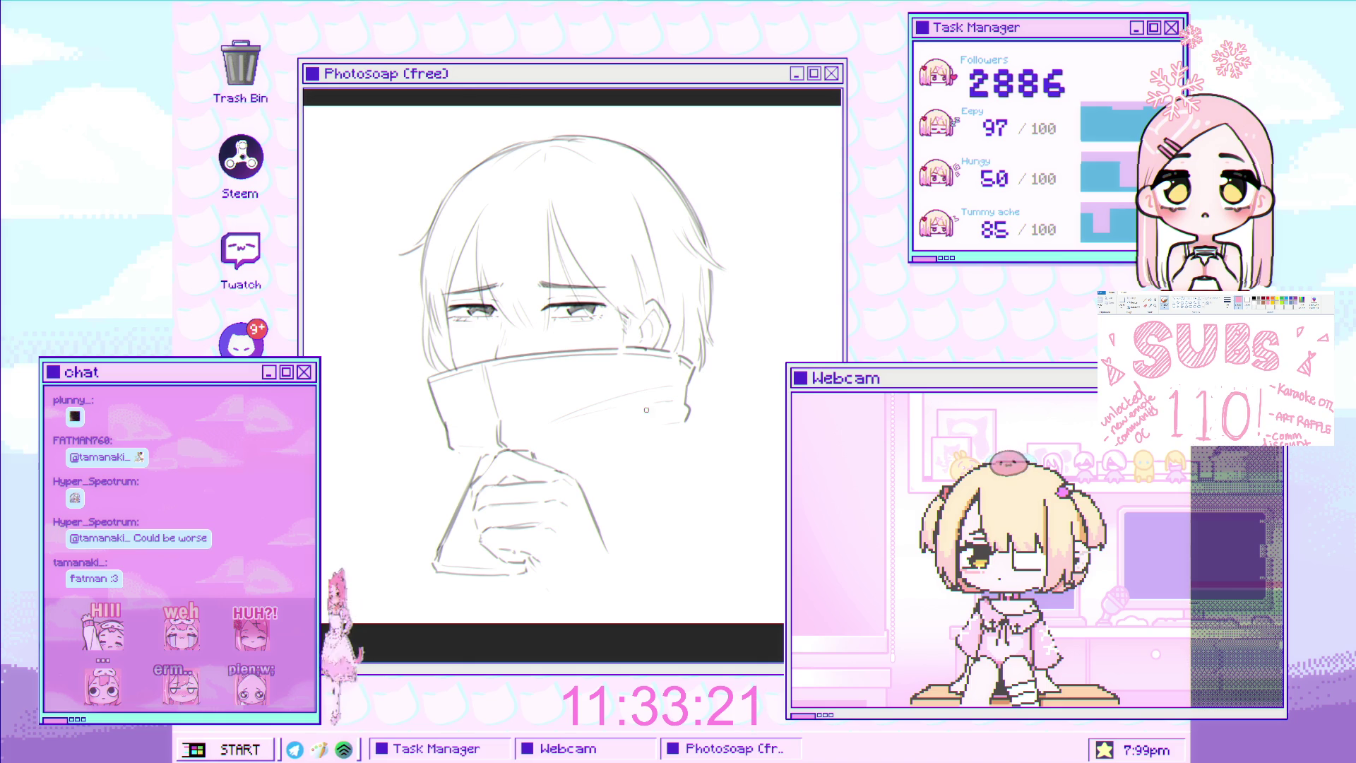
pyautogui.click(673, 429)
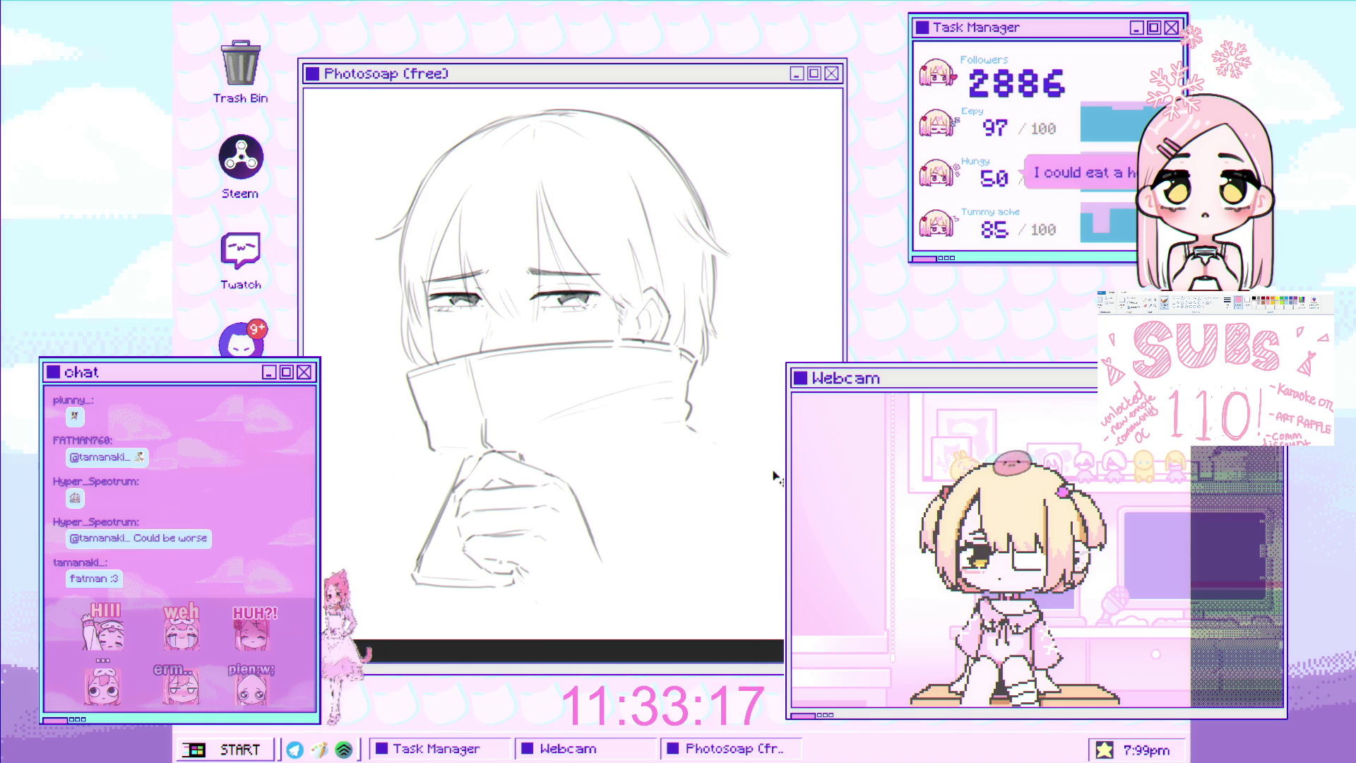
# Draw the shoulder line sloping down-left from the collar, replacing the short stroke with a near-vertical line
pyautogui.moveTo(663, 451); pyautogui.dragTo(730, 402)
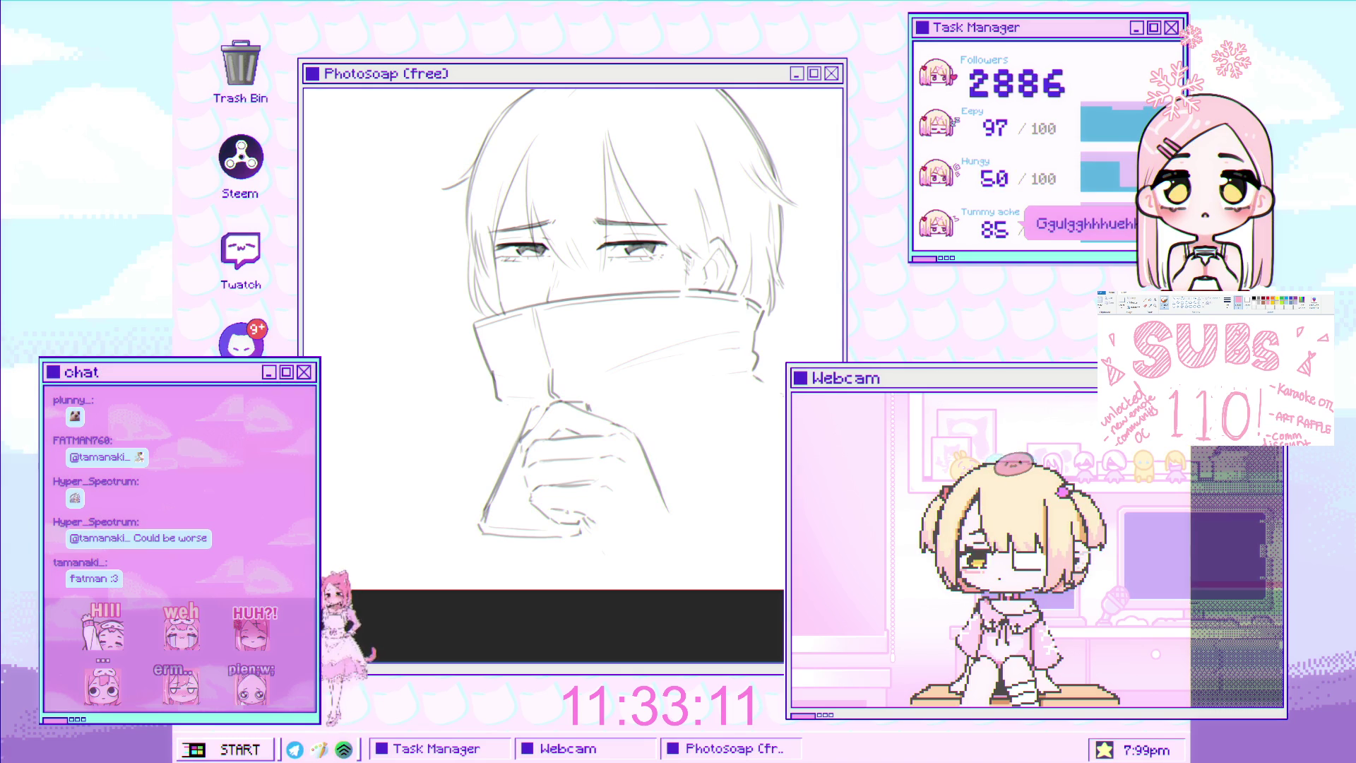
pyautogui.moveTo(588, 418); pyautogui.dragTo(584, 401)
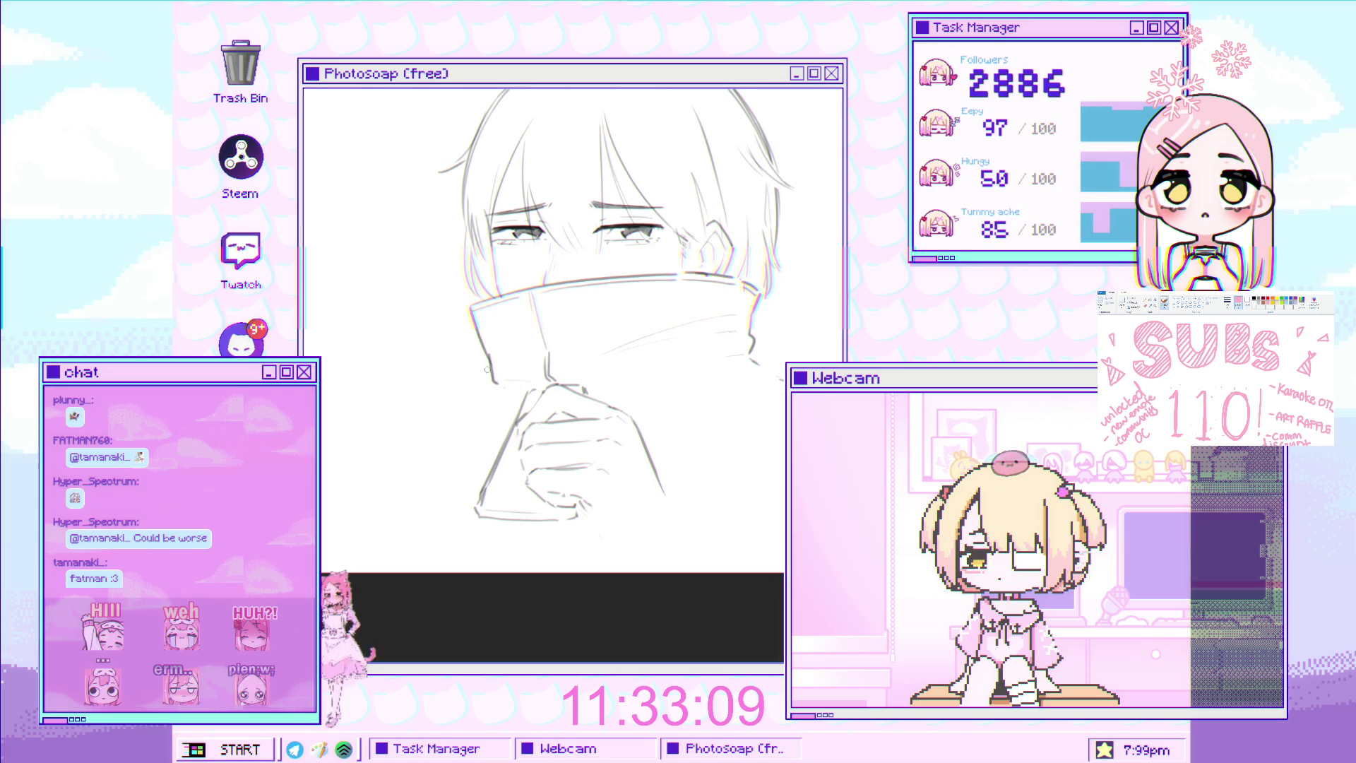
pyautogui.moveTo(498, 362)
pyautogui.mouseDown()
pyautogui.moveTo(412, 424)
pyautogui.moveTo(415, 489)
pyautogui.mouseUp()
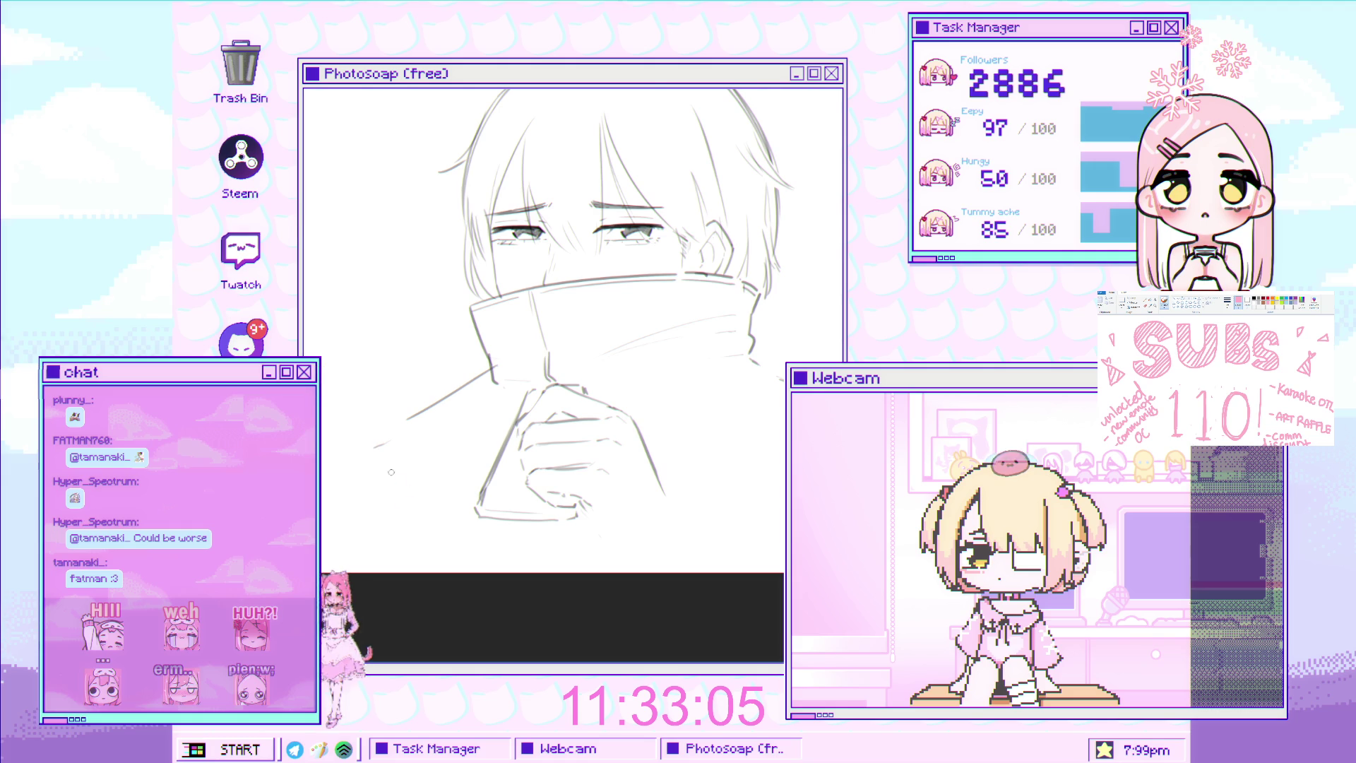
pyautogui.moveTo(408, 432); pyautogui.dragTo(423, 498)
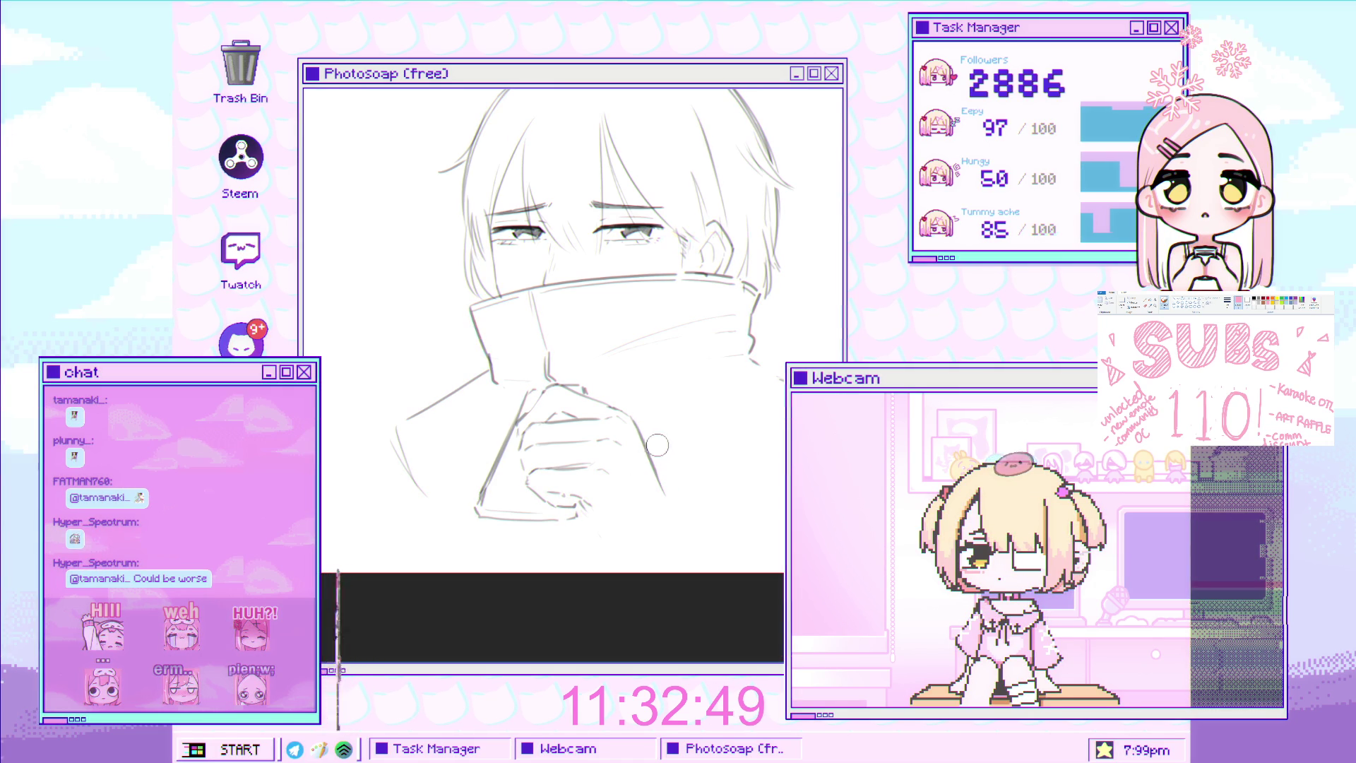
# Draw the right sleeve line and redo the misplaced stroke below the hand, adding a short chin stroke
pyautogui.scroll(3, 659, 445)
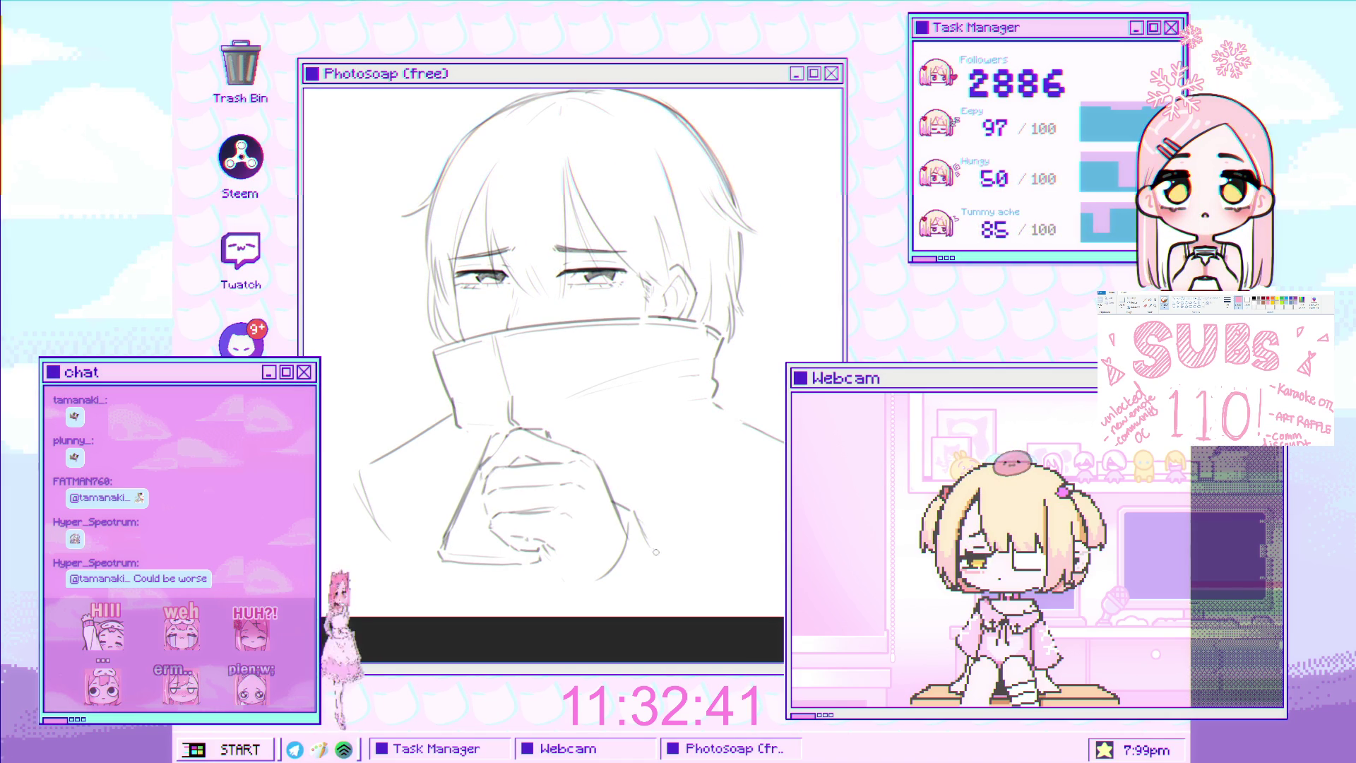
pyautogui.moveTo(648, 550); pyautogui.dragTo(684, 590)
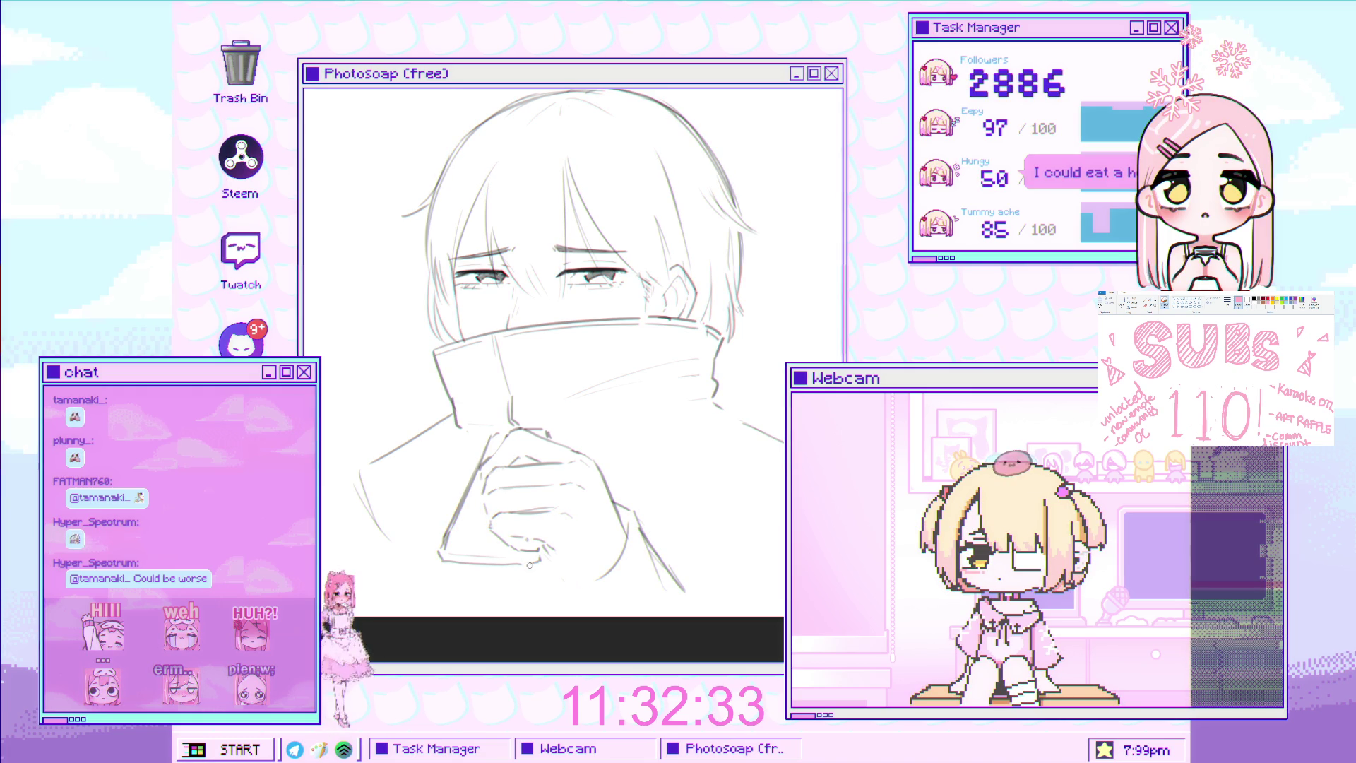
pyautogui.moveTo(628, 521); pyautogui.dragTo(604, 596)
pyautogui.hotkey('ctrl', 'z')
pyautogui.moveTo(628, 523); pyautogui.dragTo(577, 608)
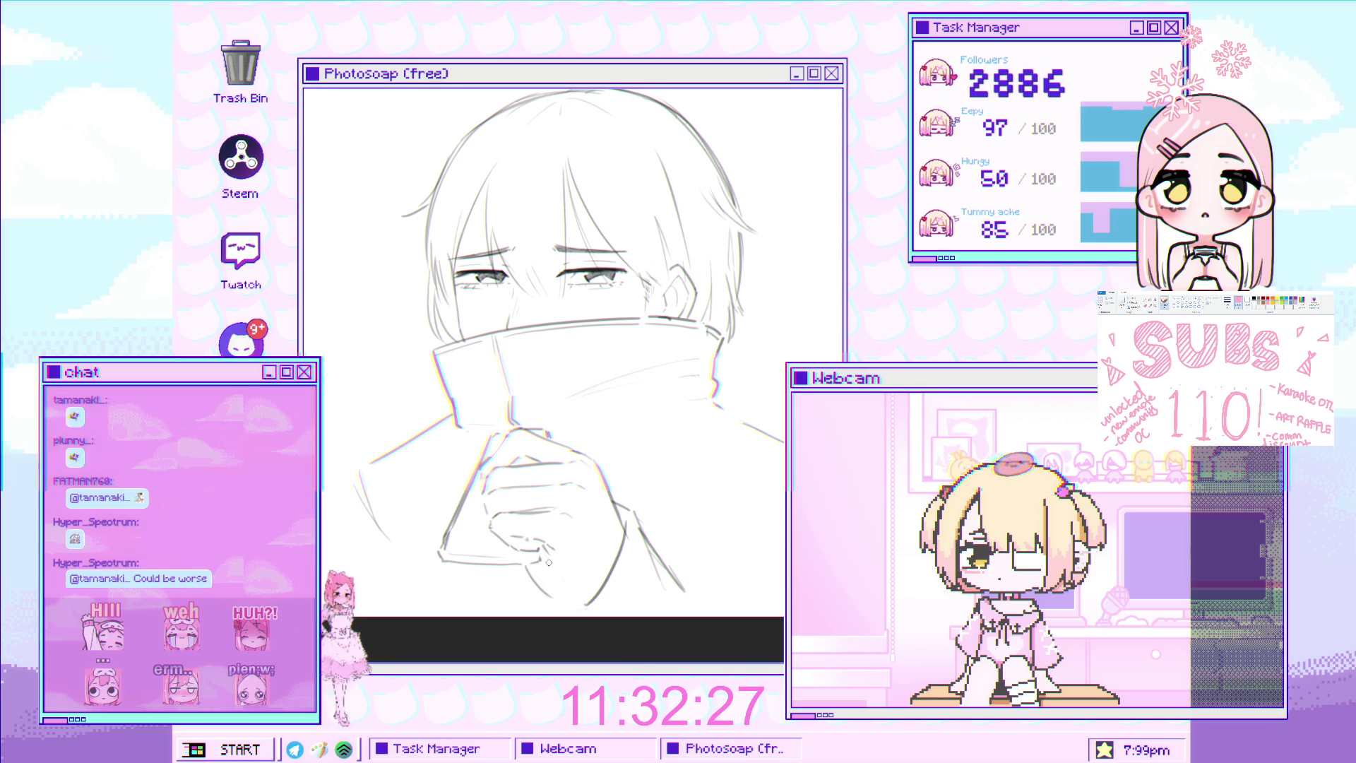
pyautogui.moveTo(539, 556); pyautogui.dragTo(595, 597)
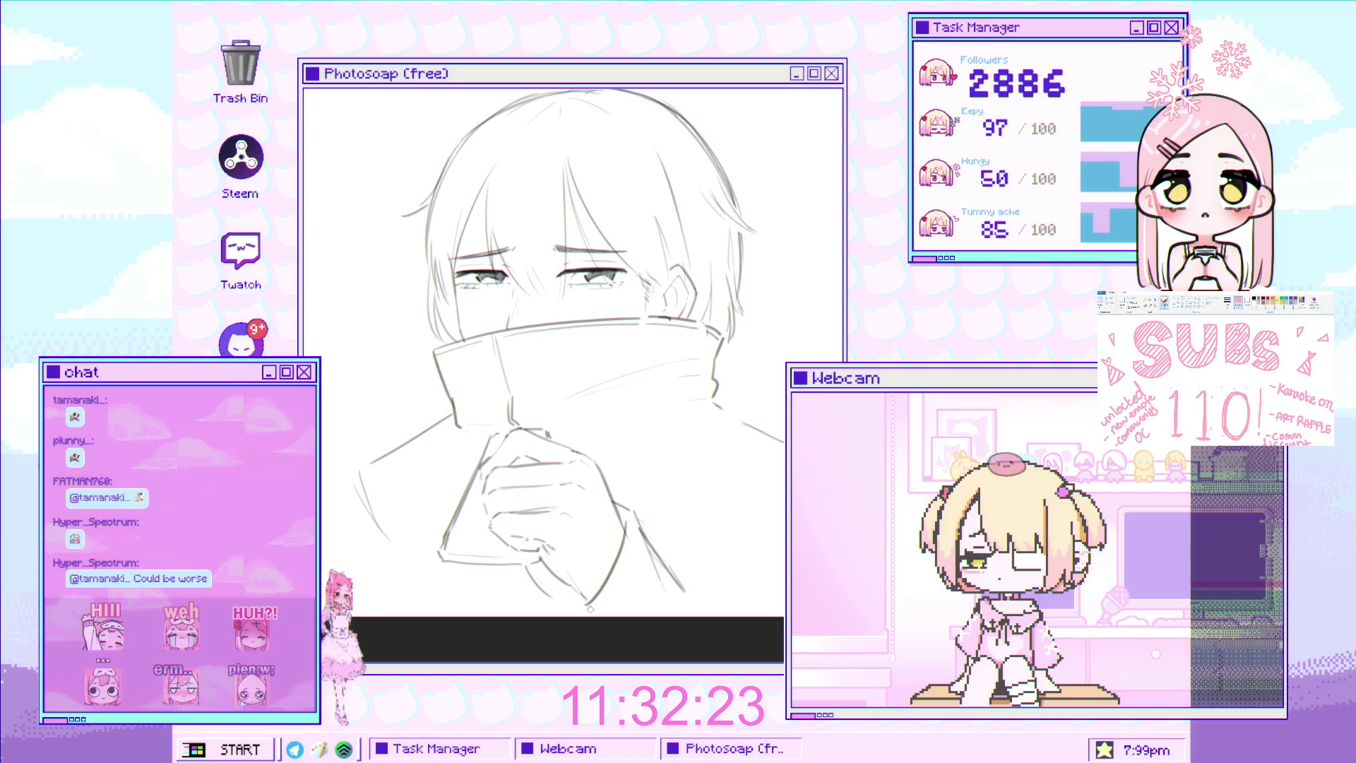
pyautogui.hotkey('ctrl', '-')
pyautogui.click(576, 496)
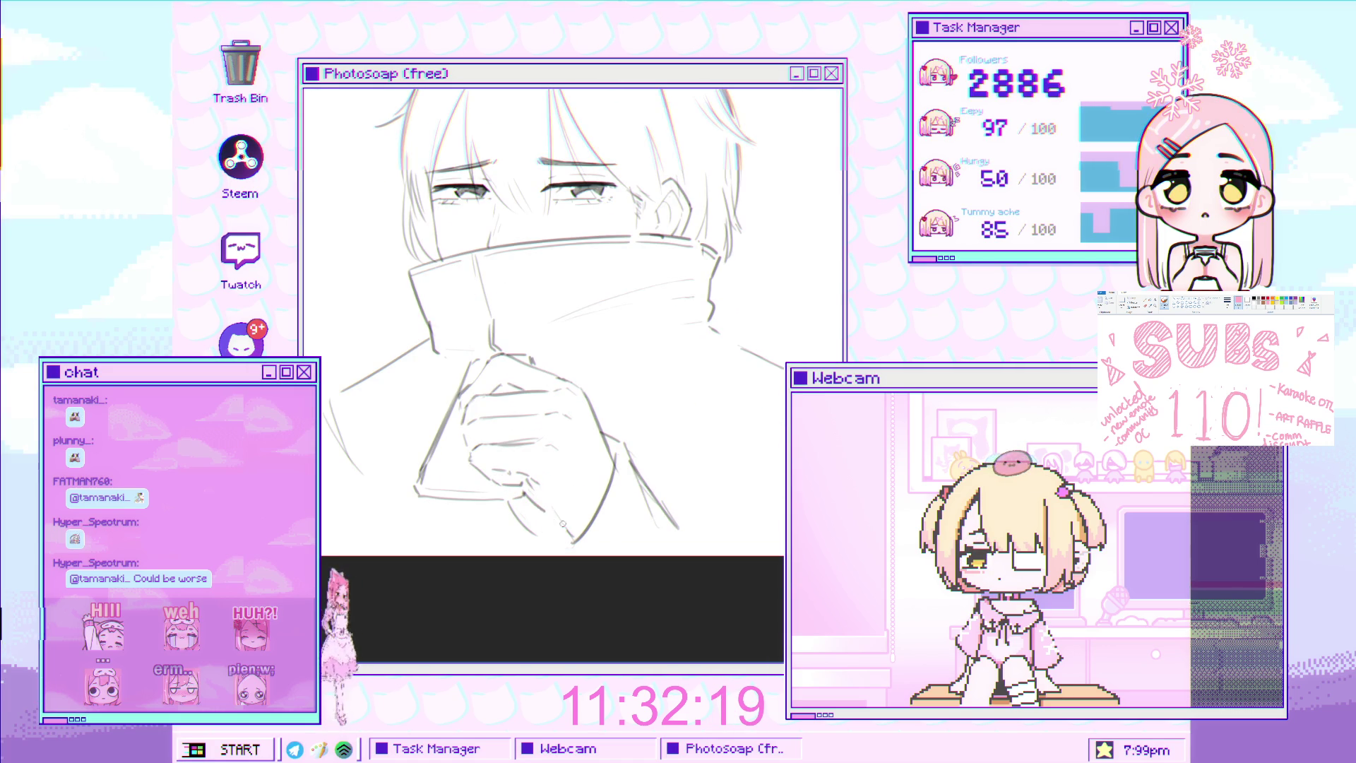
# Zoom out and back in on the hand repeatedly to check it against the whole sketch
pyautogui.hotkey('ctrl', '-')
pyautogui.click(603, 493)
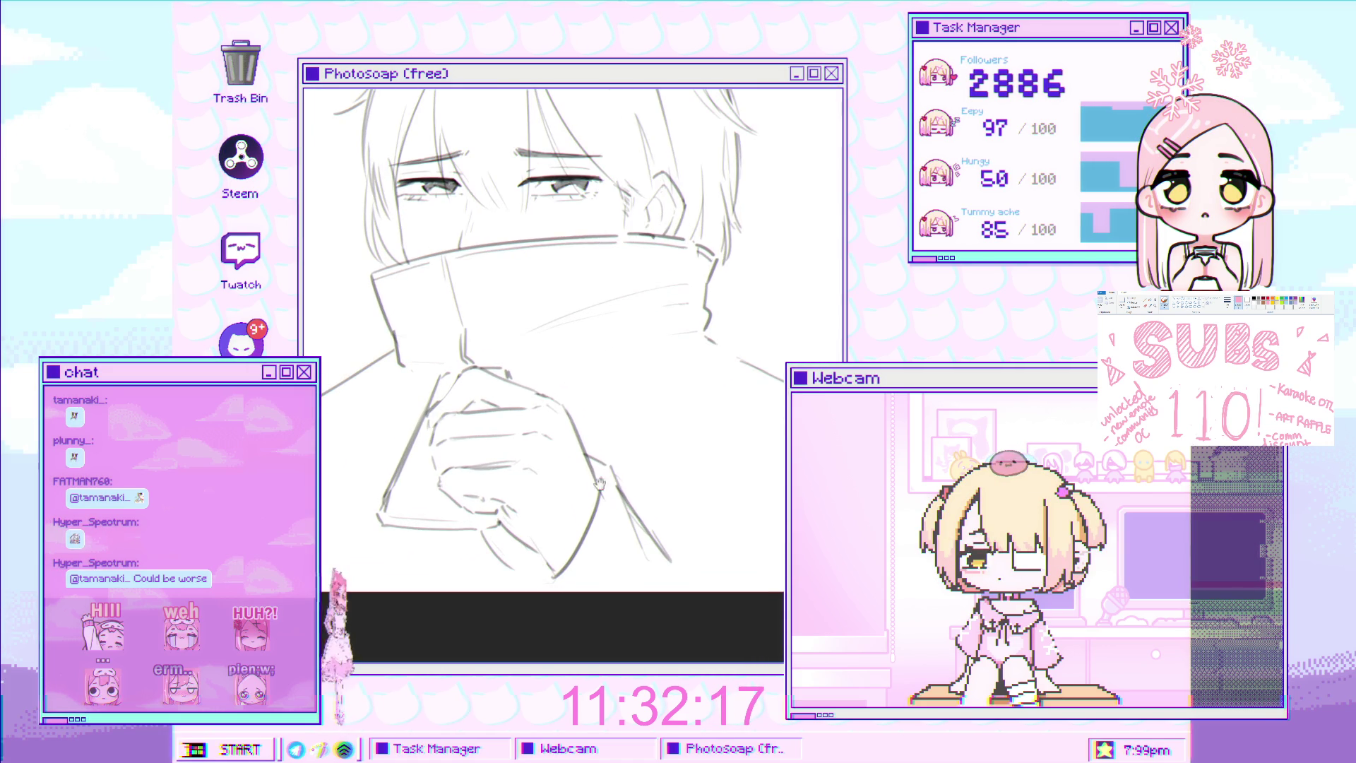
pyautogui.hotkey('ctrl', '-')
pyautogui.click(609, 437)
pyautogui.click(608, 436)
pyautogui.hotkey('ctrl', '-')
pyautogui.click(569, 487)
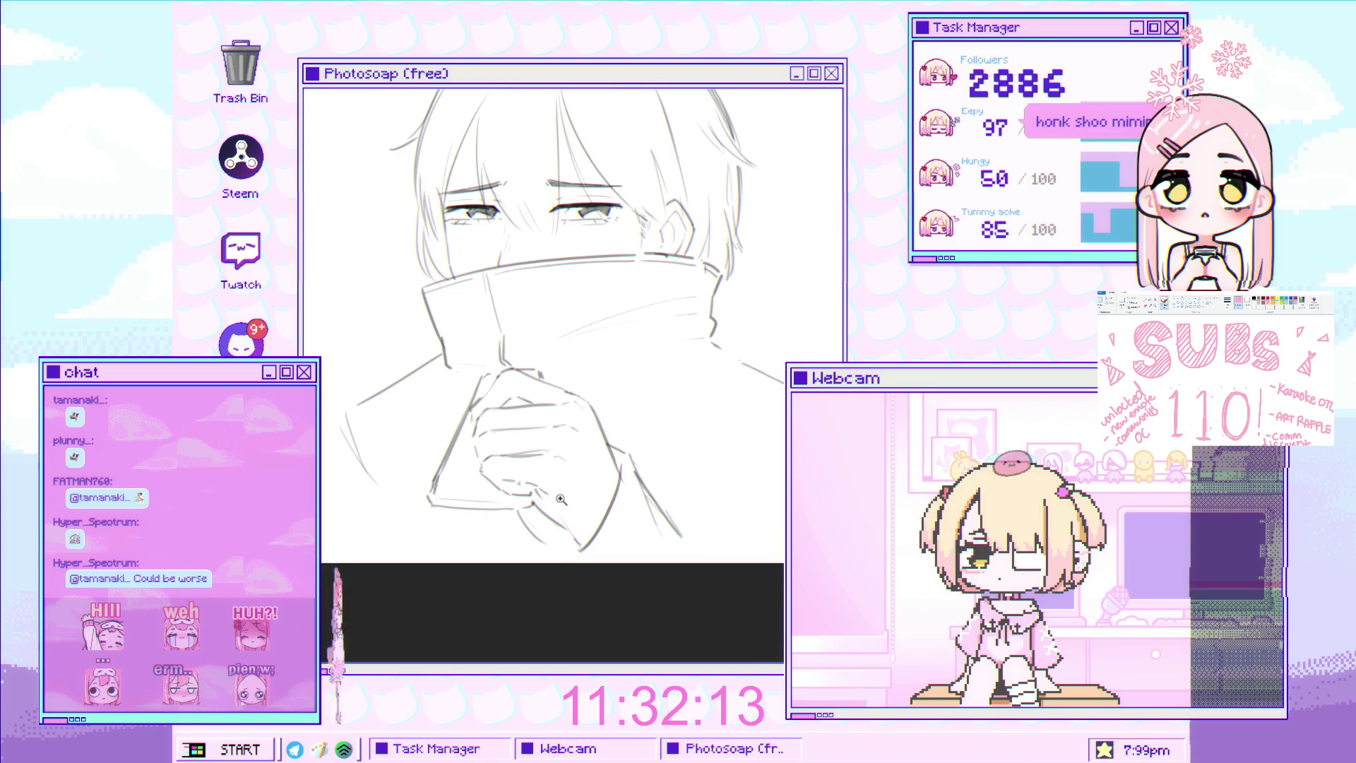
pyautogui.hotkey('ctrl', '-')
pyautogui.click(595, 481)
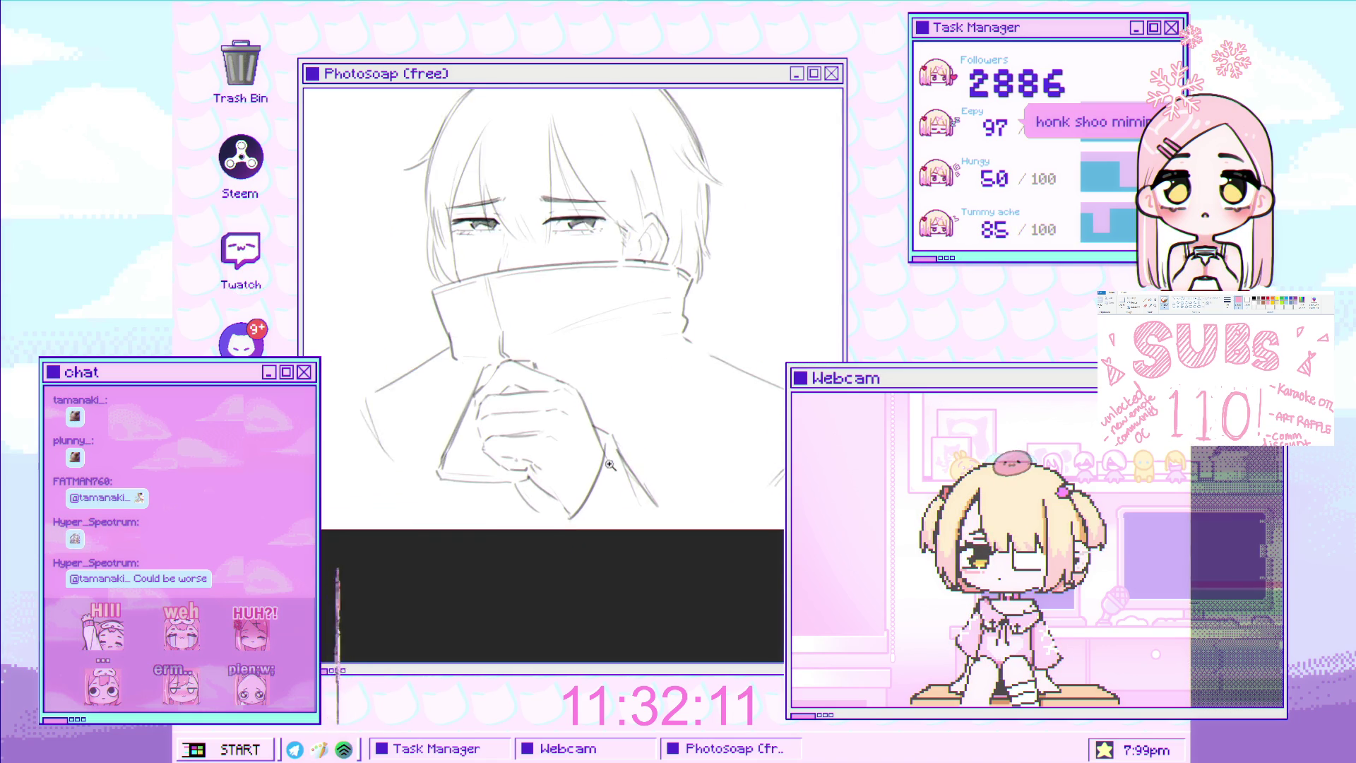
pyautogui.click(595, 481)
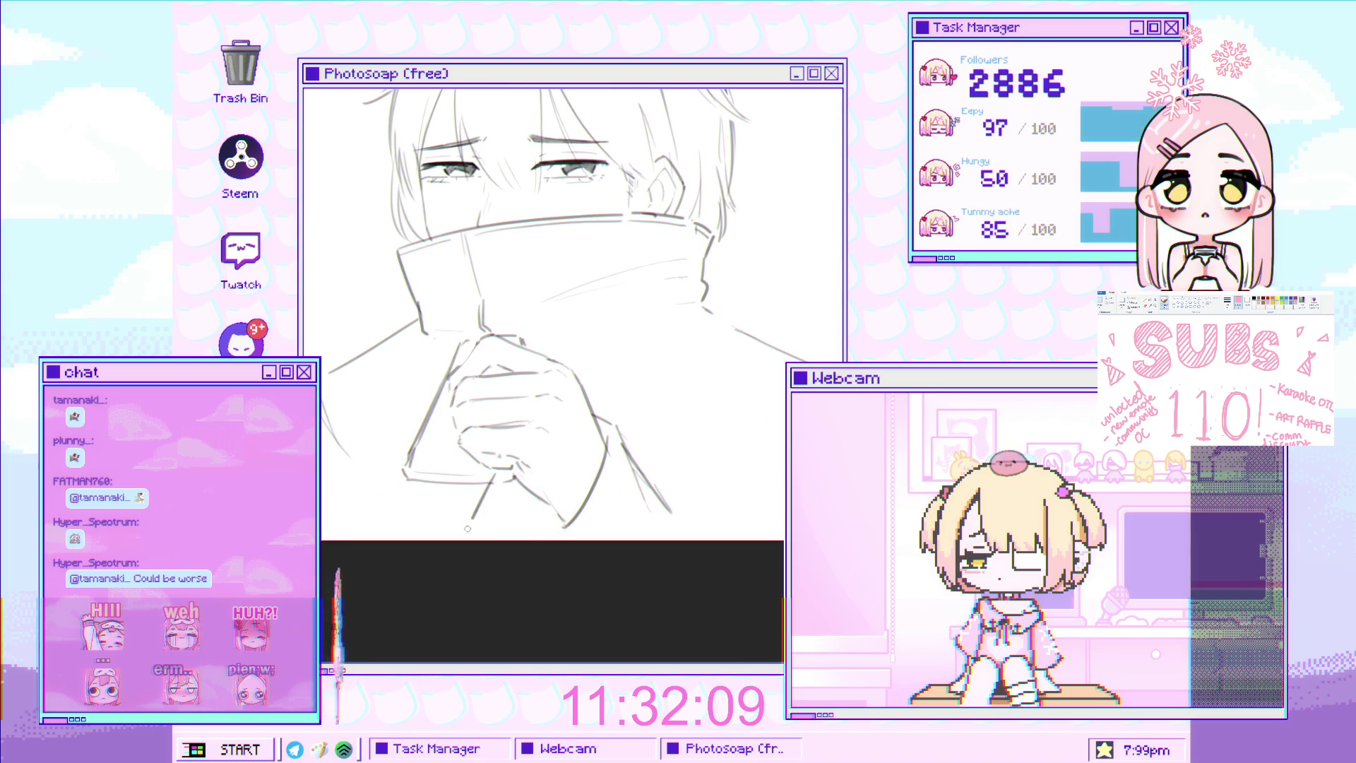
# Undo the last stroke below the hand, then scroll-zoom to review the whole sketch
pyautogui.hotkey('ctrl', 'z')
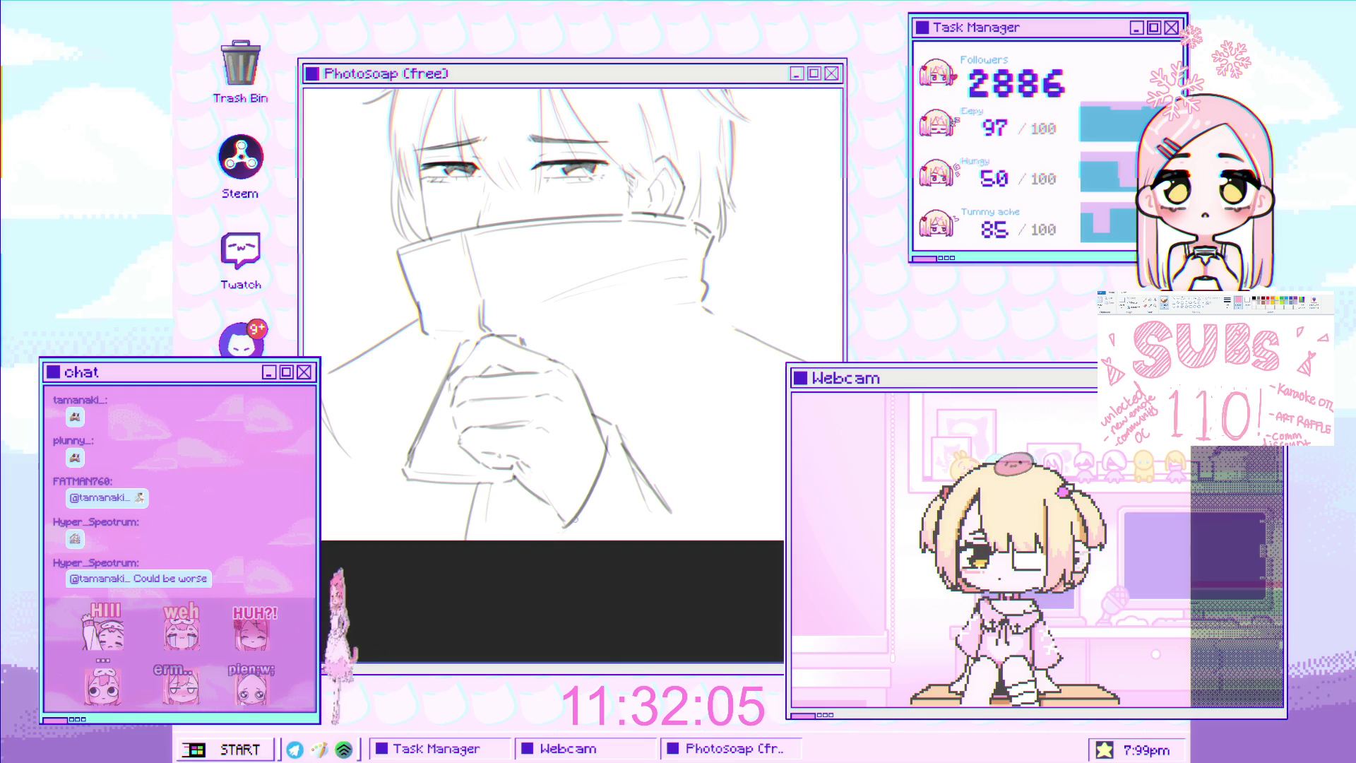
pyautogui.scroll(-2, 570, 526)
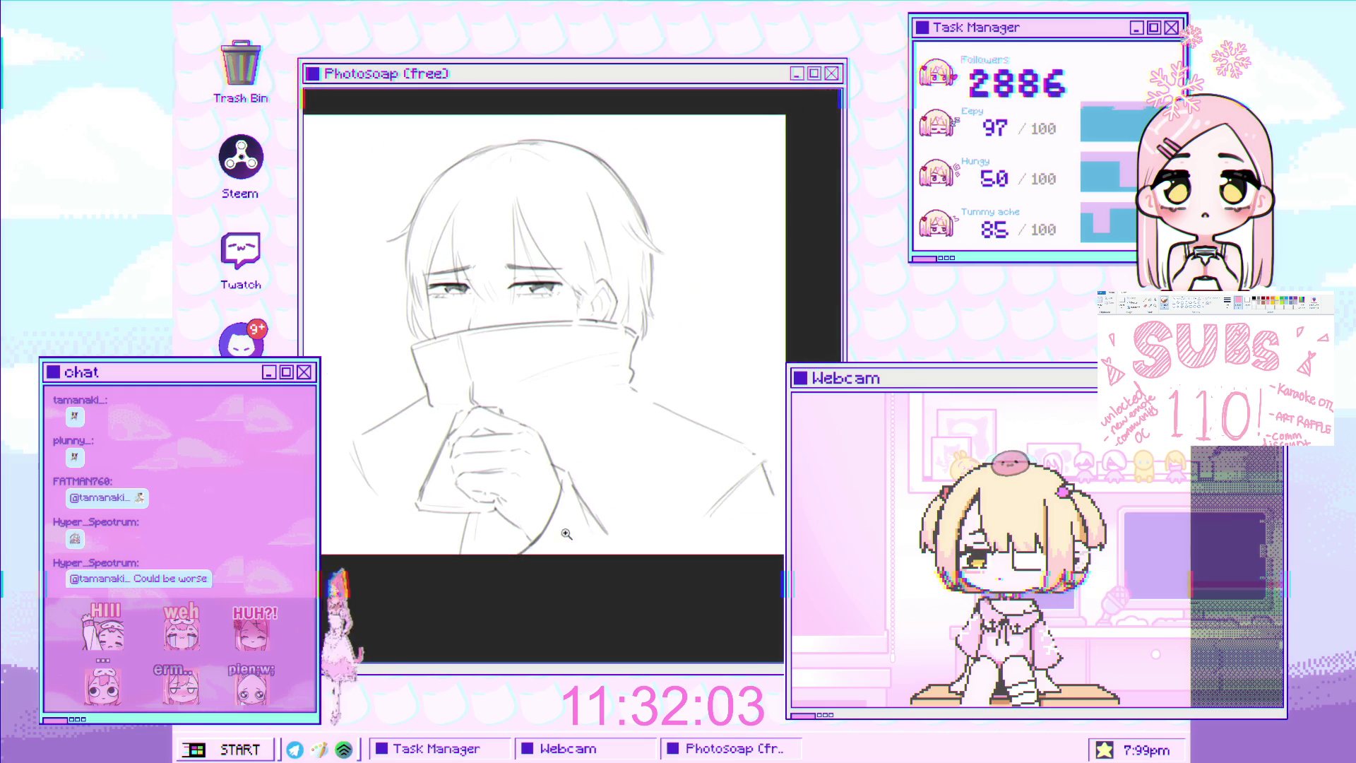
pyautogui.scroll(2, 625, 527)
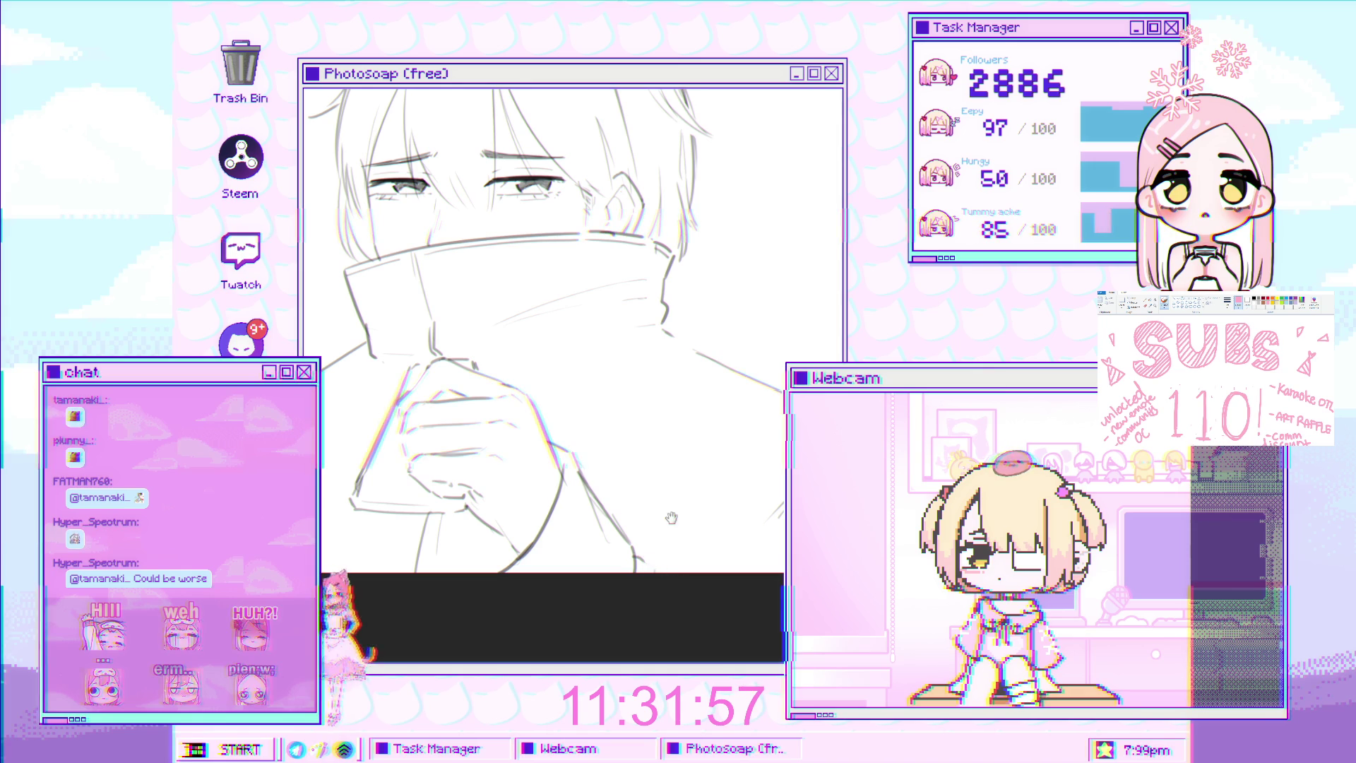
pyautogui.scroll(-5, 622, 469)
pyautogui.scroll(3, 622, 469)
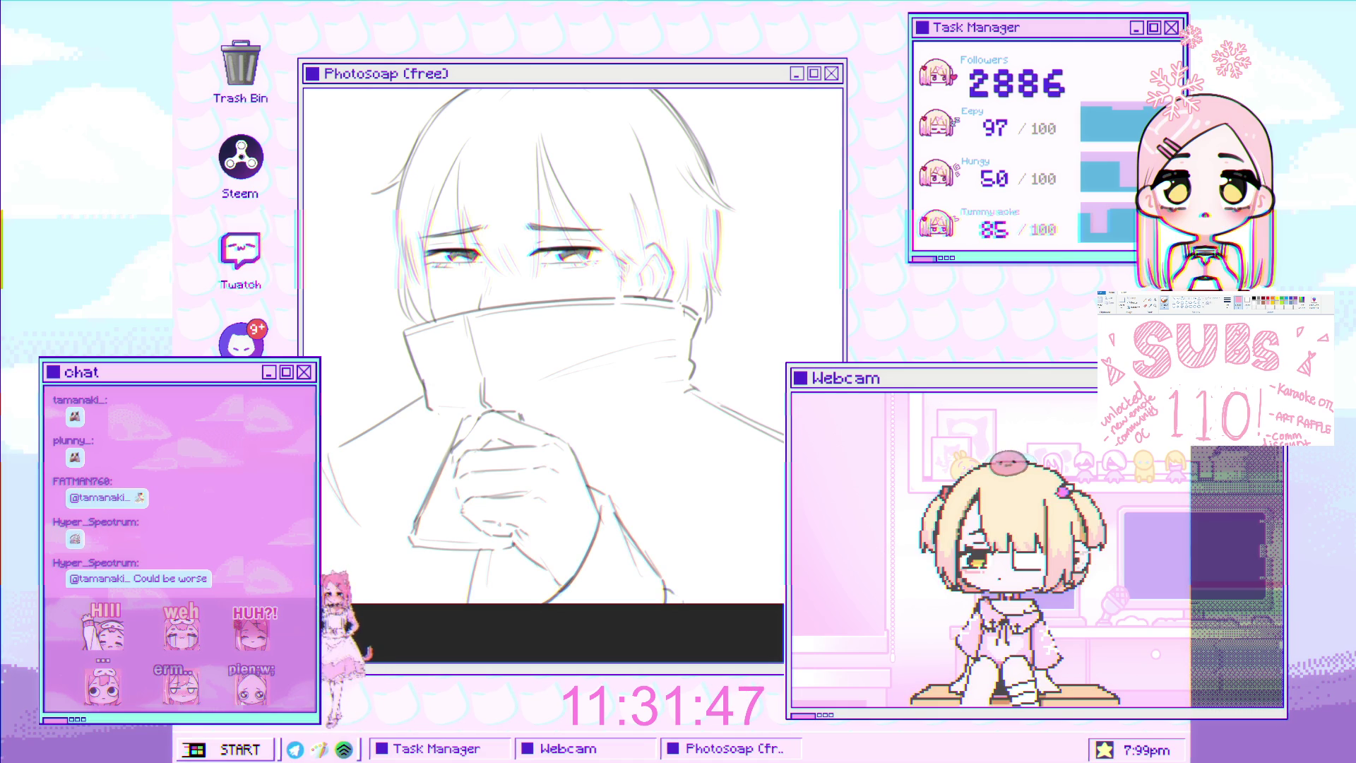
pyautogui.scroll(3, 647, 535)
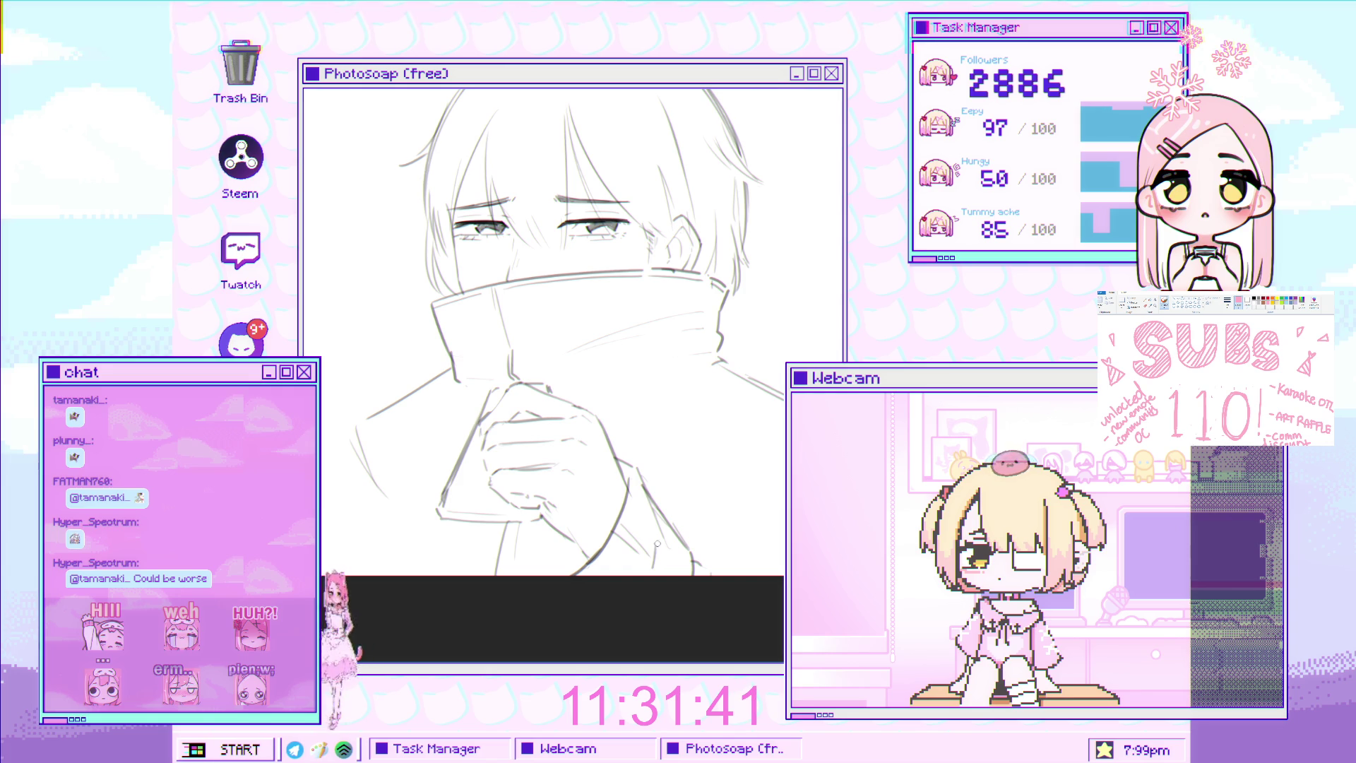
pyautogui.scroll(-4, 643, 503)
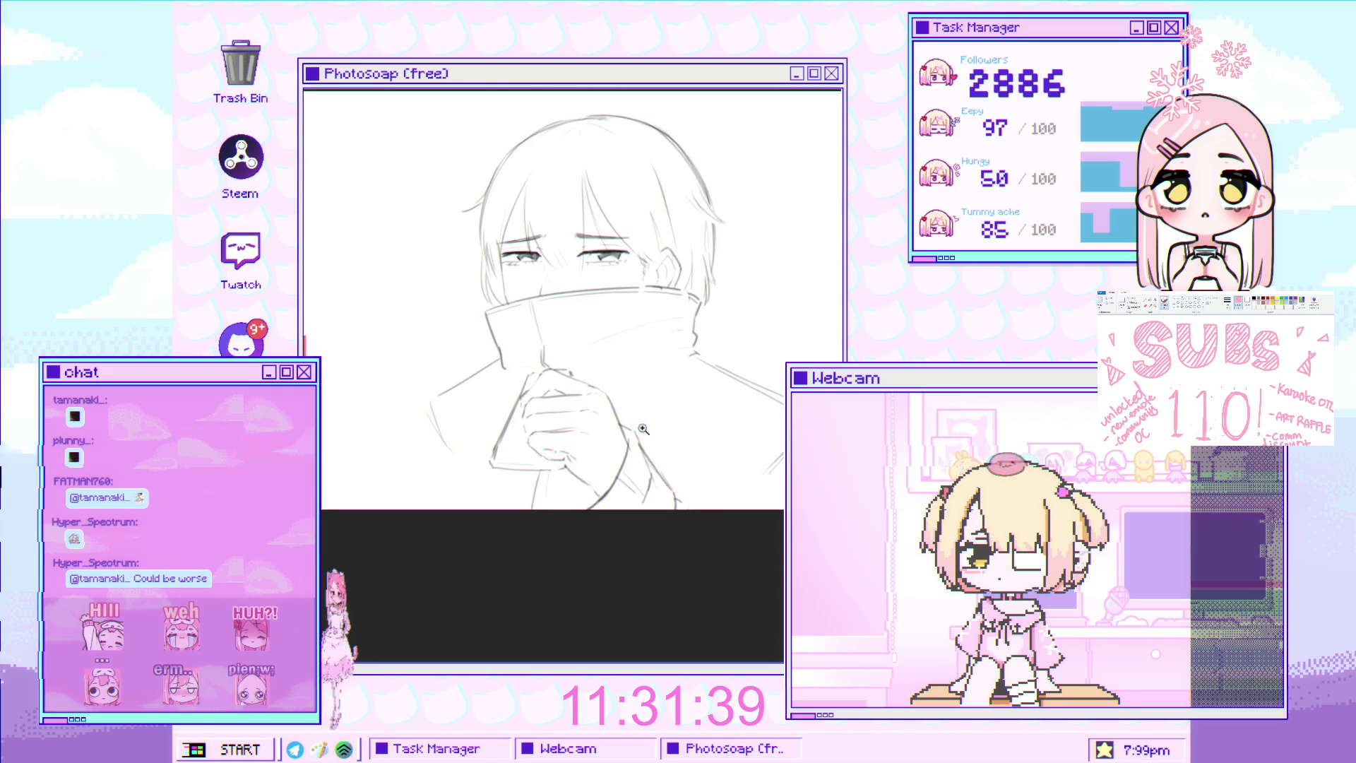
# Add a parallel collar fold line and extend the lower collar line further right
pyautogui.scroll(6, 642, 503)
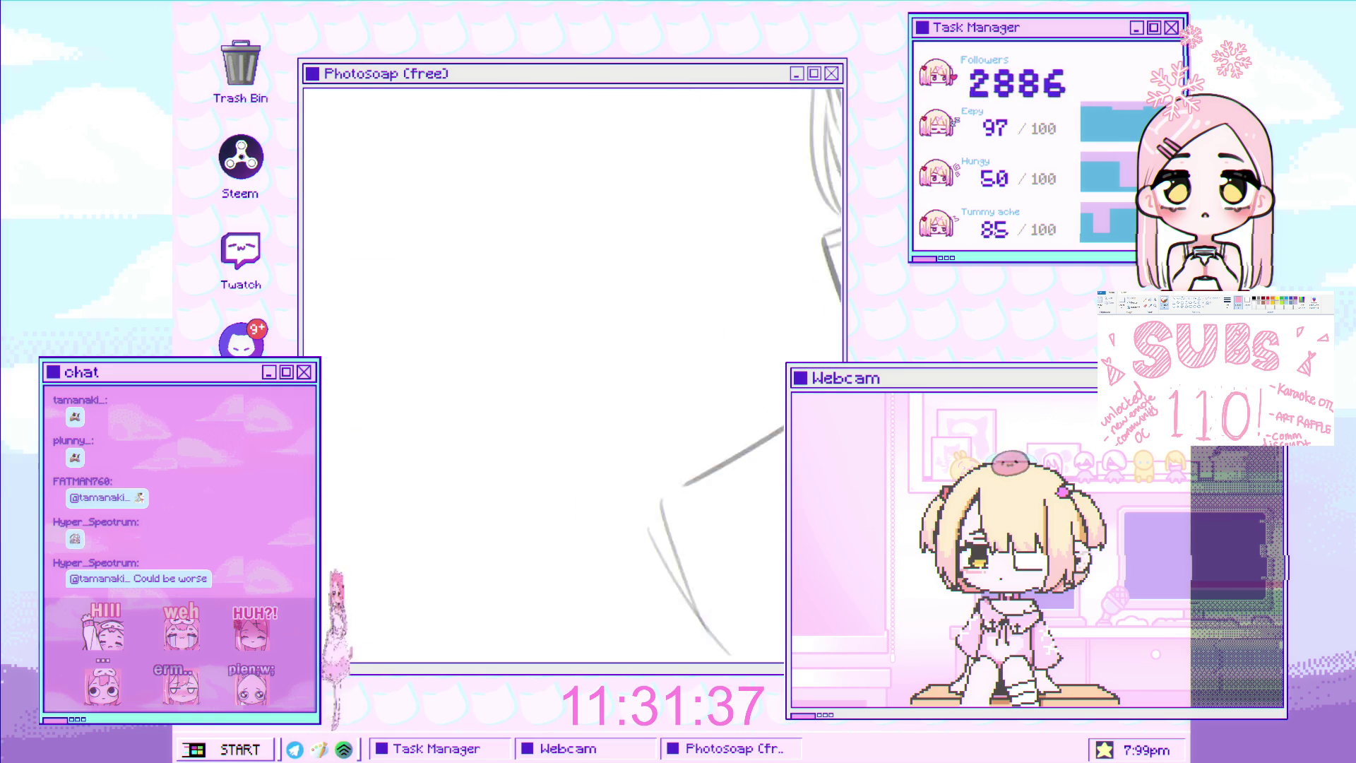
pyautogui.scroll(-5, 398, 333)
pyautogui.scroll(4, 594, 345)
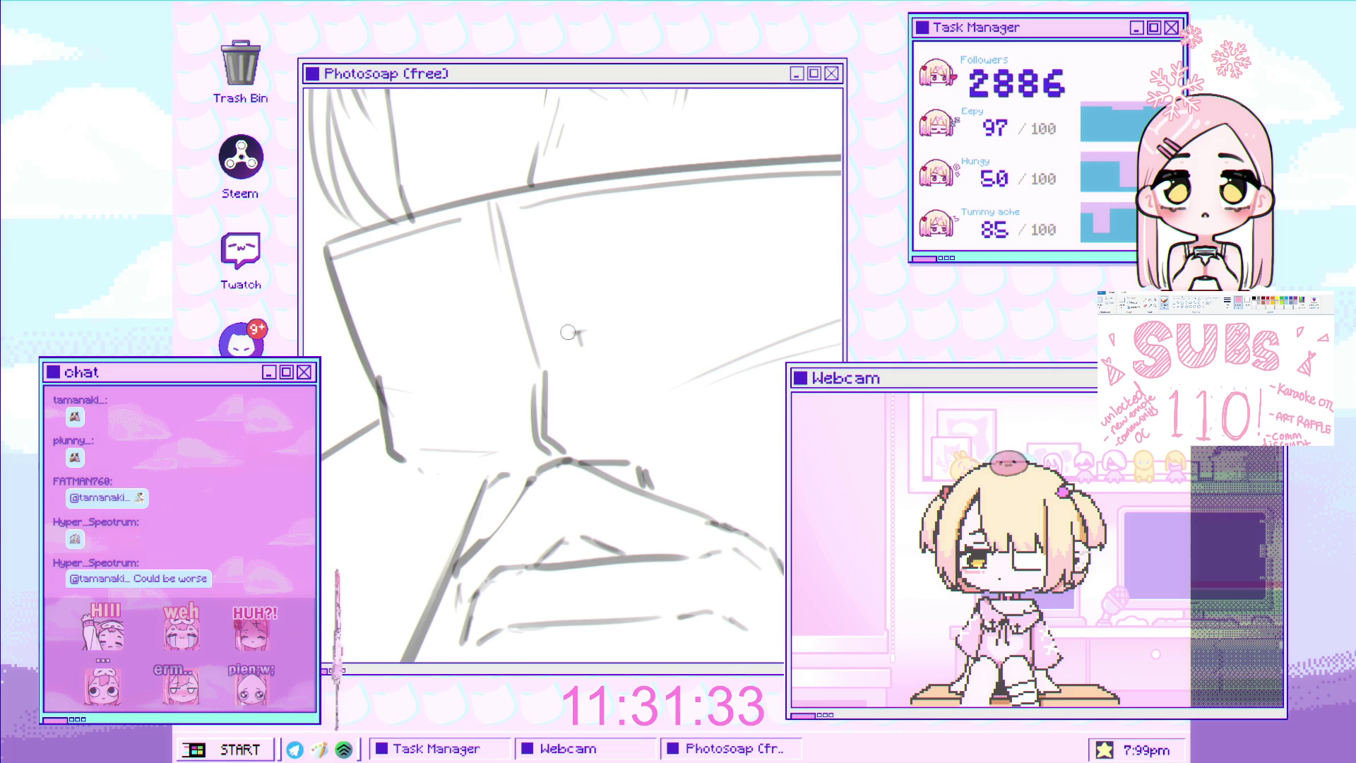
pyautogui.moveTo(595, 338)
pyautogui.mouseDown()
pyautogui.moveTo(699, 319)
pyautogui.moveTo(644, 427)
pyautogui.moveTo(684, 426)
pyautogui.mouseUp()
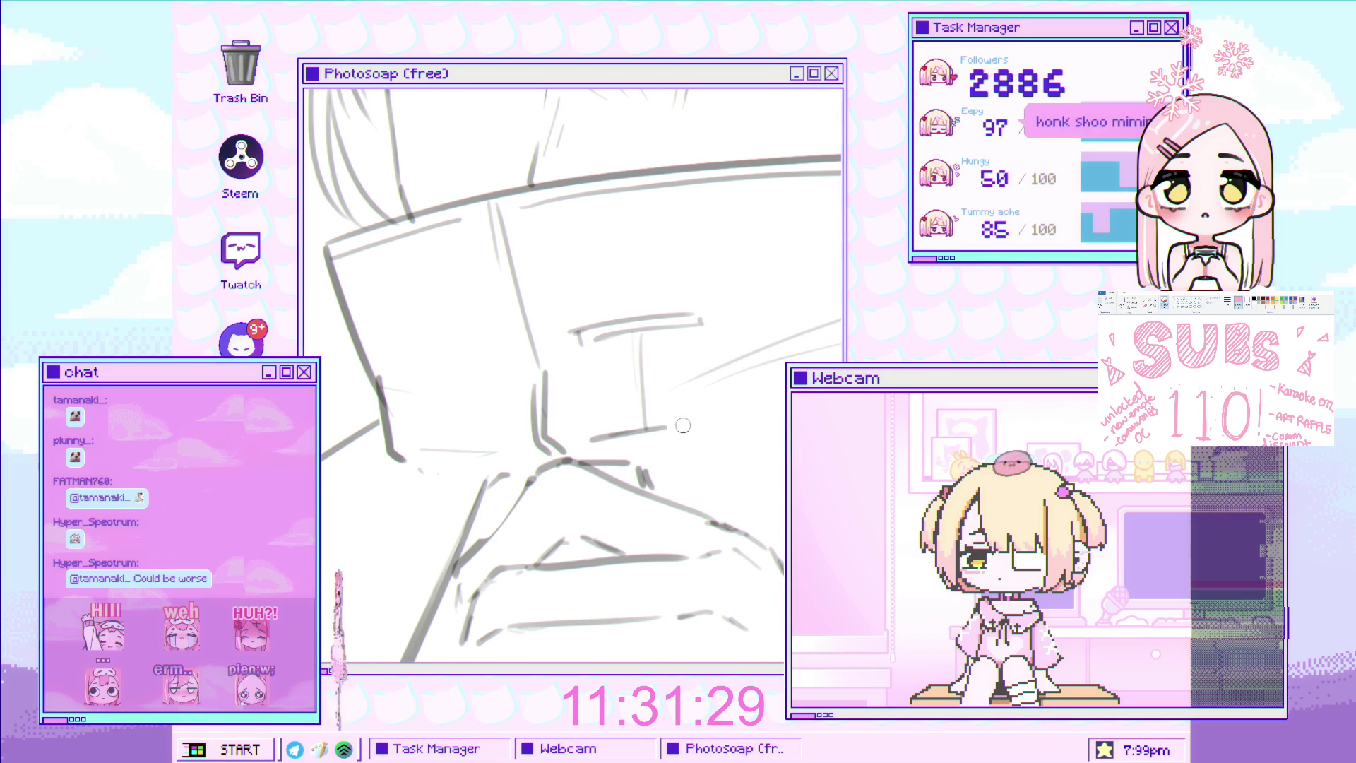
pyautogui.moveTo(600, 433); pyautogui.dragTo(712, 421)
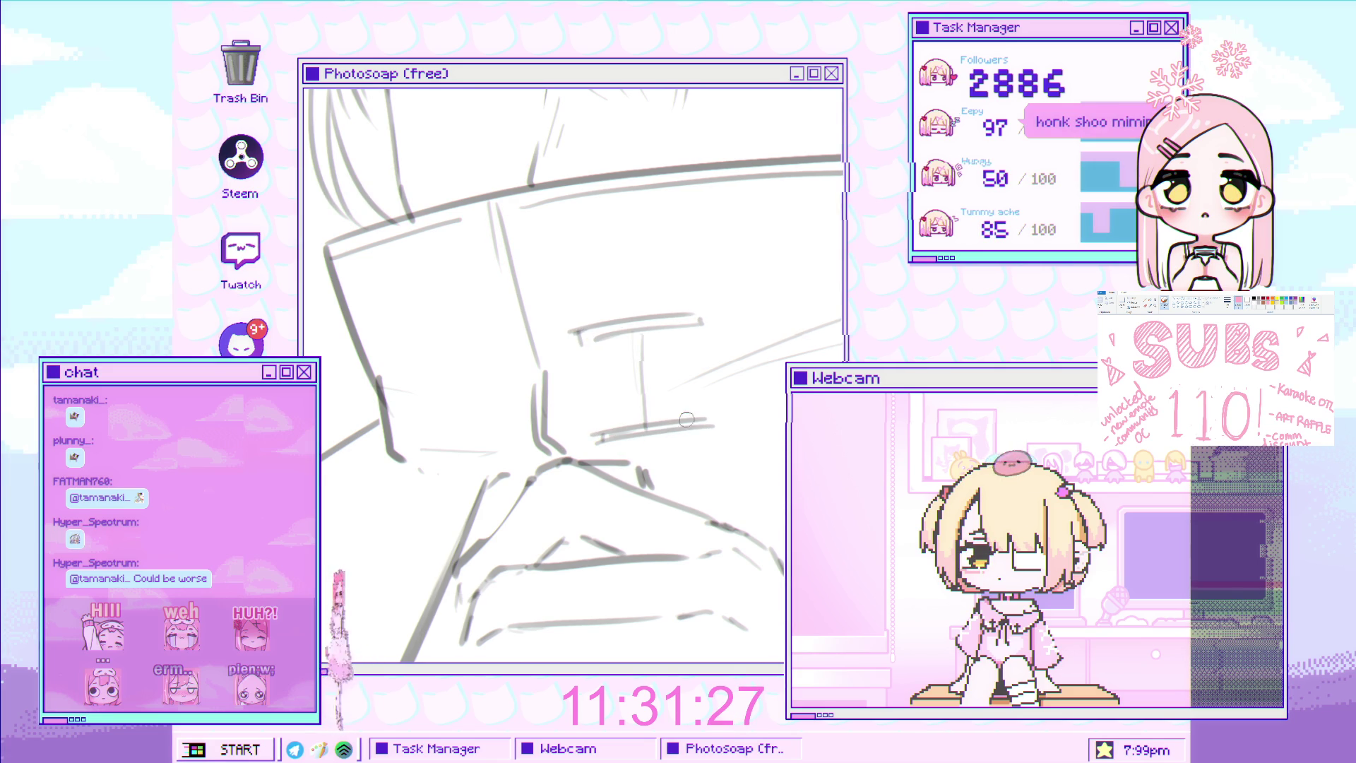
# Select the I-shaped mark on the collar and scale it down smaller
pyautogui.scroll(-5, 628, 346)
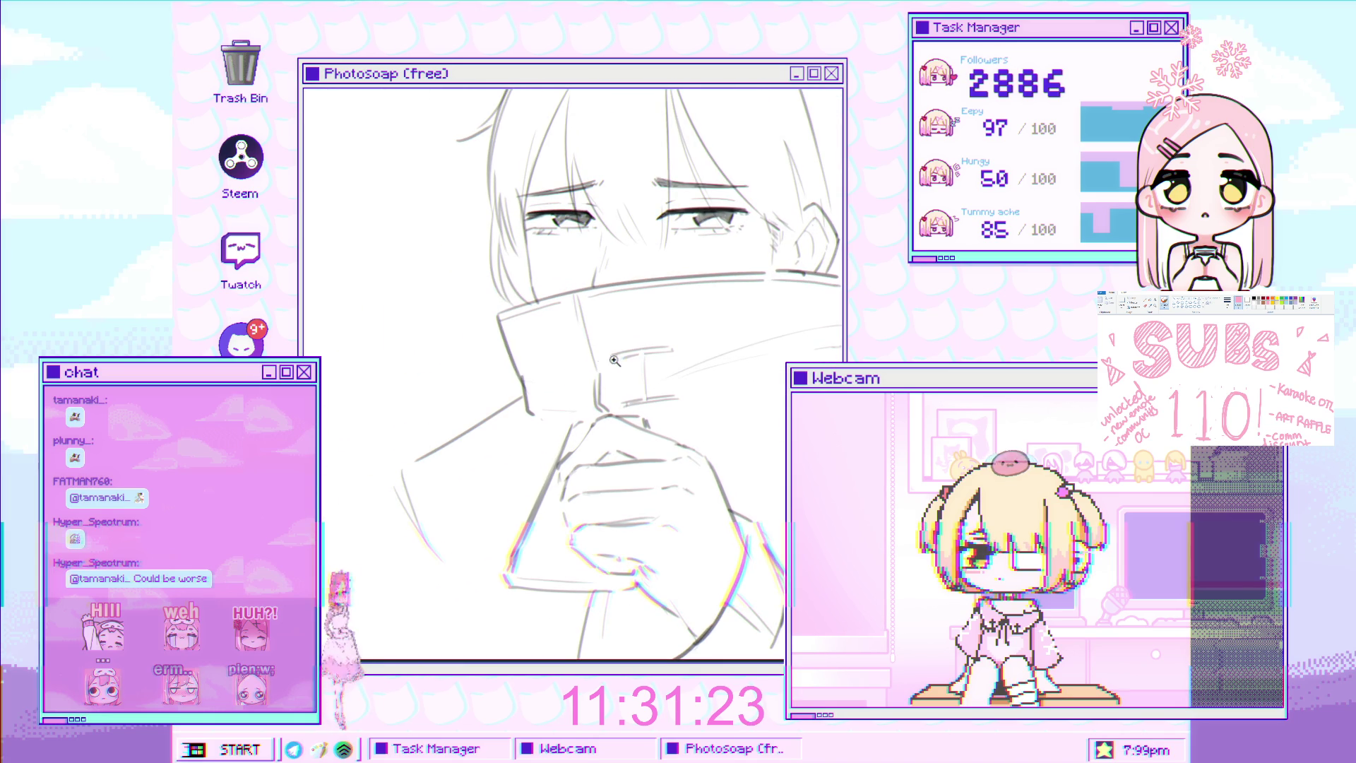
pyautogui.scroll(3, 619, 360)
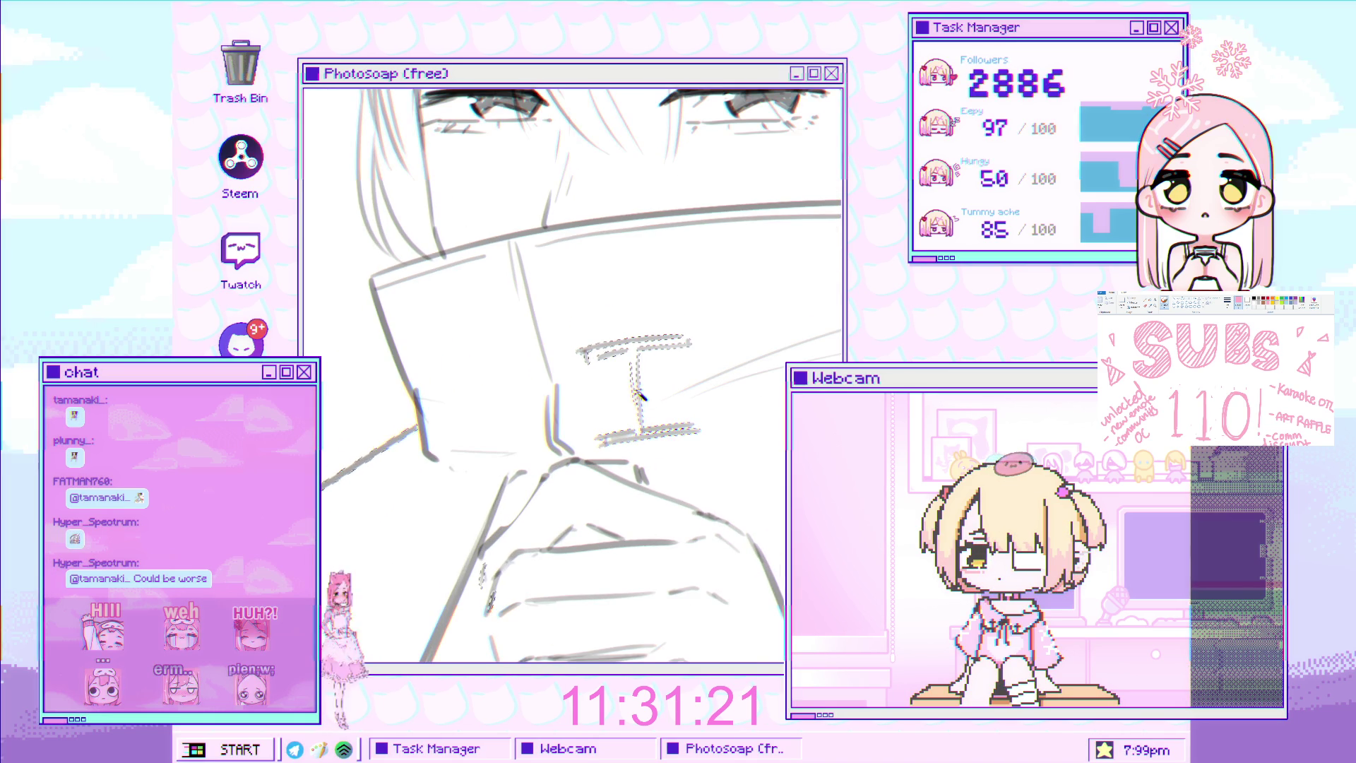
pyautogui.click(640, 396)
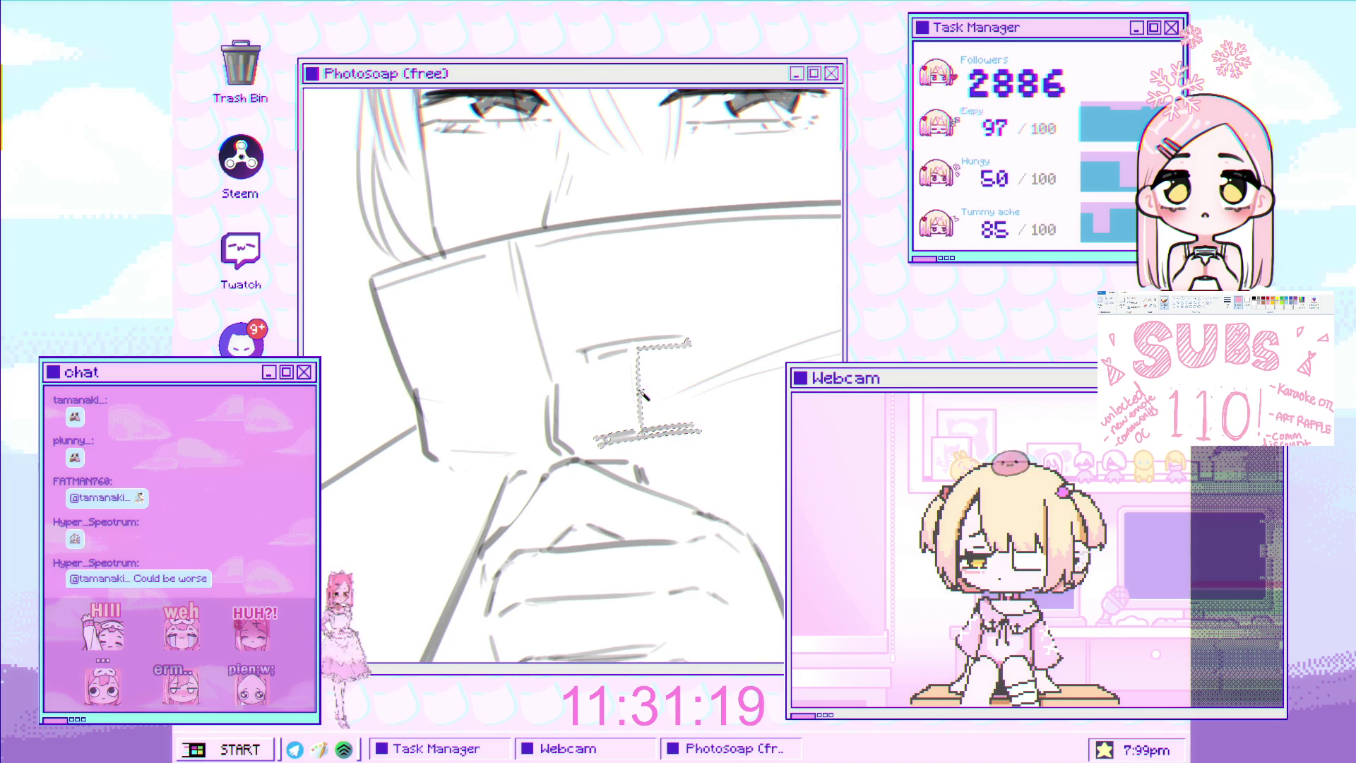
pyautogui.keyDown('shift'); pyautogui.click(621, 363); pyautogui.keyUp('shift')
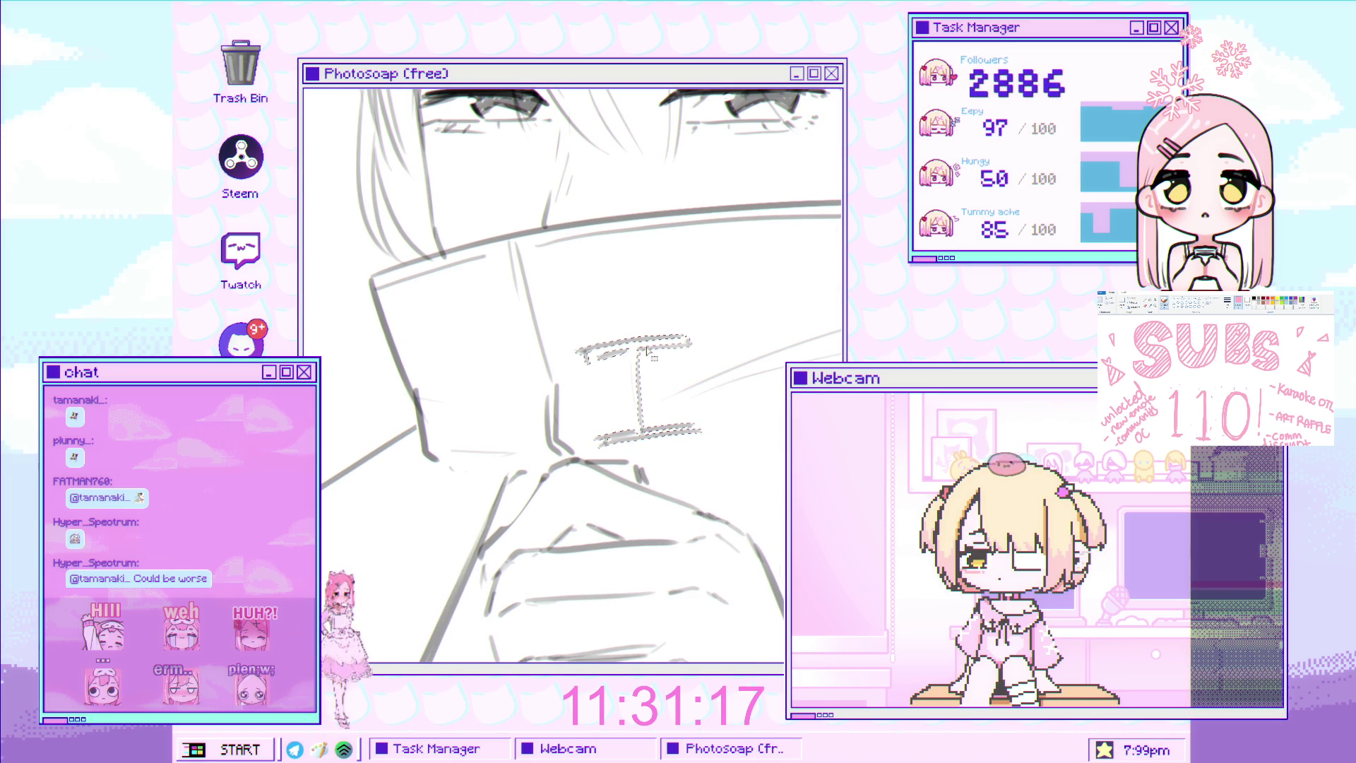
pyautogui.moveTo(678, 329)
pyautogui.mouseDown()
pyautogui.moveTo(631, 374)
pyautogui.moveTo(622, 408)
pyautogui.mouseUp()
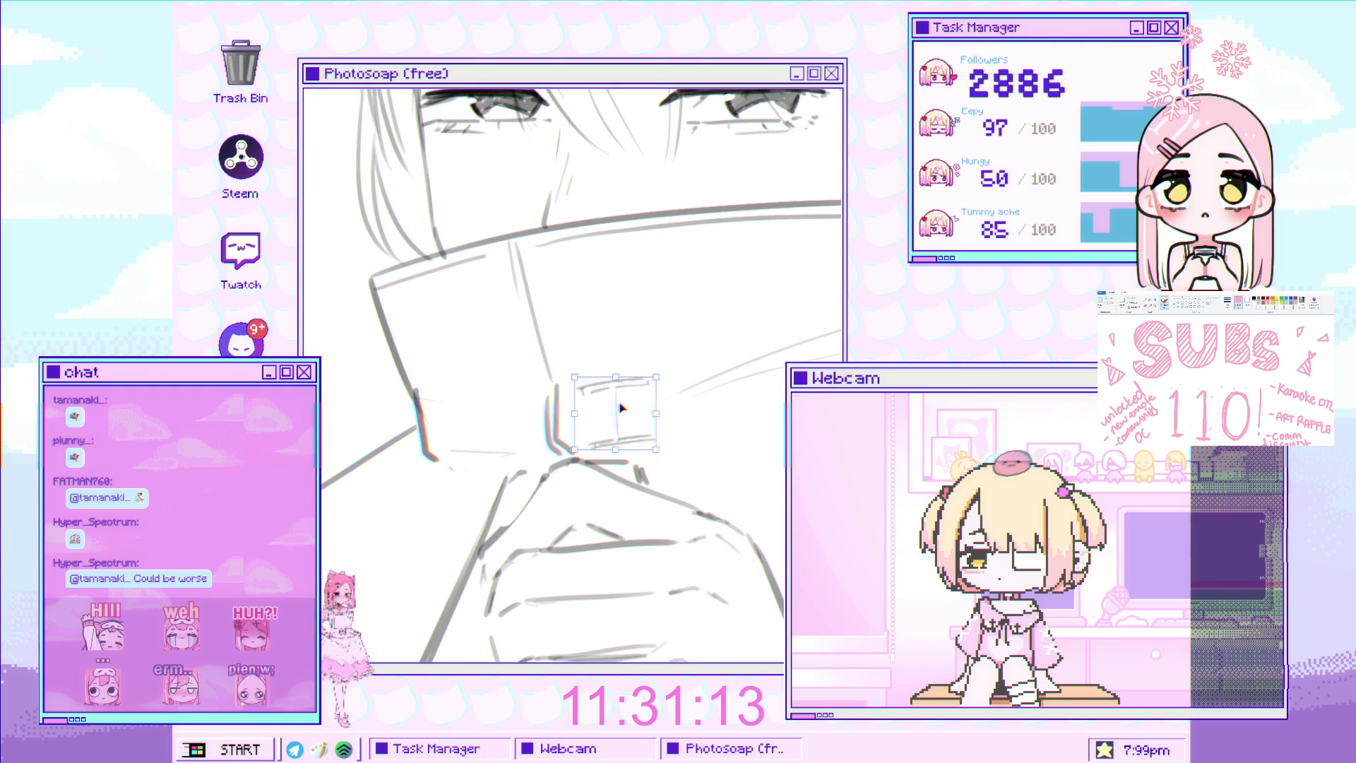
pyautogui.keyDown('alt'); pyautogui.click(616, 361); pyautogui.keyUp('alt')
pyautogui.click(616, 361)
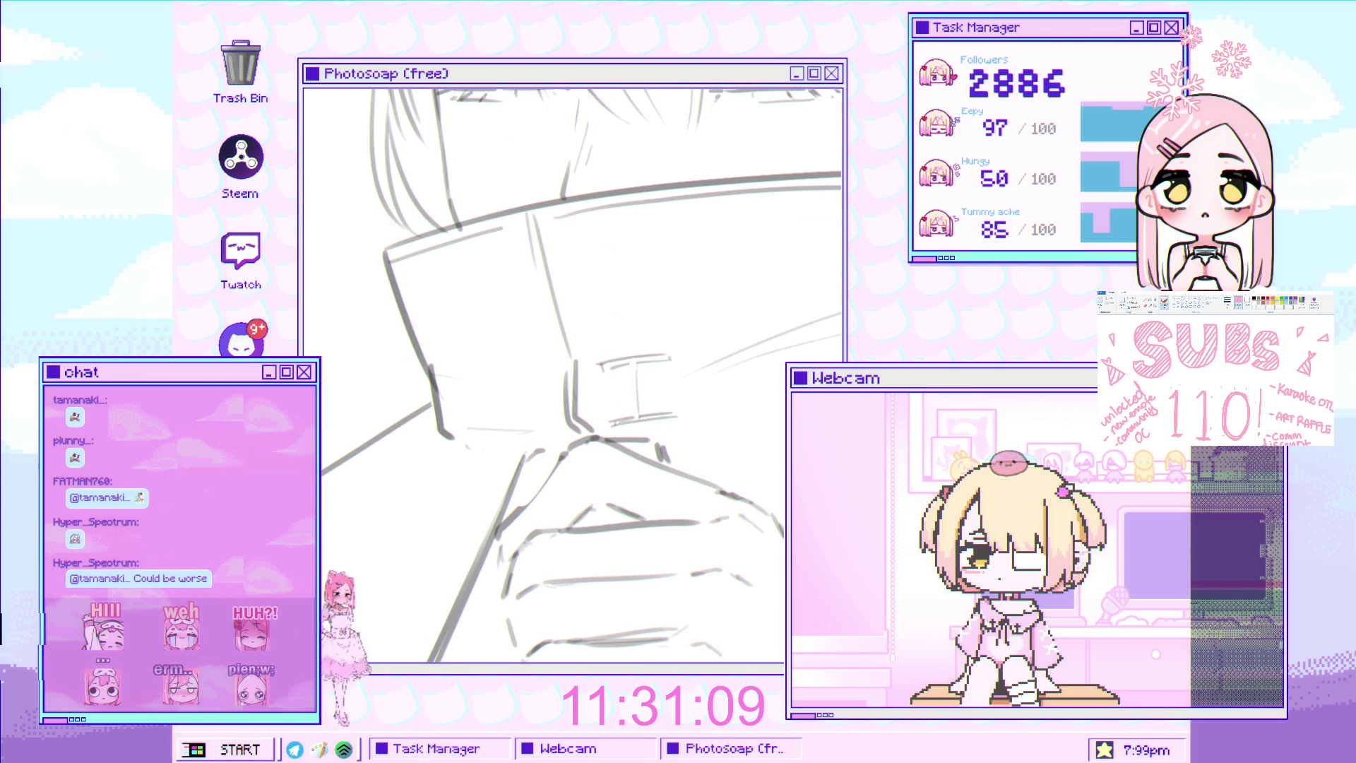
# With a smaller brush, sketch short detail strokes on the collar beside the mark
pyautogui.press('b')
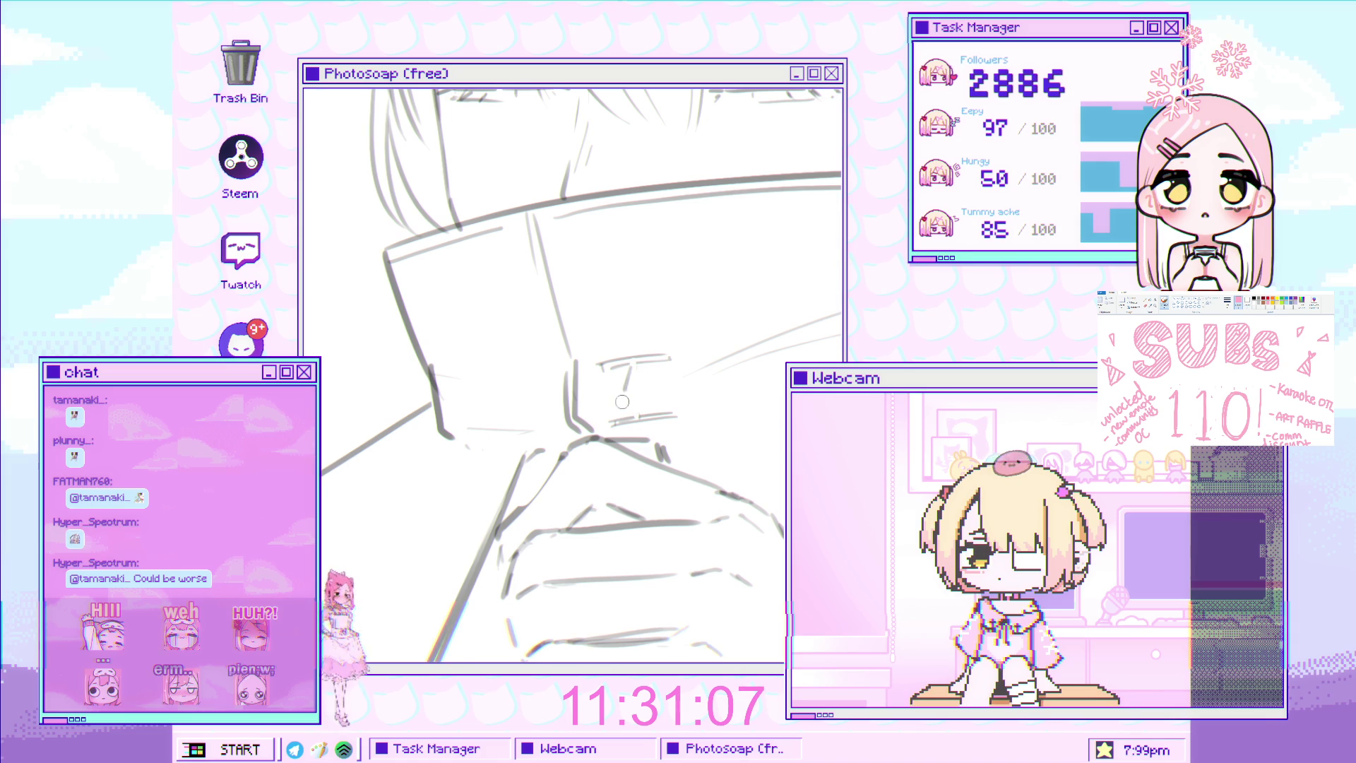
pyautogui.scroll(-5, 588, 488)
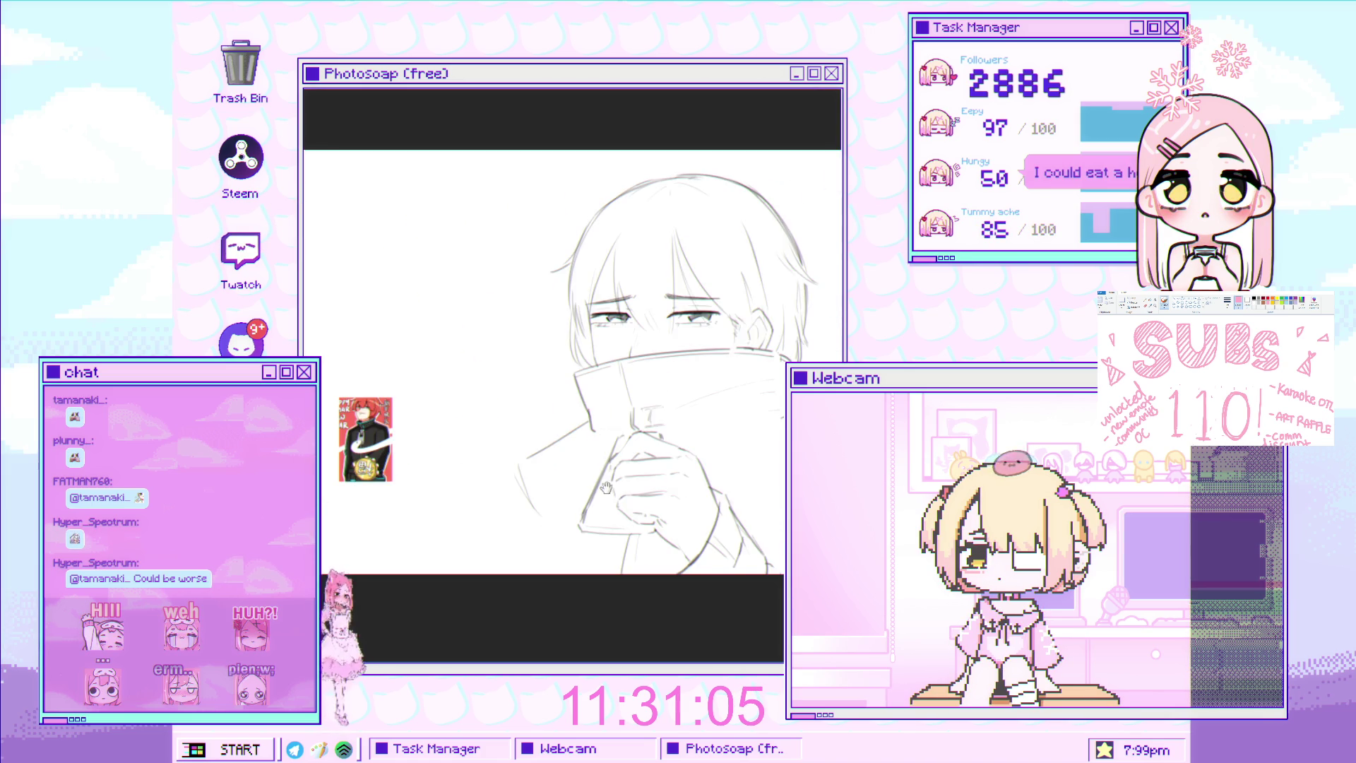
pyautogui.scroll(5, 587, 487)
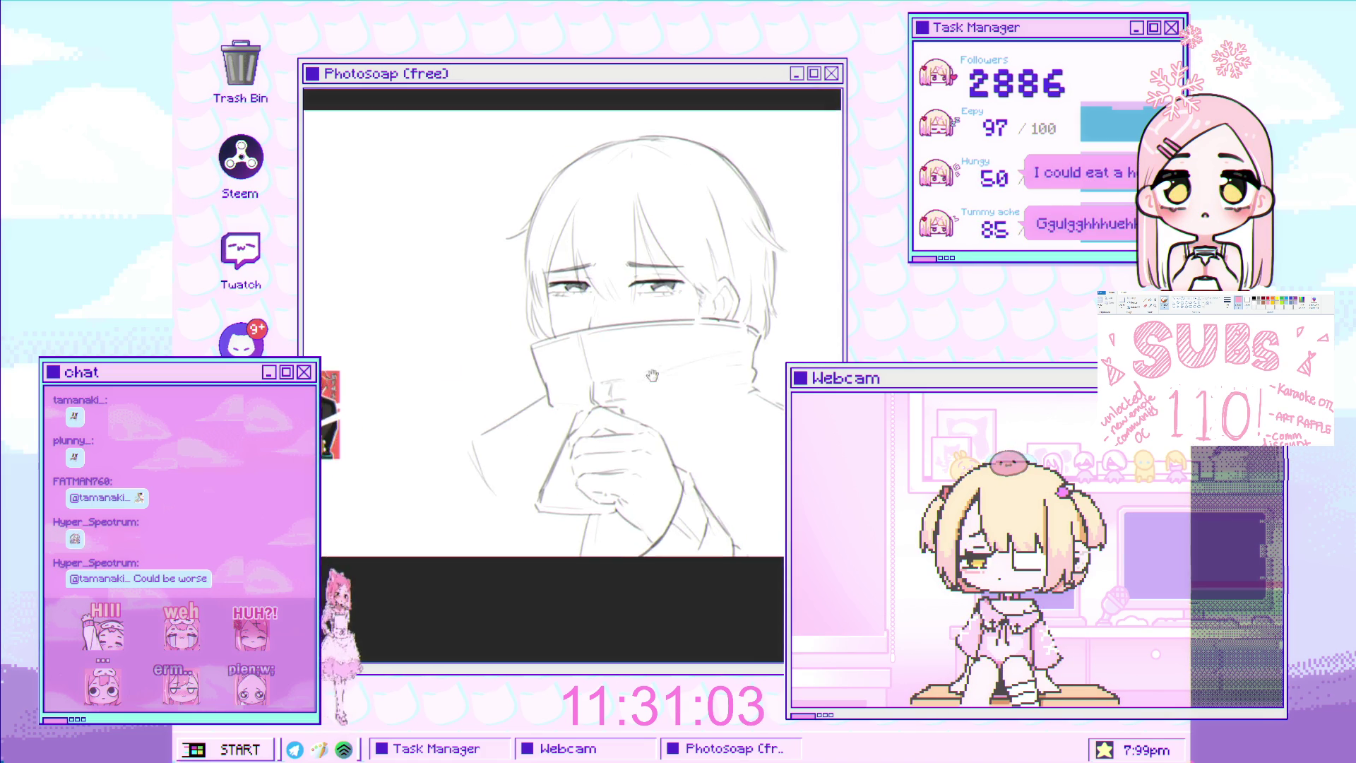
pyautogui.scroll(2, 687, 343)
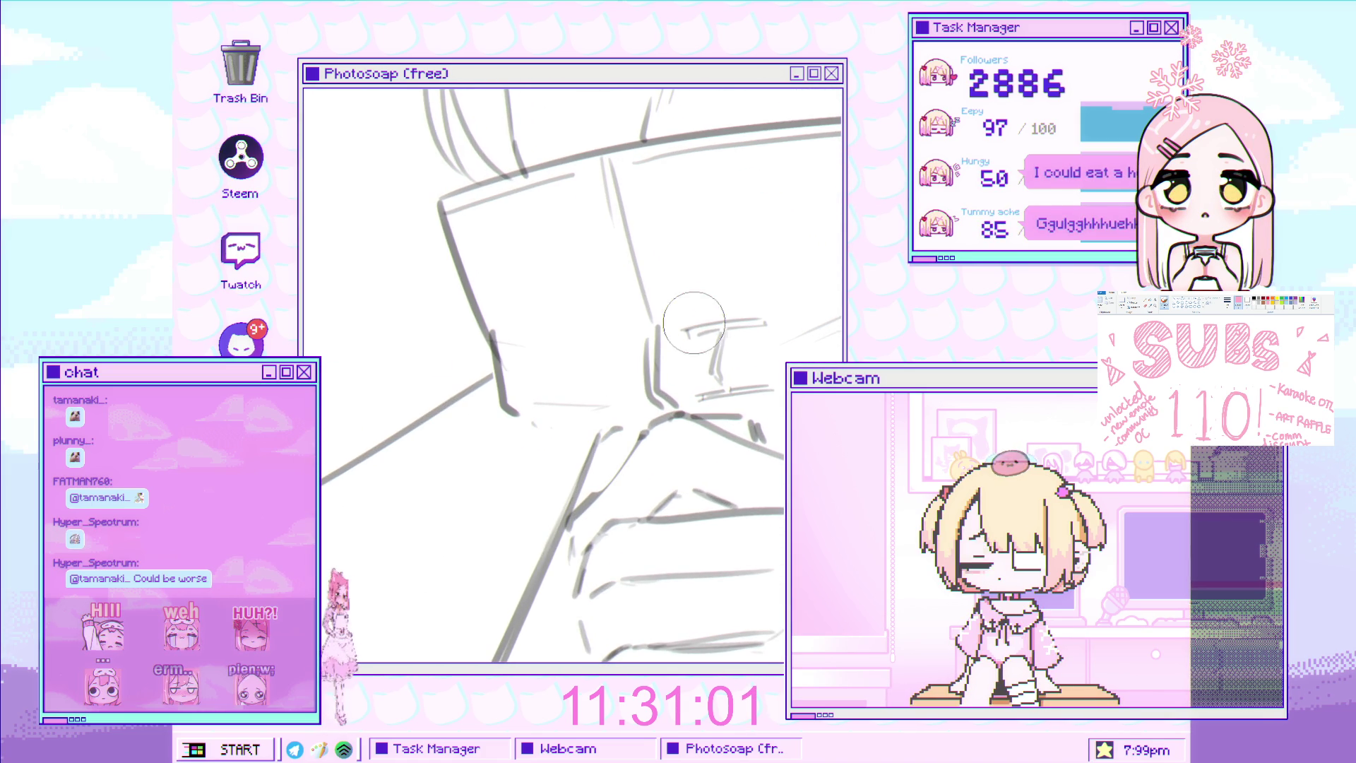
pyautogui.moveTo(706, 325)
pyautogui.mouseDown()
pyautogui.moveTo(741, 323)
pyautogui.moveTo(712, 360)
pyautogui.moveTo(741, 387)
pyautogui.mouseUp()
pyautogui.press('[')
pyautogui.moveTo(698, 337); pyautogui.dragTo(713, 326)
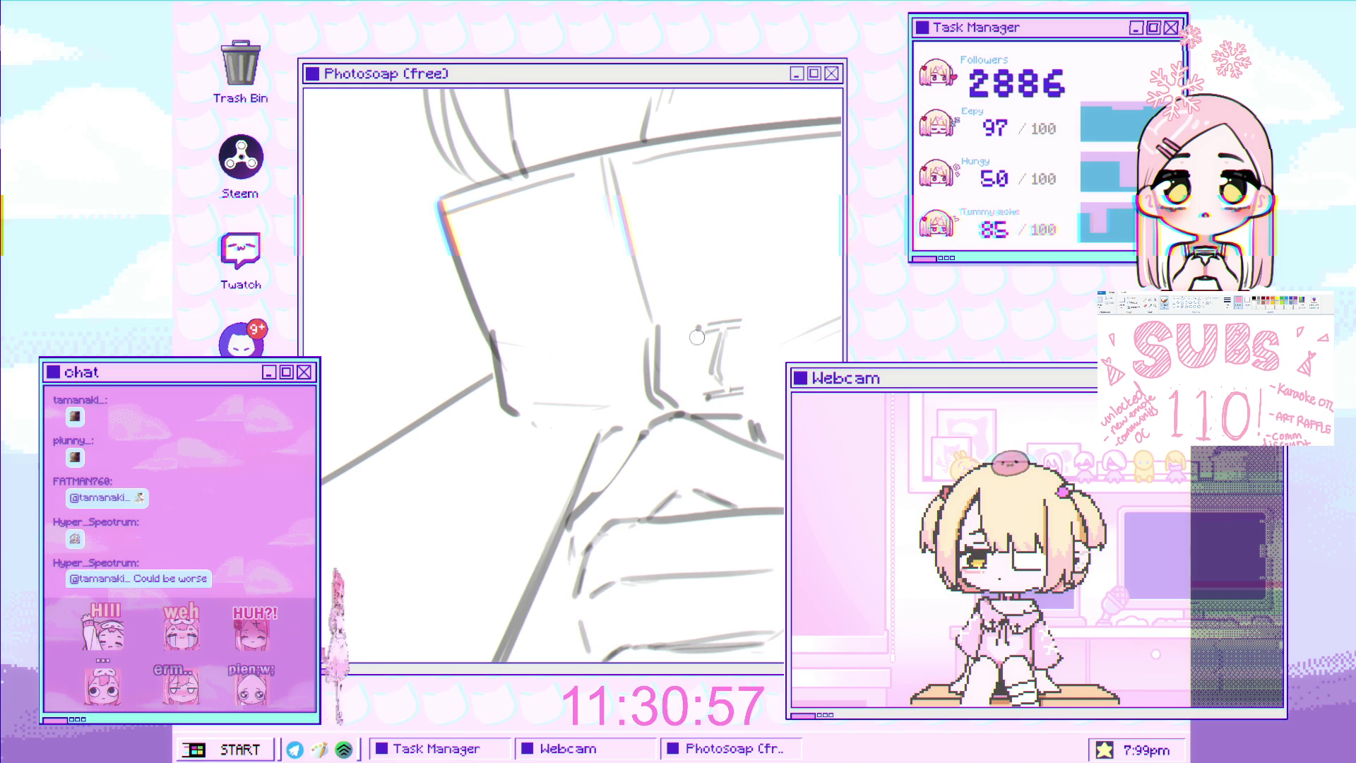
pyautogui.scroll(-5, 686, 409)
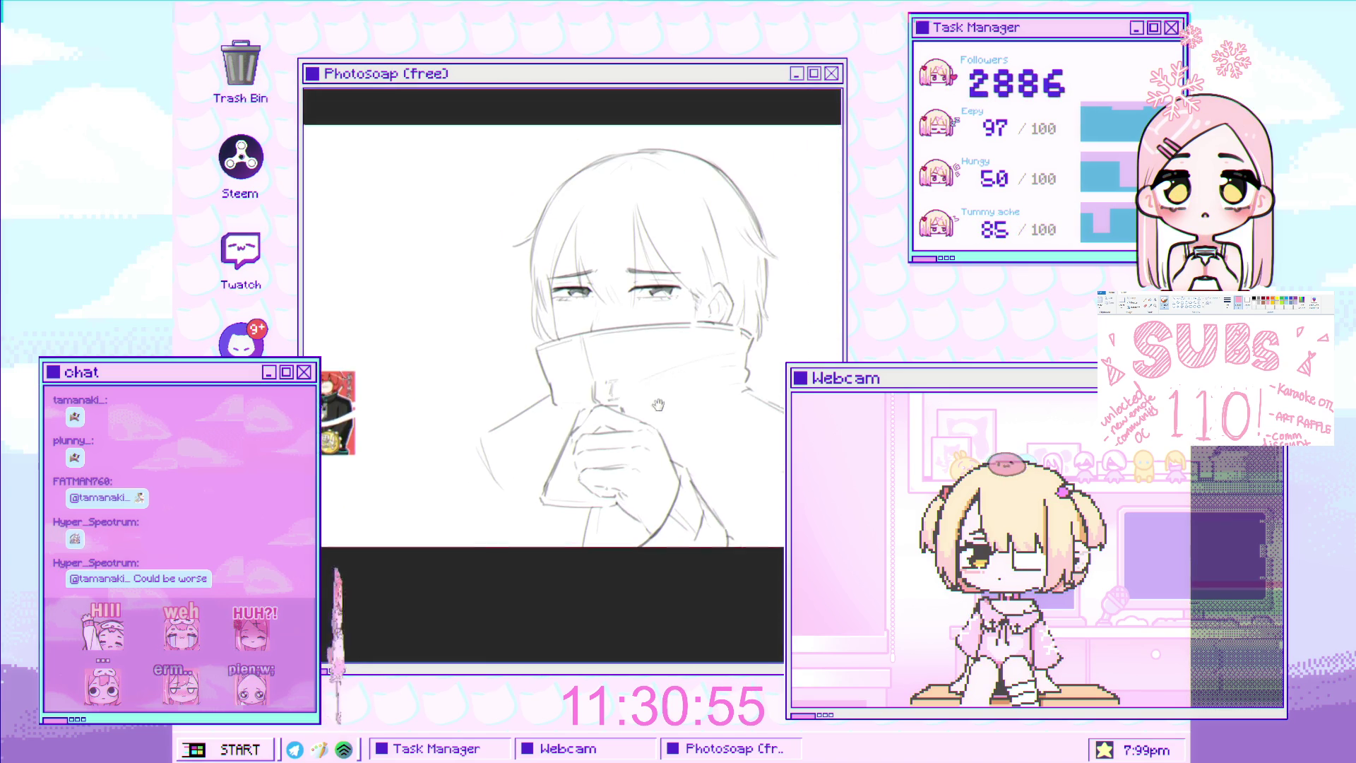
pyautogui.scroll(1, 686, 408)
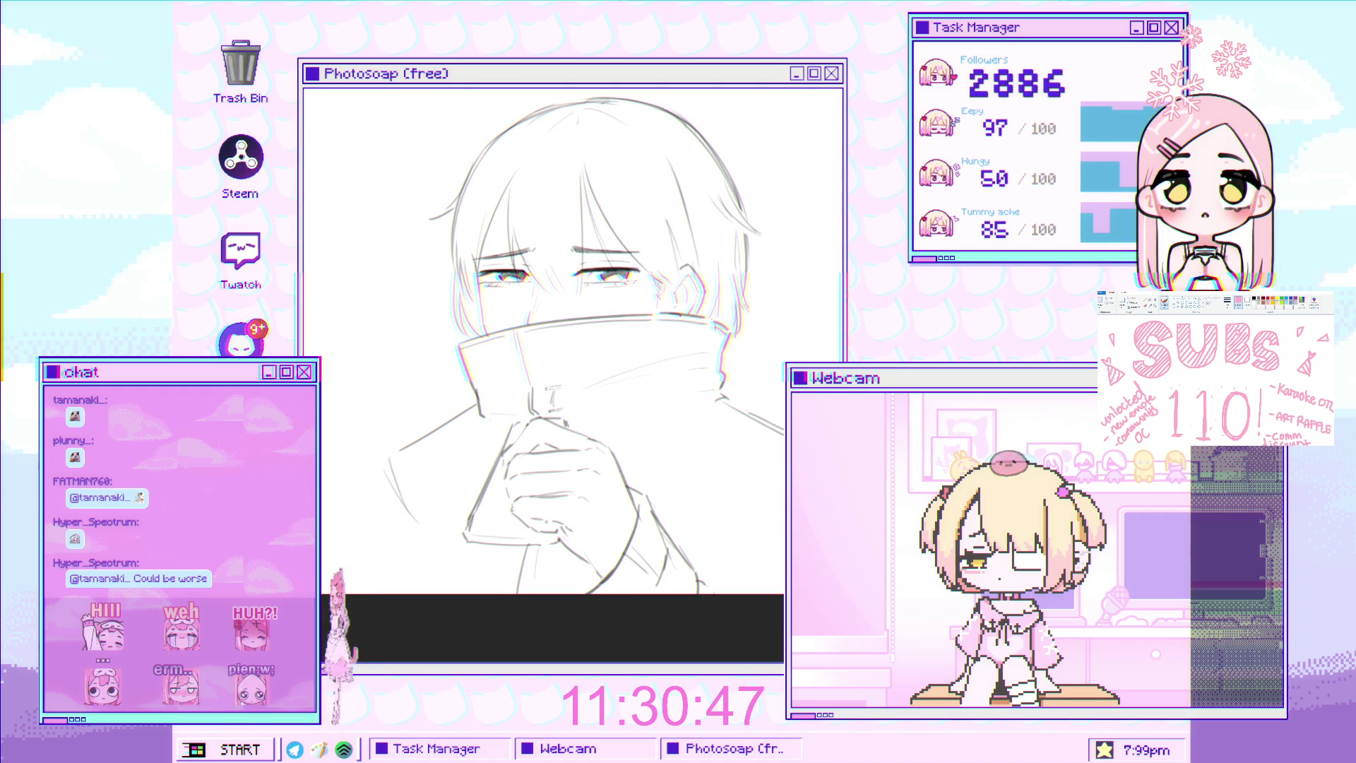
# Try a slight rotation of the sketch layer, cancel it, and zoom in until the face fills the view
pyautogui.hotkey('ctrl', 't')
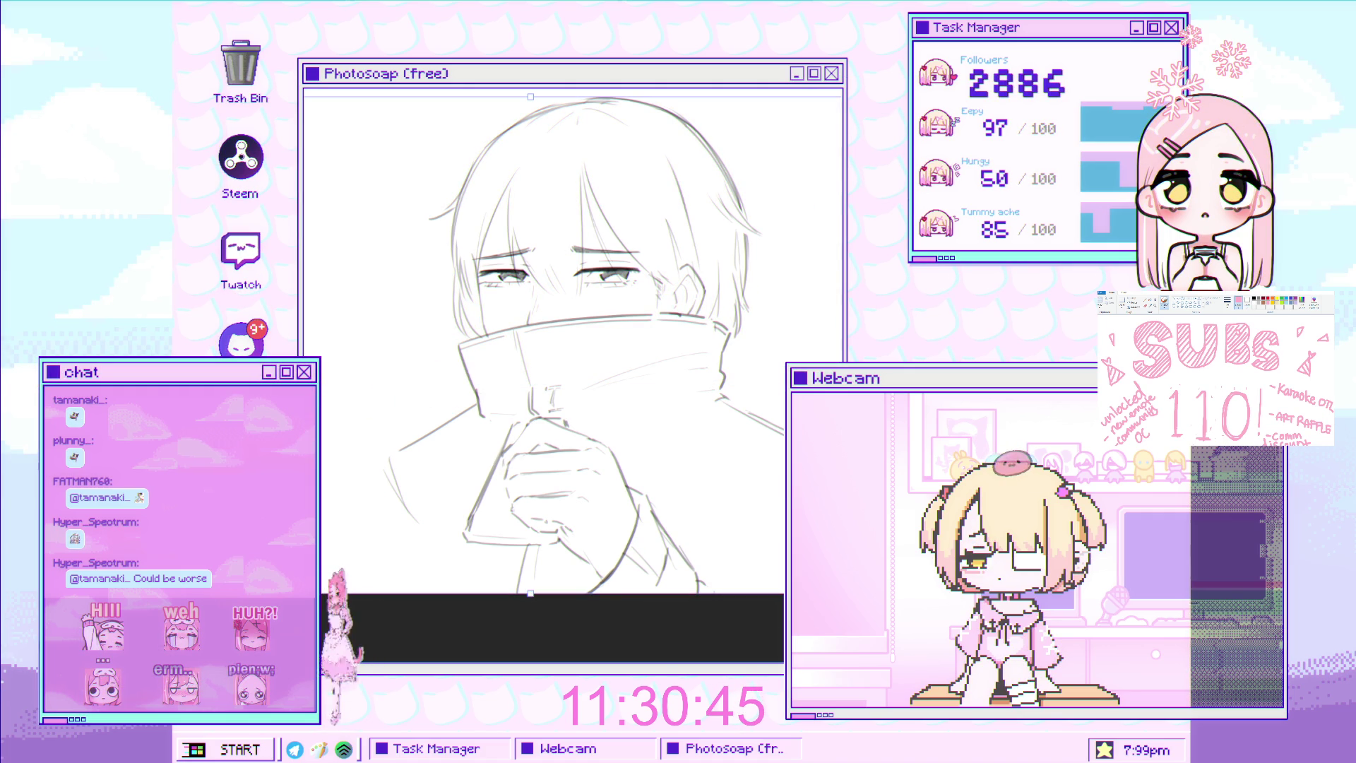
pyautogui.moveTo(778, 212); pyautogui.dragTo(758, 176)
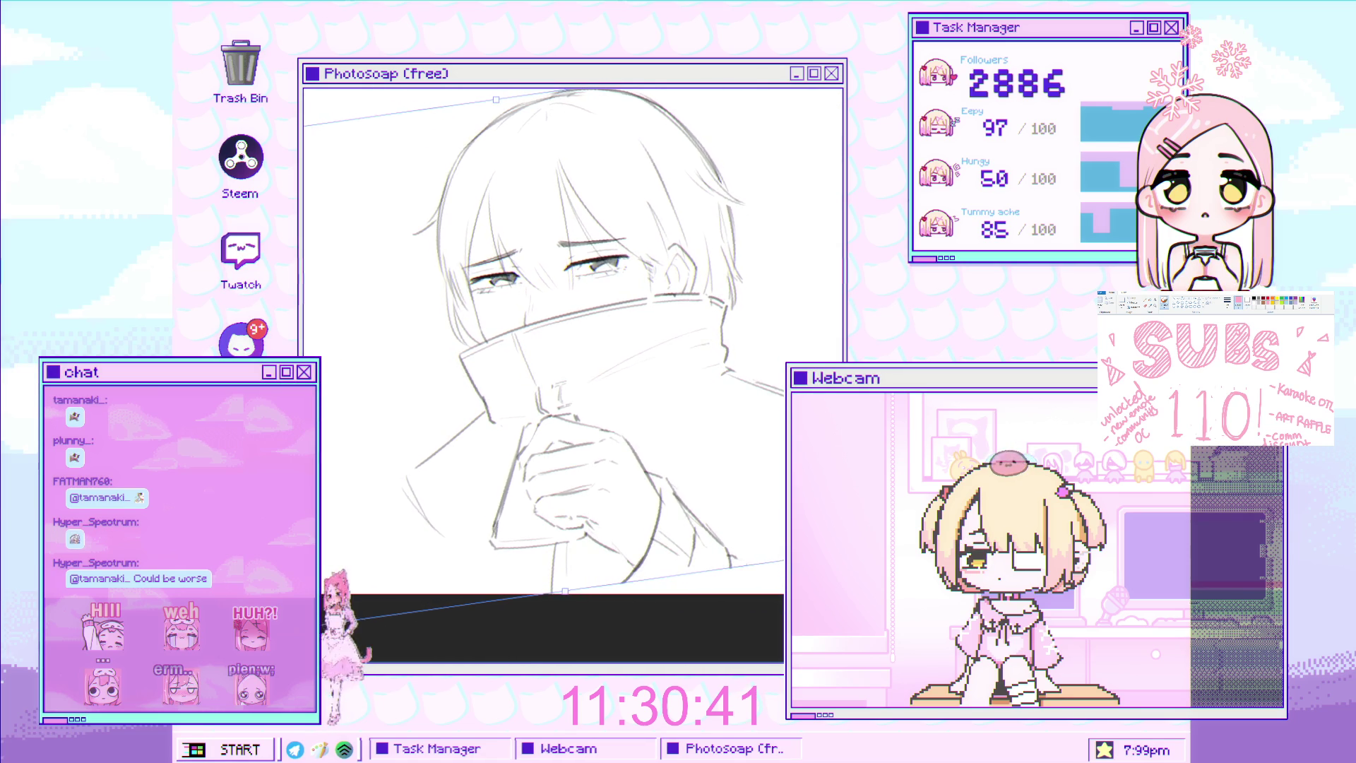
pyautogui.press('Escape')
pyautogui.moveTo(461, 448); pyautogui.dragTo(469, 422)
pyautogui.scroll(-1, 493, 414)
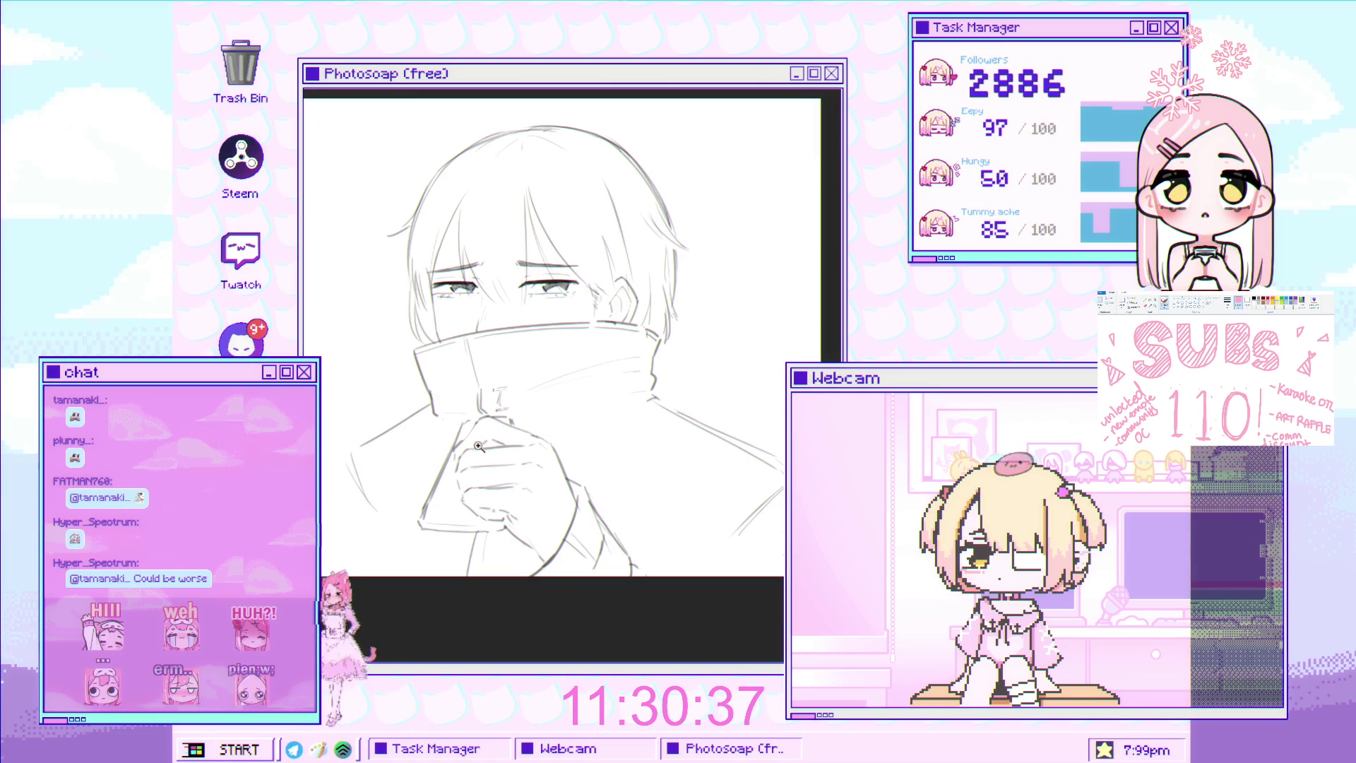
pyautogui.moveTo(514, 289); pyautogui.dragTo(475, 270)
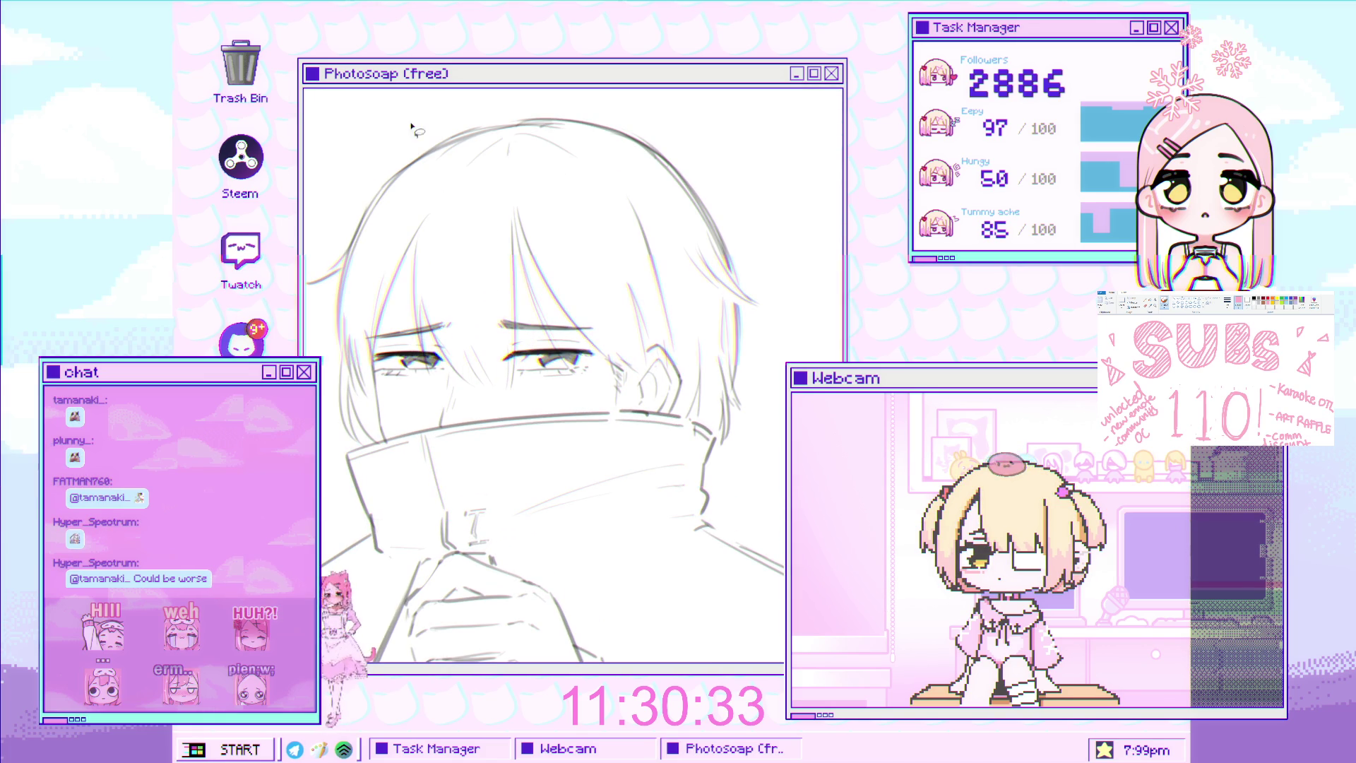
# Extend the collar's edge lines, undo the dark top-edge stroke, and lasso the collar's top edge
pyautogui.moveTo(352, 445); pyautogui.dragTo(440, 435)
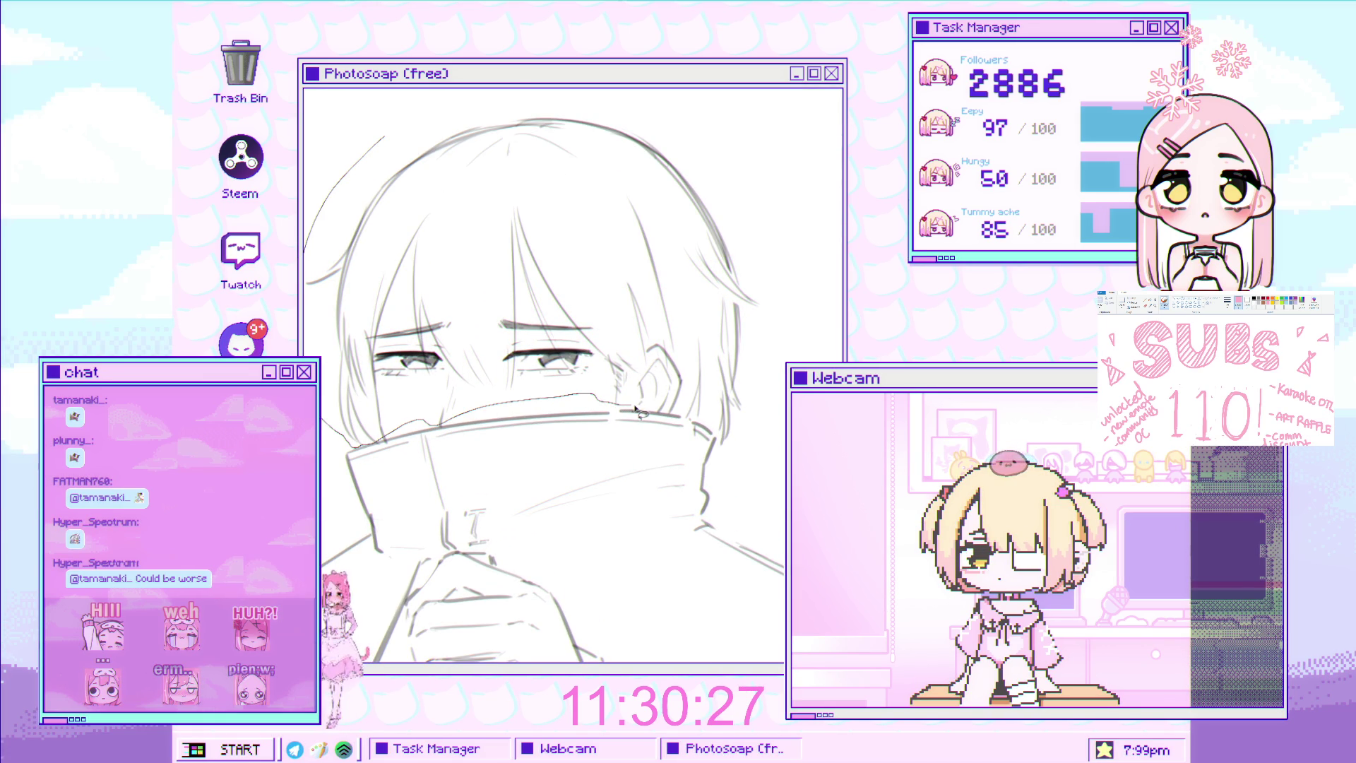
pyautogui.moveTo(673, 418); pyautogui.dragTo(683, 421)
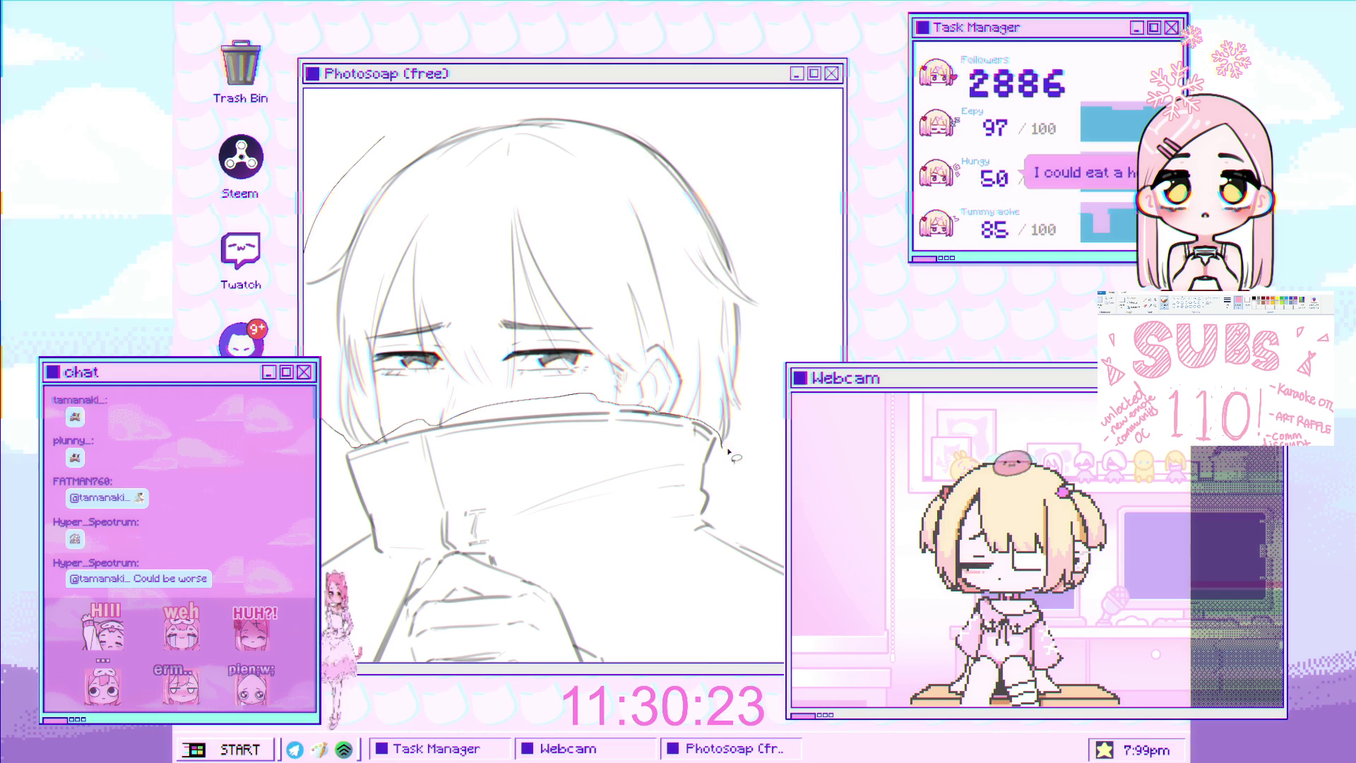
pyautogui.hotkey('ctrl', 'z')
pyautogui.scroll(3, 508, 418)
pyautogui.moveTo(777, 416)
pyautogui.mouseDown()
pyautogui.moveTo(387, 428)
pyautogui.moveTo(735, 296)
pyautogui.moveTo(586, 397)
pyautogui.mouseUp()
pyautogui.scroll(-3, 396, 428)
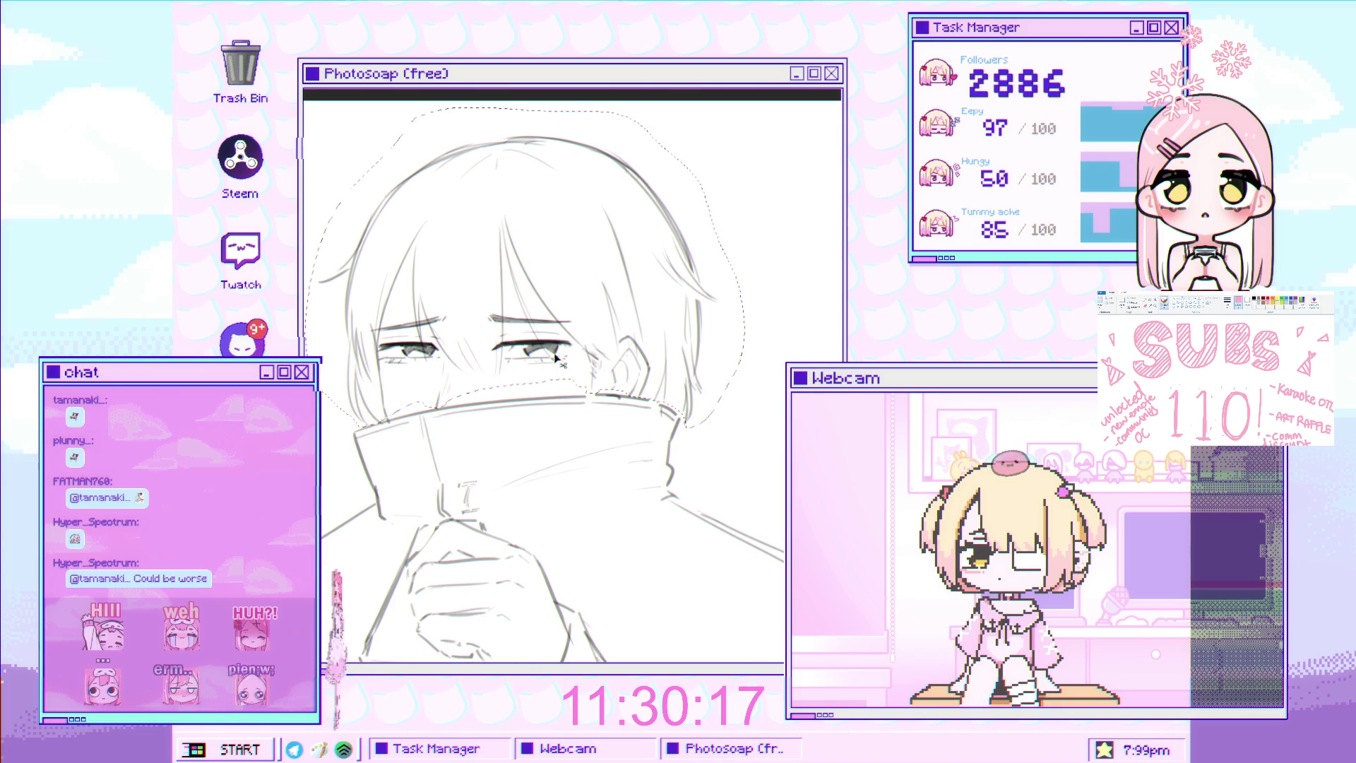
# Free Transform the lassoed head area upward, nudge it up twice more, and apply
pyautogui.scroll(2, 435, 411)
pyautogui.scroll(2, 435, 411)
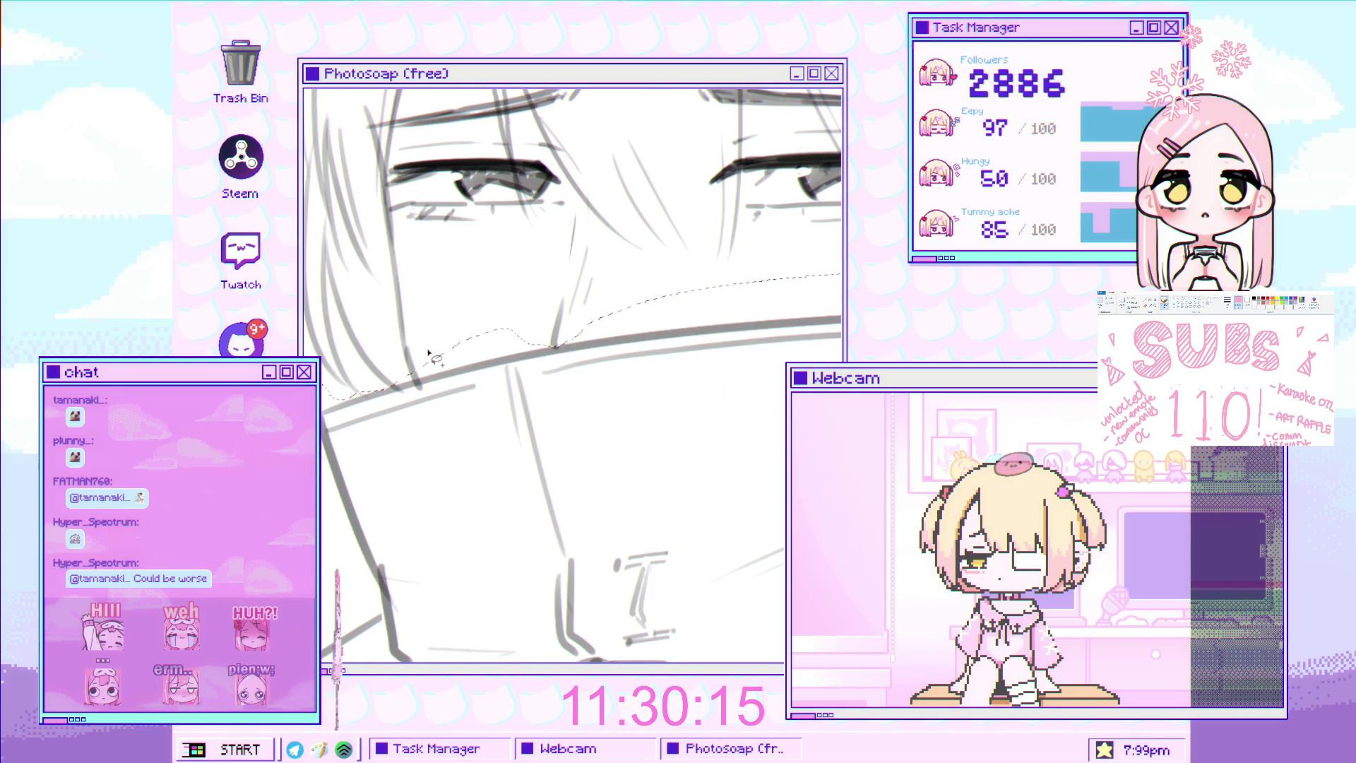
pyautogui.scroll(-3, 410, 383)
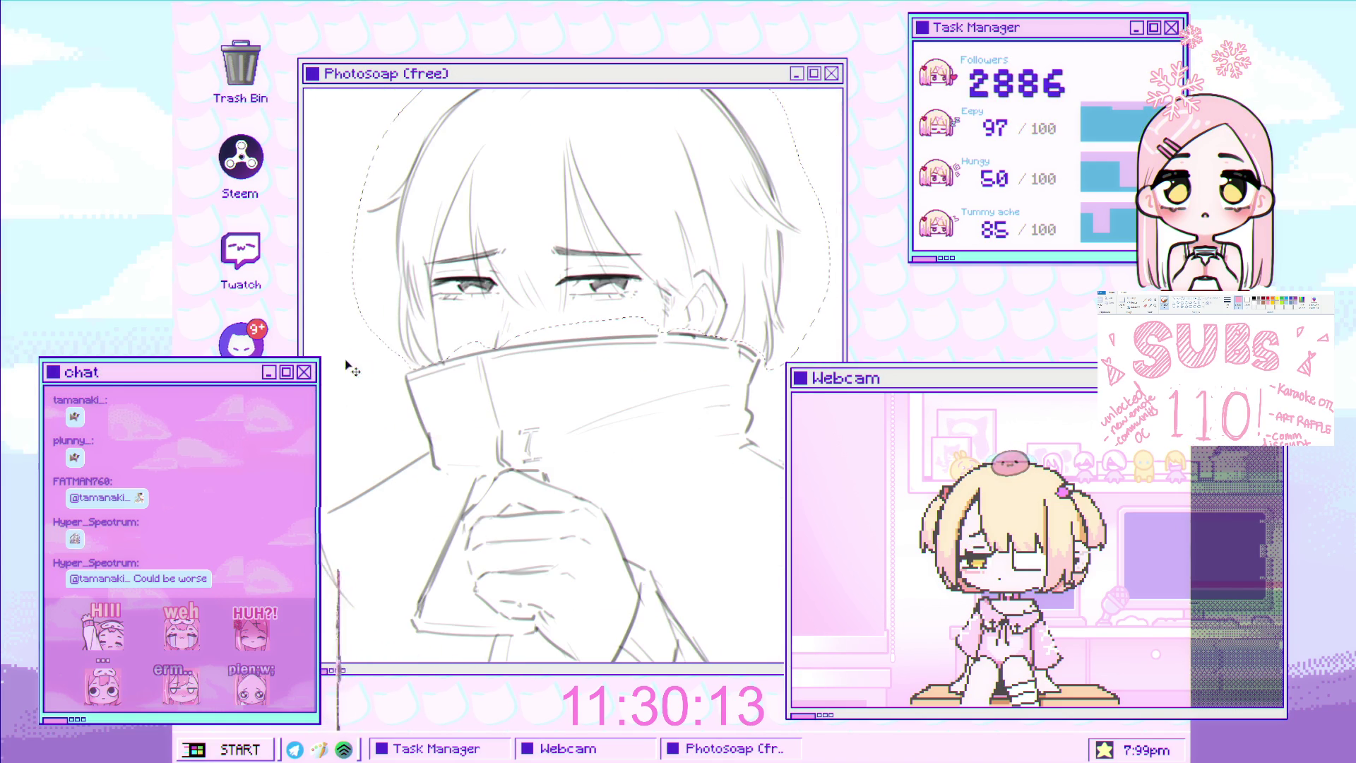
pyautogui.hotkey('ctrl', 't')
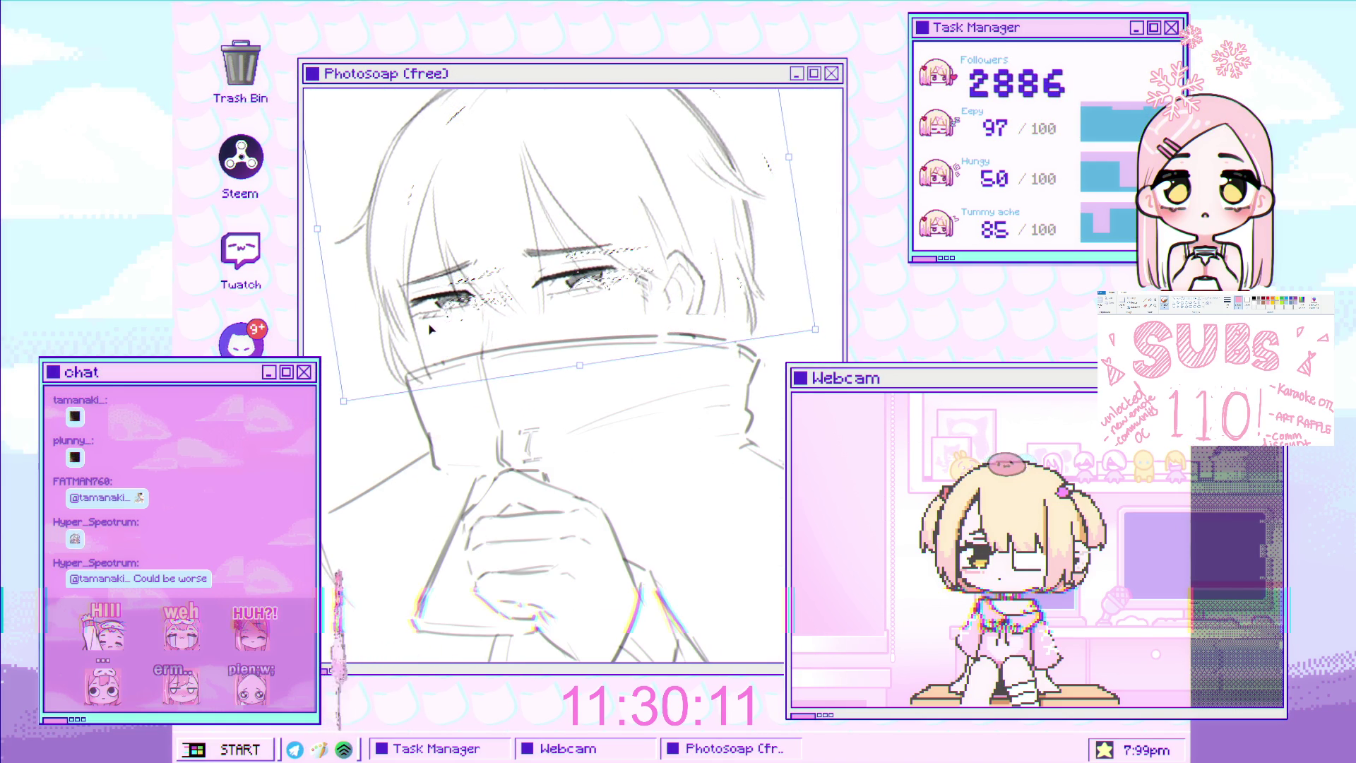
pyautogui.moveTo(579, 304); pyautogui.dragTo(580, 294)
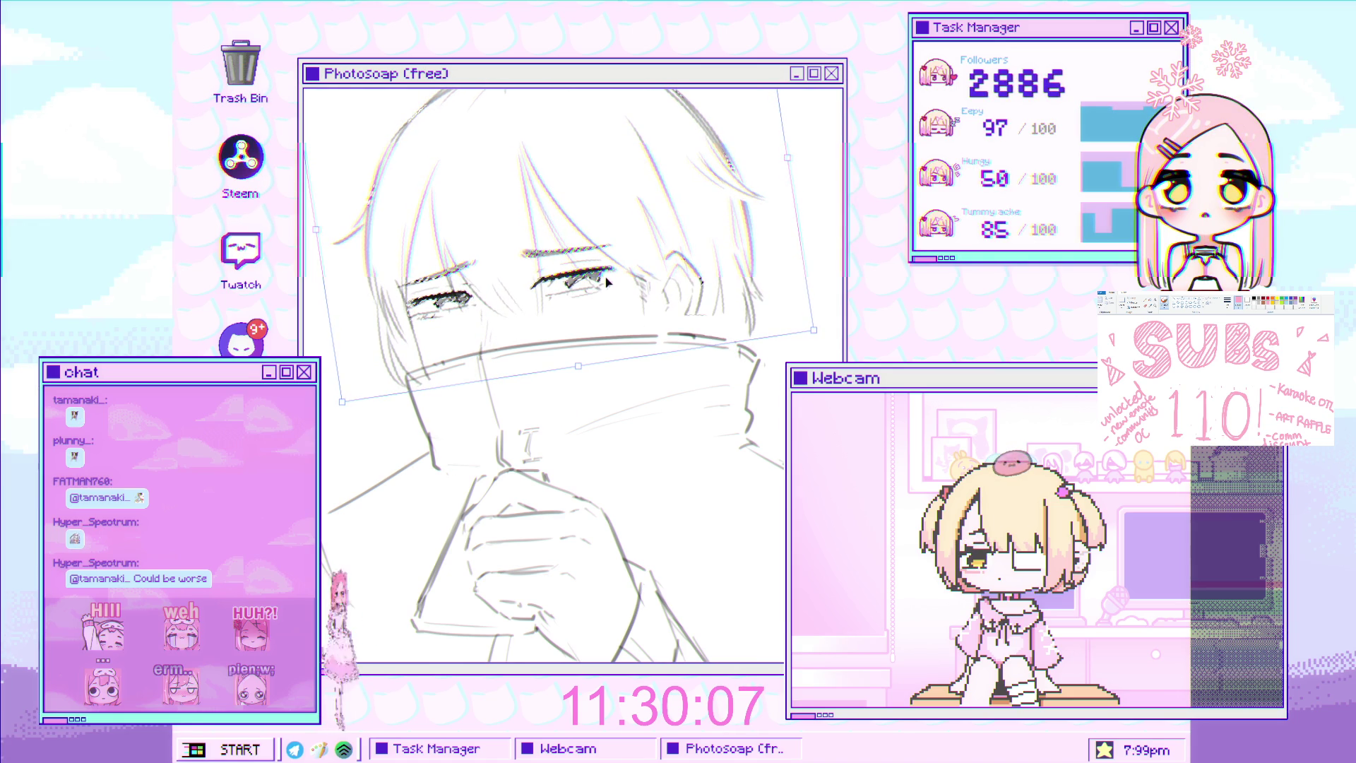
pyautogui.scroll(-2, 575, 318)
pyautogui.press('Up')
pyautogui.press('Up')
pyautogui.press('Up')
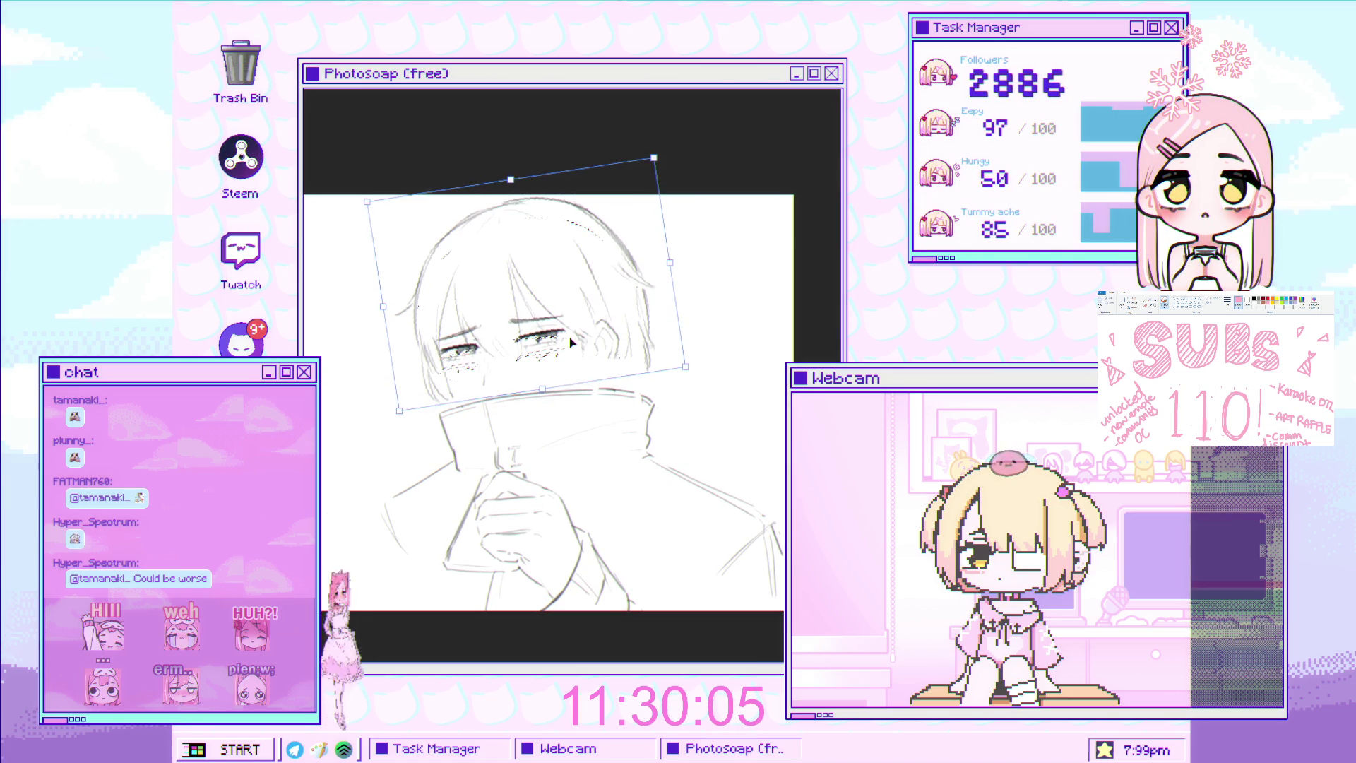
pyautogui.press('Up')
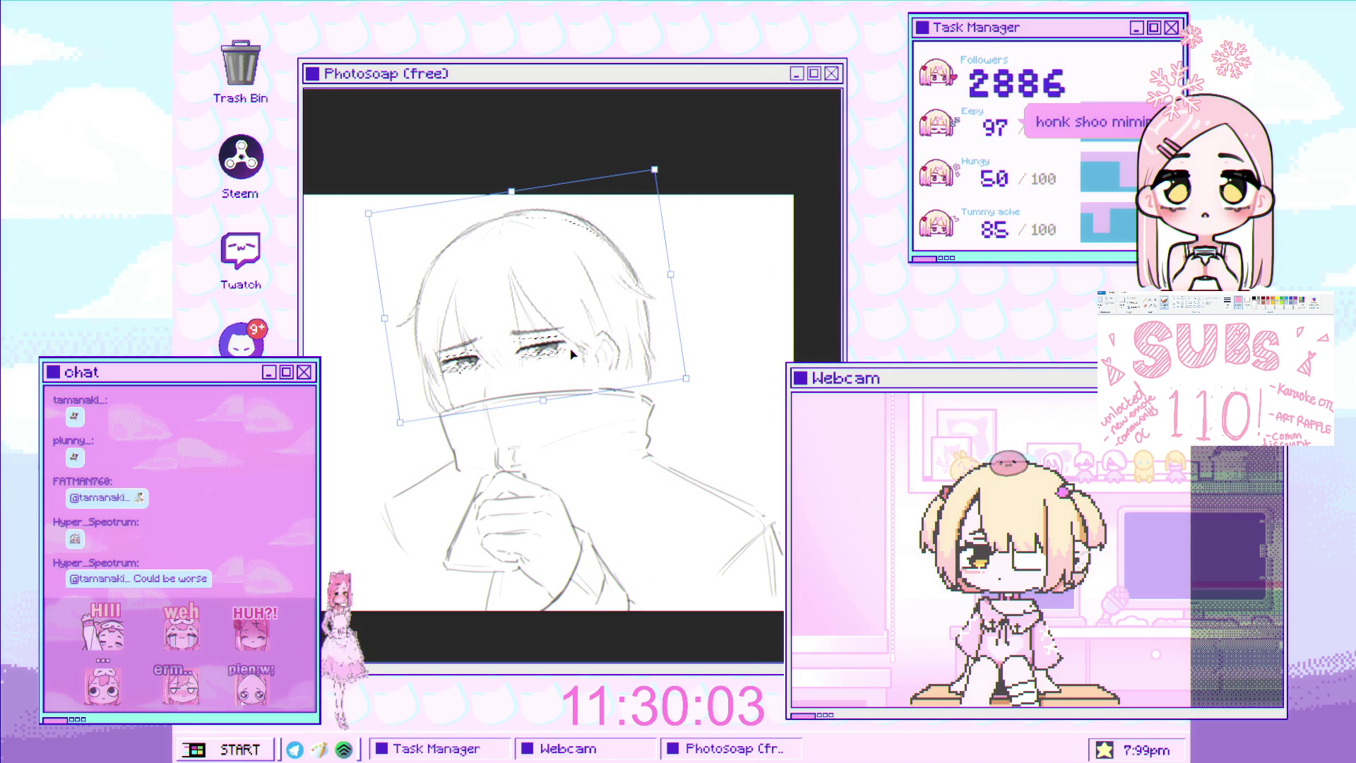
pyautogui.scroll(-2, 564, 369)
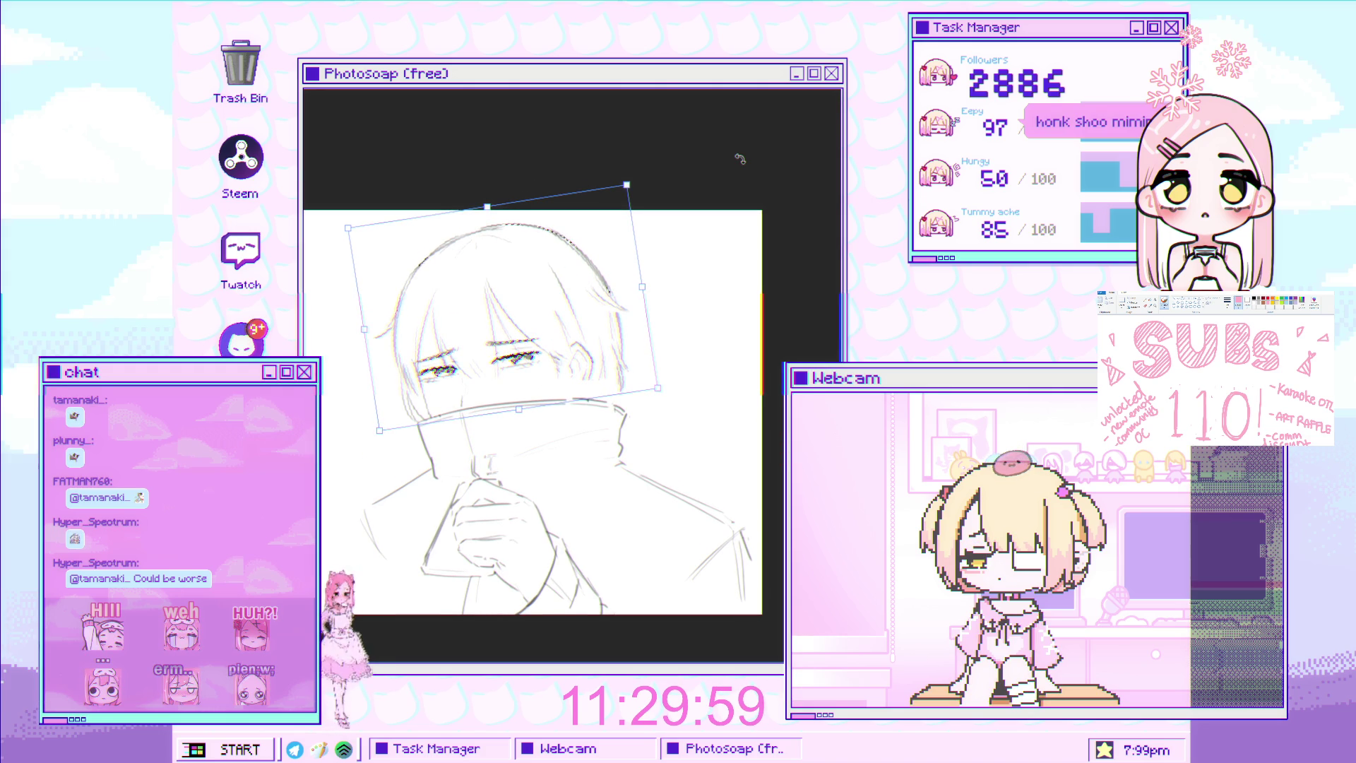
pyautogui.press('Return')
pyautogui.scroll(-3, 448, 477)
pyautogui.scroll(4, 448, 477)
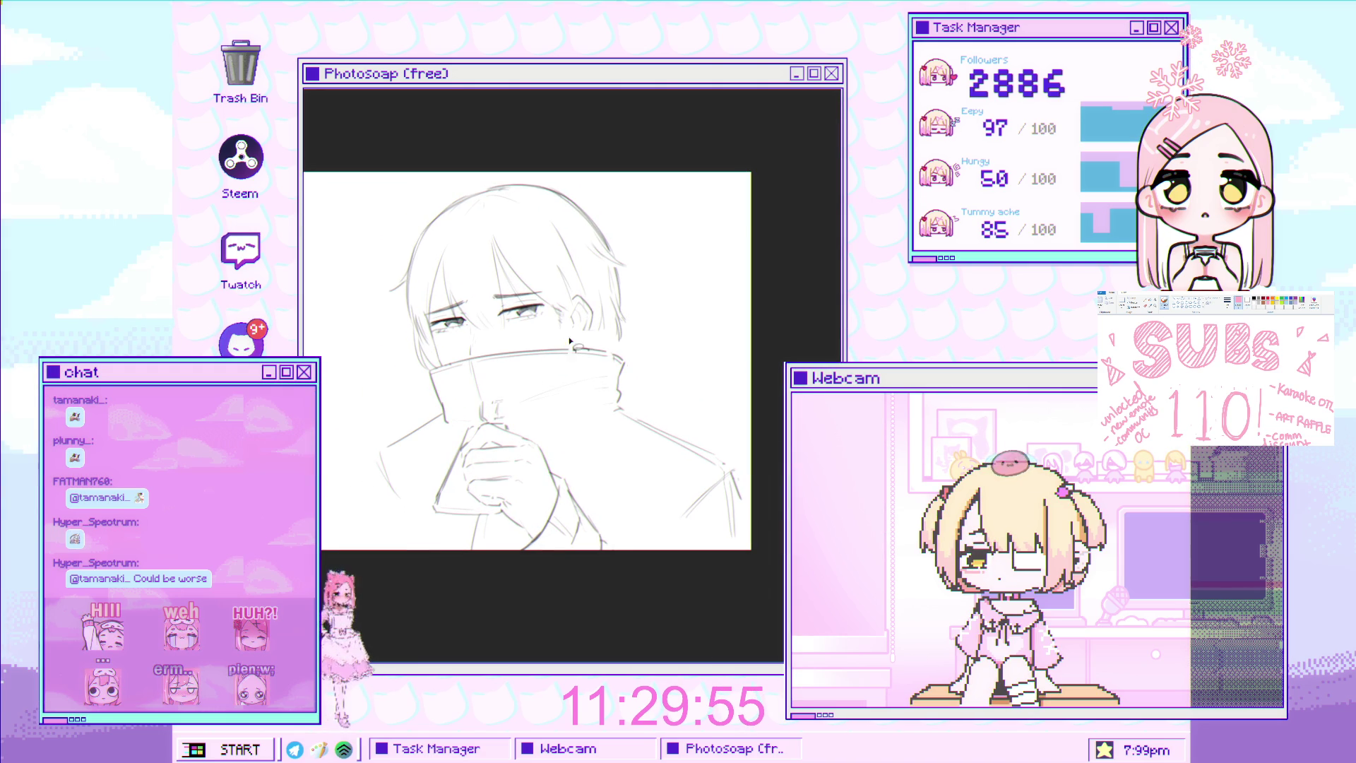
# Mirror the view to check the drawing, then move the whole sketch about 100 px right
pyautogui.press('h')
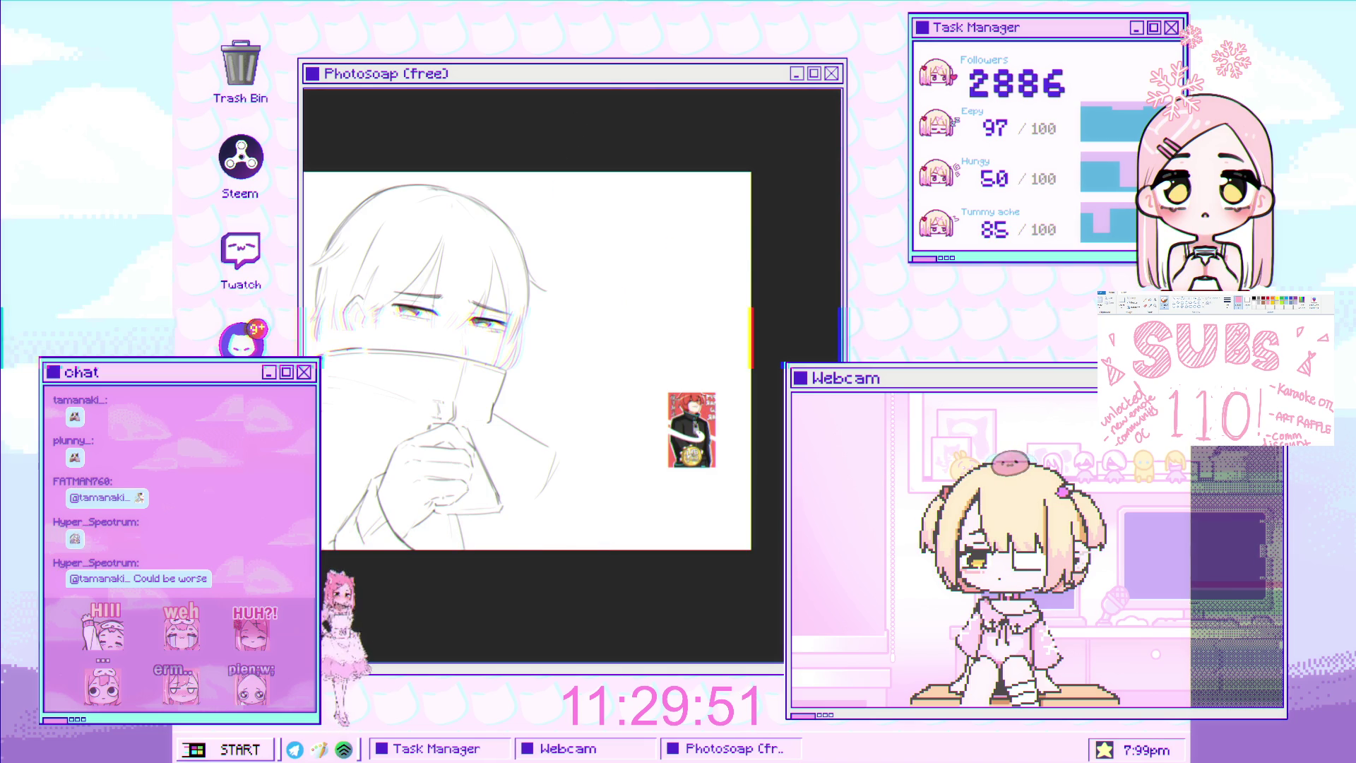
pyautogui.hotkey('ctrl', 't')
pyautogui.moveTo(503, 397); pyautogui.dragTo(573, 400)
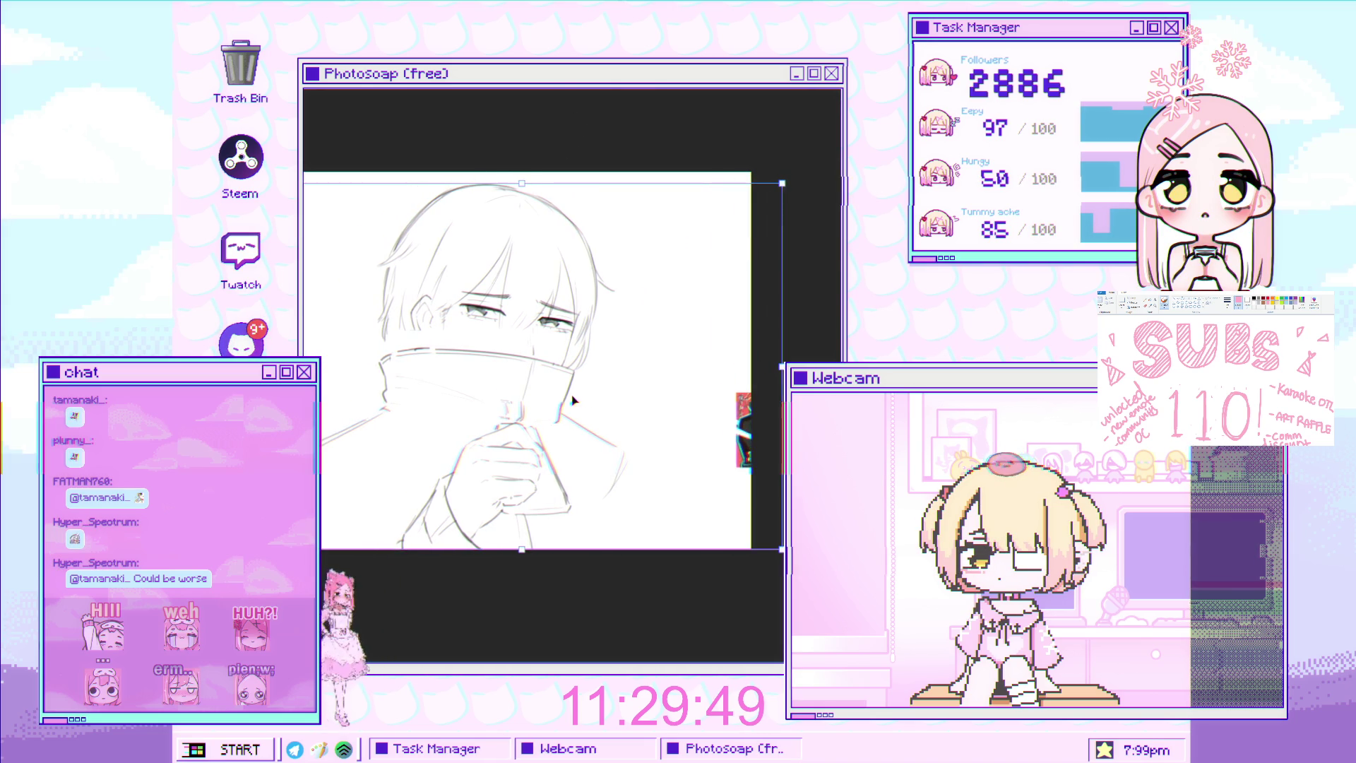
pyautogui.press('Return')
pyautogui.moveTo(412, 401)
pyautogui.mouseDown()
pyautogui.moveTo(492, 361)
pyautogui.moveTo(326, 452)
pyautogui.moveTo(423, 509)
pyautogui.moveTo(481, 424)
pyautogui.mouseUp()
# Narrow the lower-left part of the coat slightly
pyautogui.hotkey('ctrl', 't')
pyautogui.moveTo(295, 438); pyautogui.dragTo(300, 438)
pyautogui.press('Return')
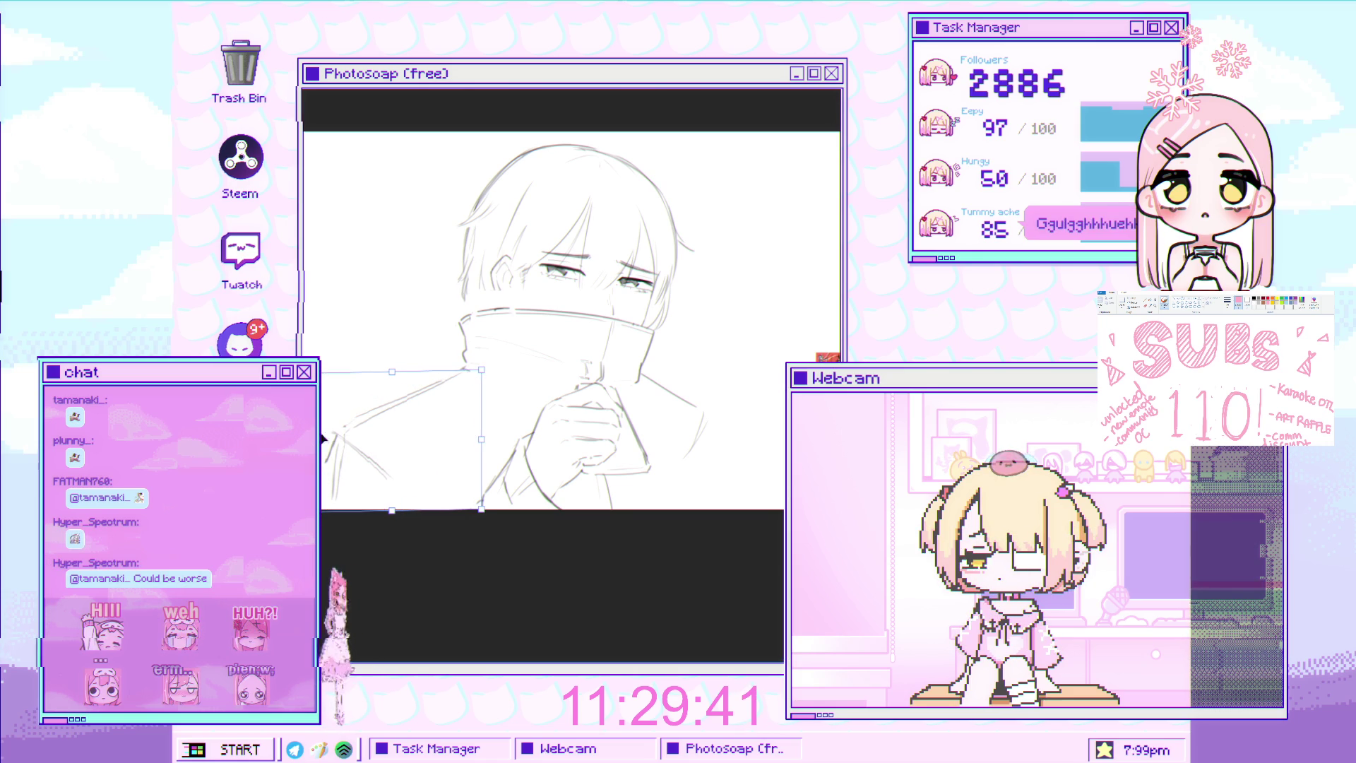
# Lasso the coat's lower right area and stretch it a bit wider
pyautogui.click(631, 313)
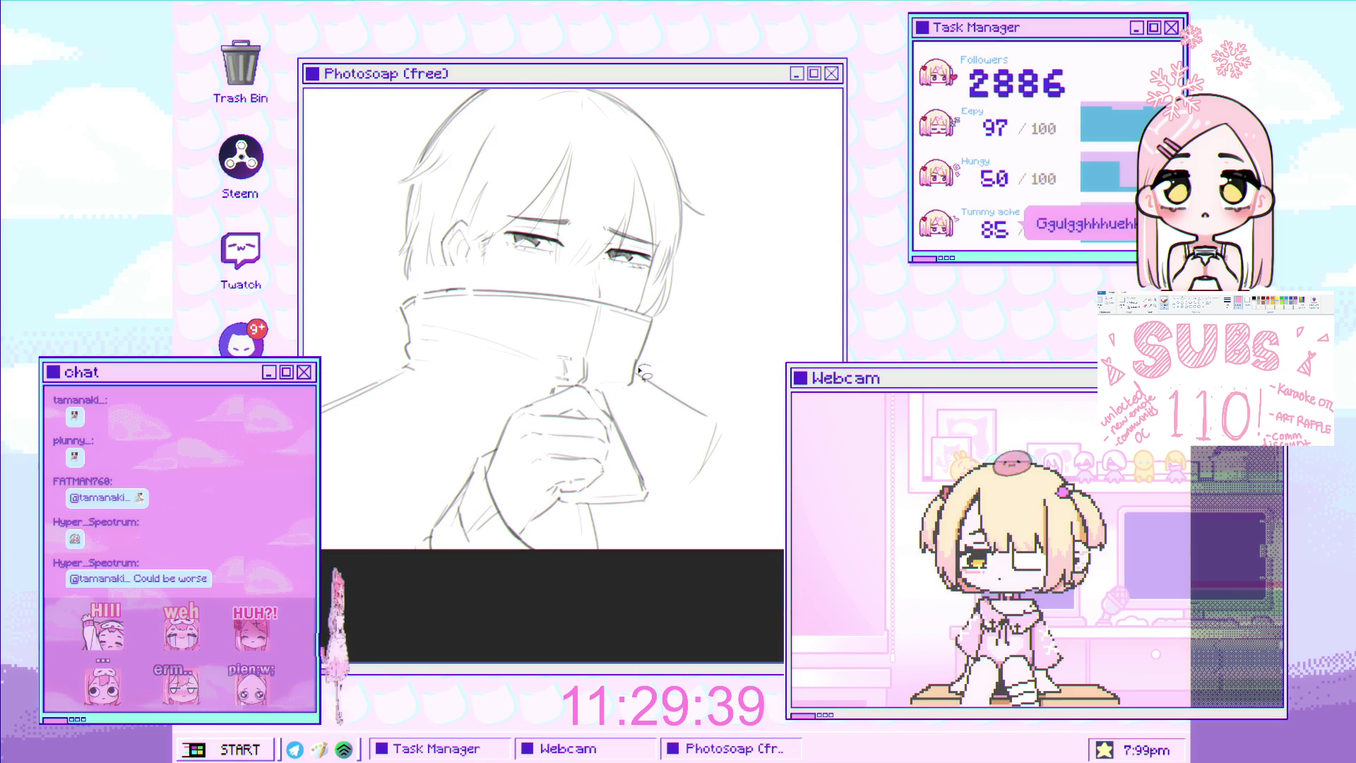
pyautogui.moveTo(664, 394); pyautogui.dragTo(763, 408)
pyautogui.moveTo(726, 364); pyautogui.dragTo(635, 366)
pyautogui.hotkey('ctrl', 't')
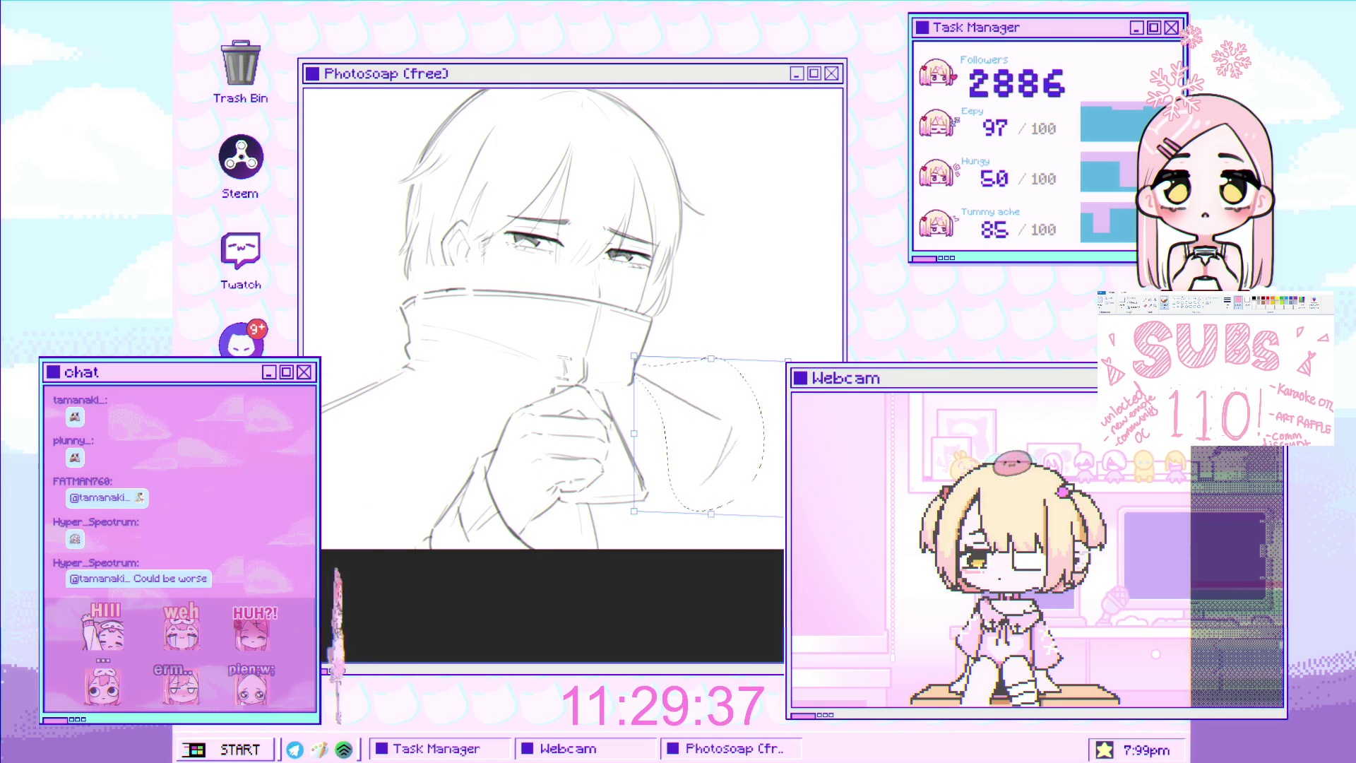
pyautogui.moveTo(822, 441); pyautogui.dragTo(832, 442)
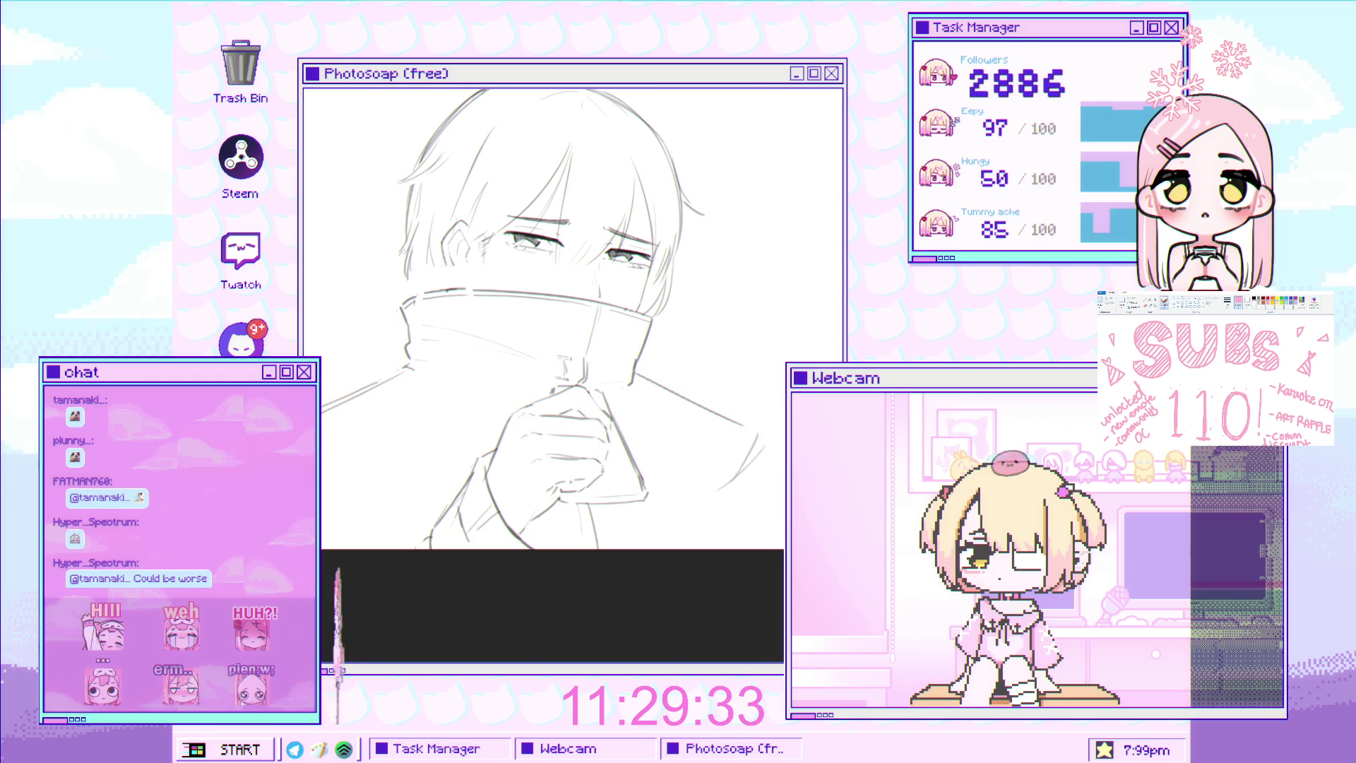
pyautogui.moveTo(675, 394); pyautogui.dragTo(633, 376)
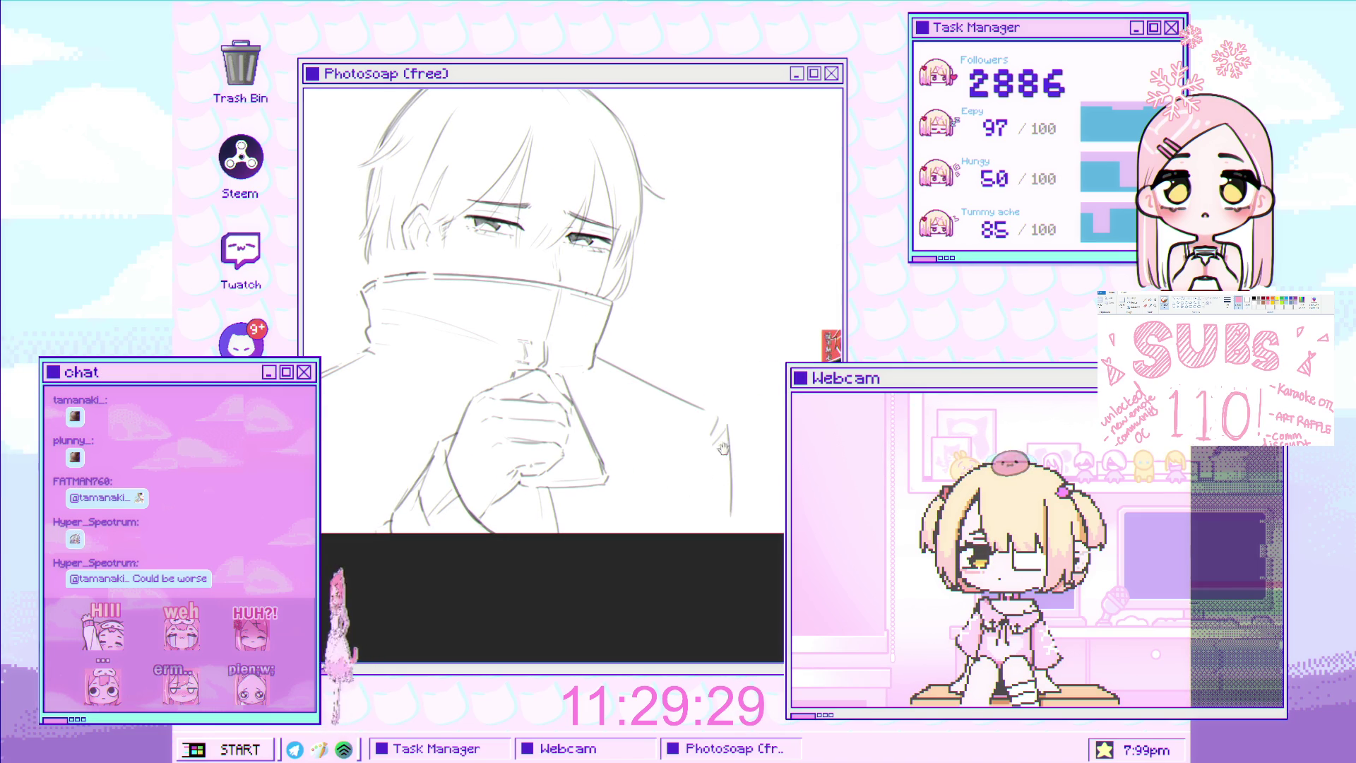
pyautogui.moveTo(728, 448); pyautogui.dragTo(672, 462)
pyautogui.scroll(5, 644, 387)
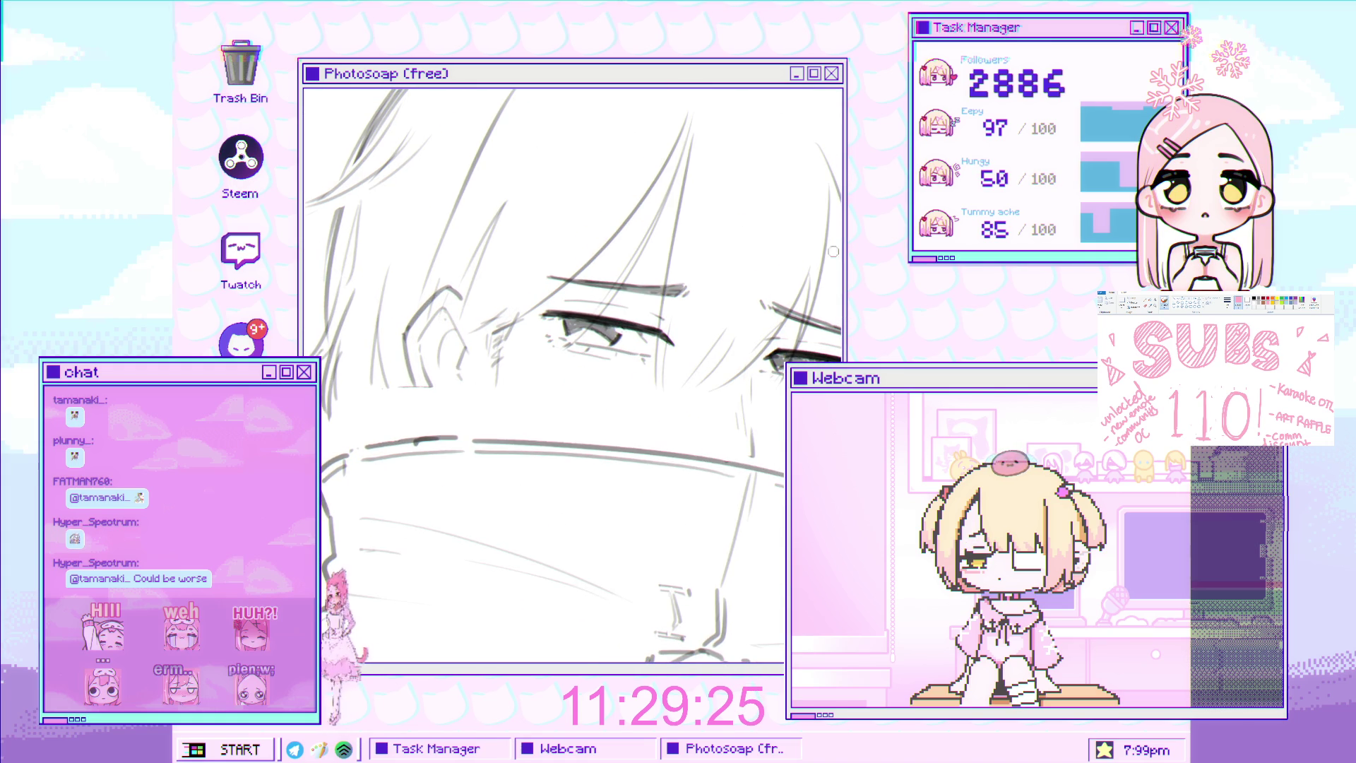
# Erase the lower part of the line by the ear and redraw the collar's top edge with short strokes
pyautogui.scroll(2, 450, 348)
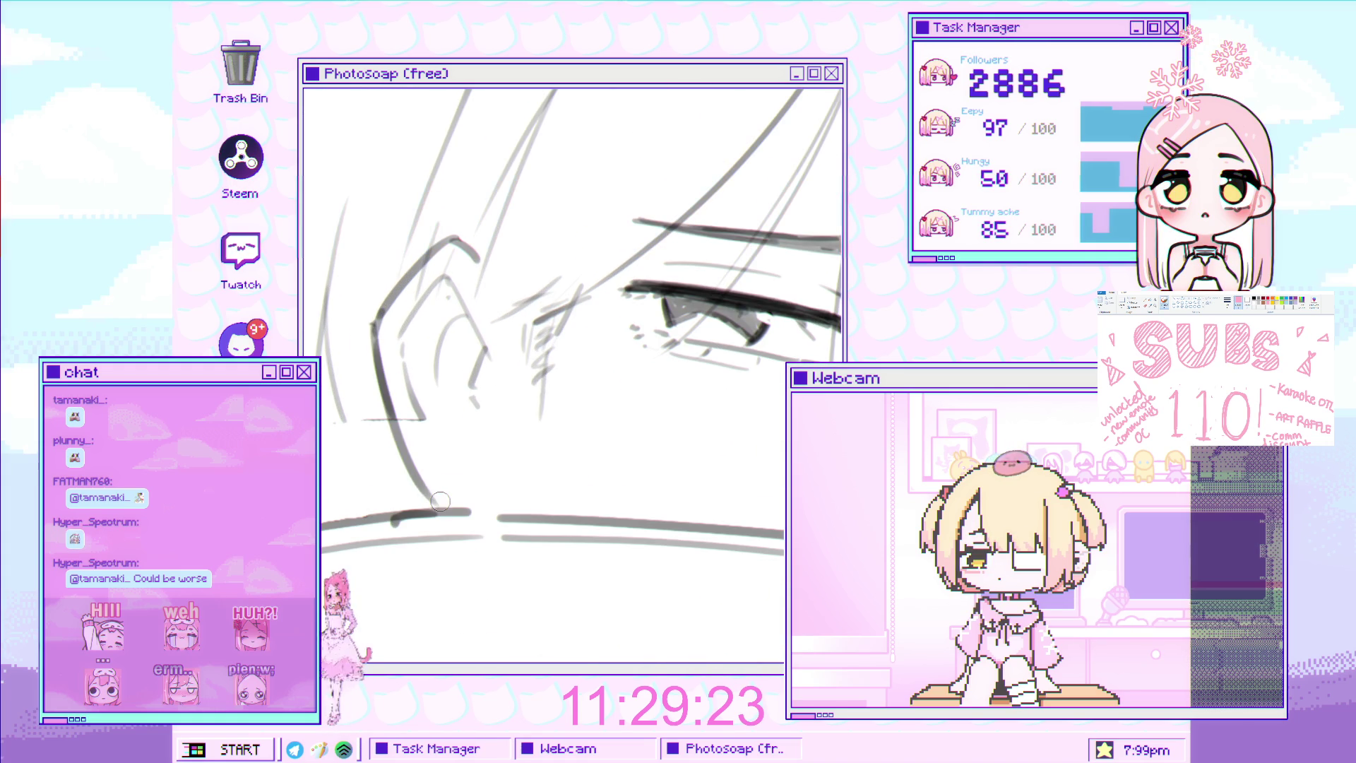
pyautogui.moveTo(440, 498); pyautogui.dragTo(397, 428)
pyautogui.moveTo(452, 501); pyautogui.dragTo(509, 505)
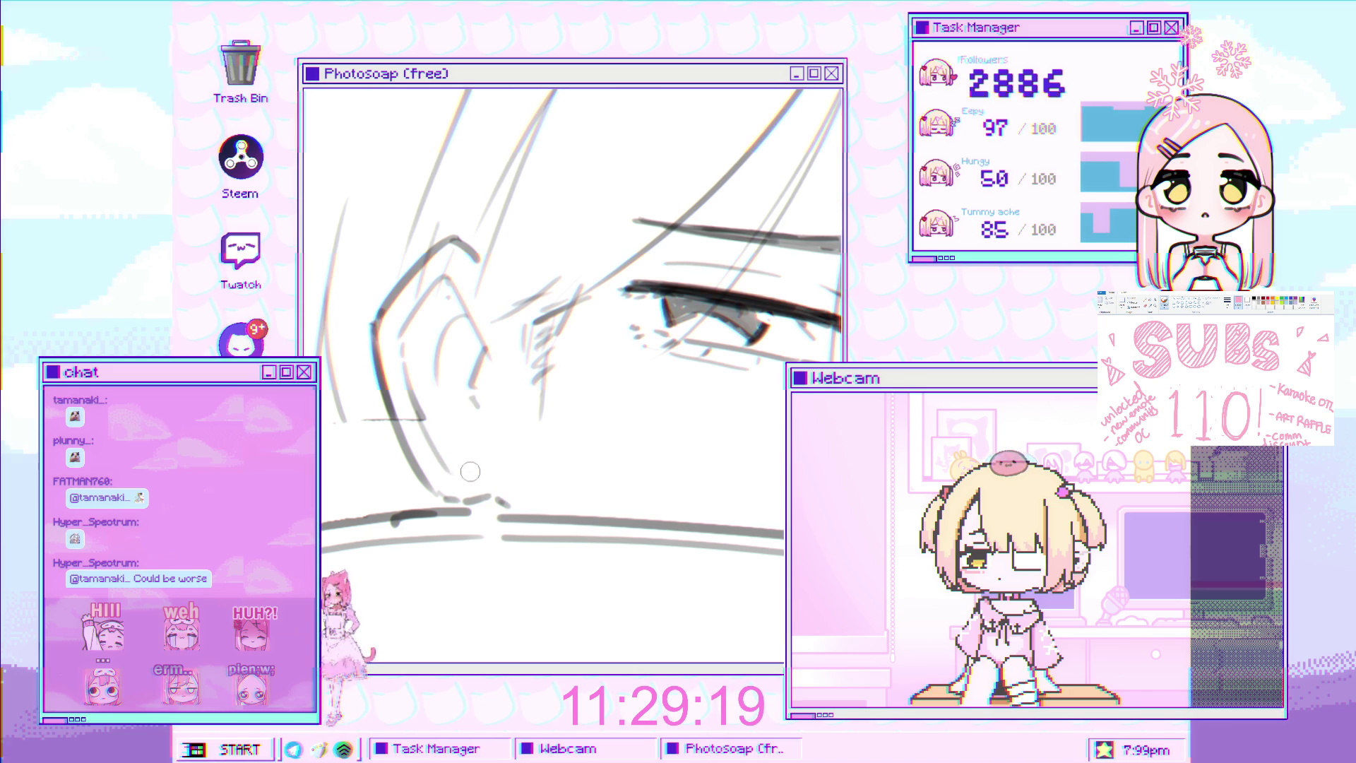
pyautogui.moveTo(433, 442); pyautogui.dragTo(468, 441)
pyautogui.scroll(-5, 484, 441)
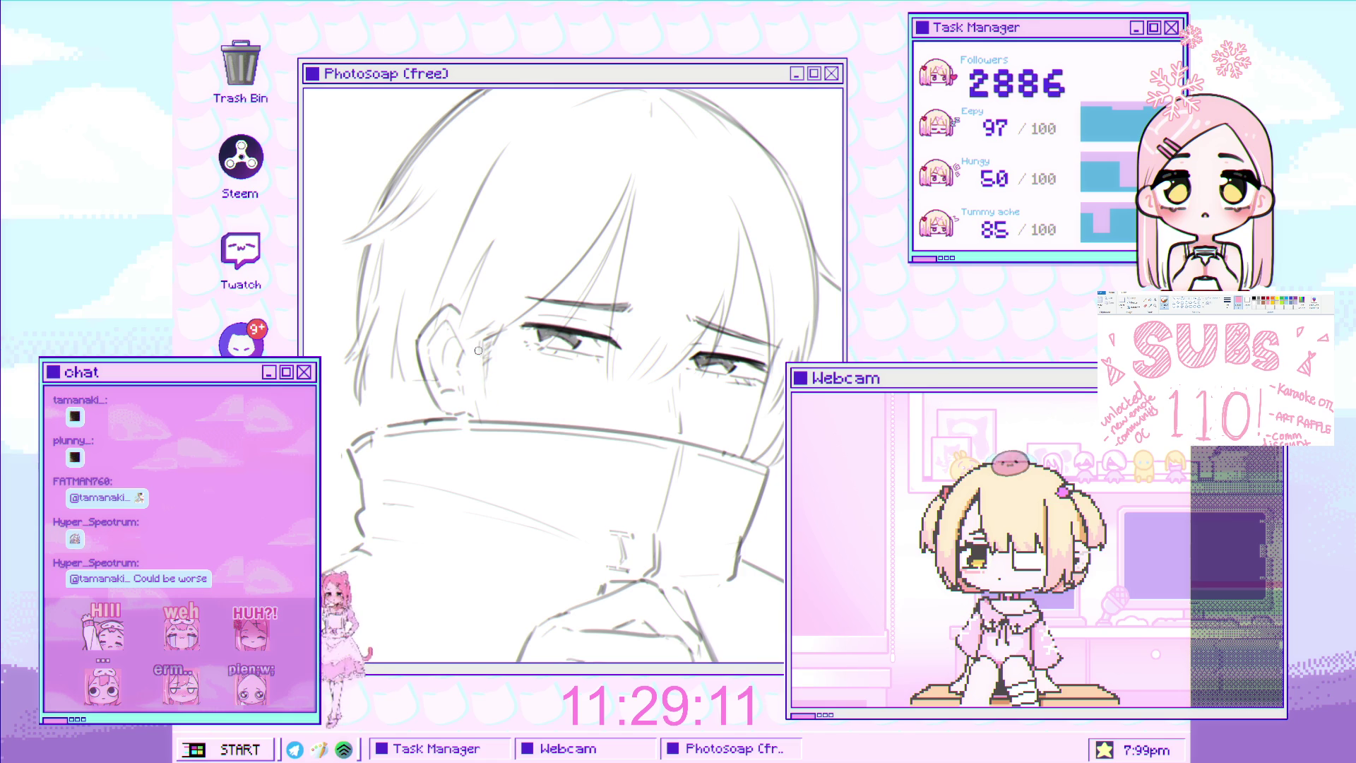
pyautogui.scroll(-3, 490, 416)
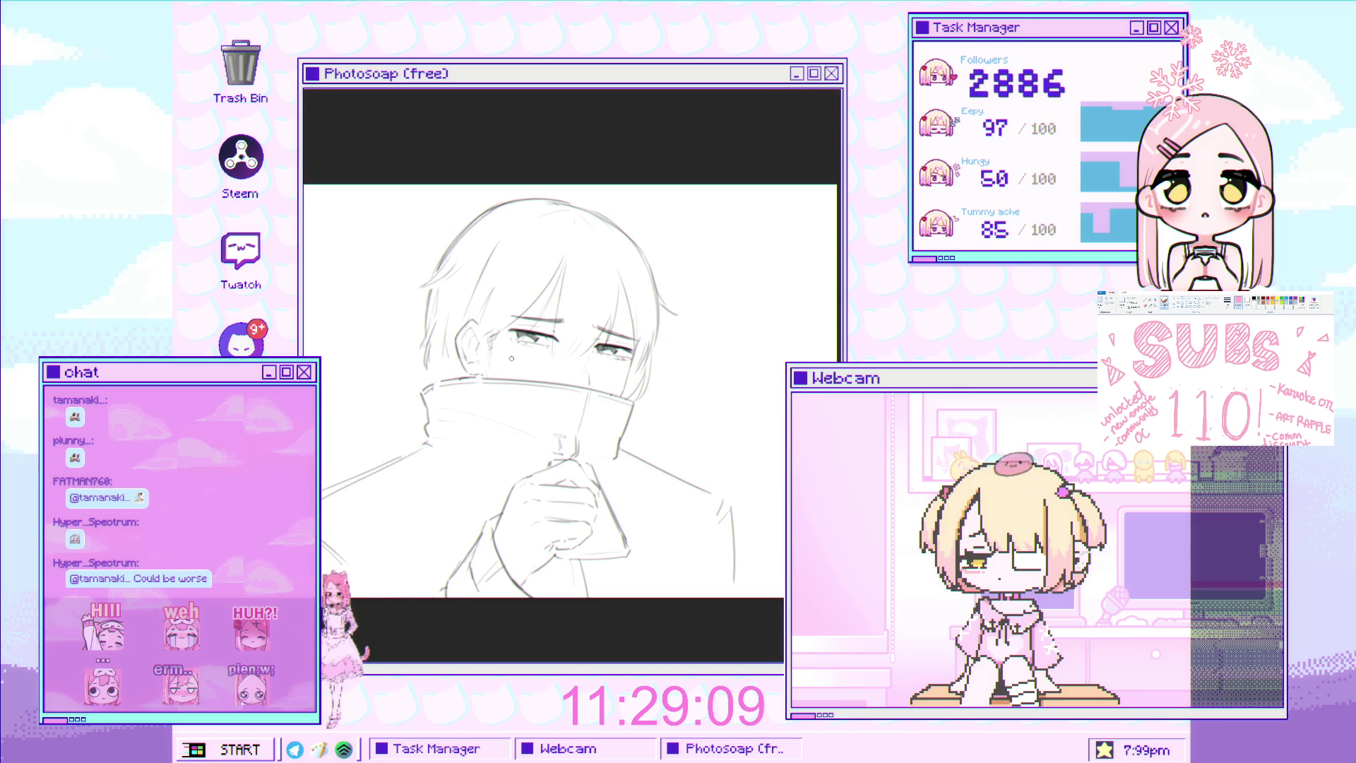
pyautogui.scroll(3, 468, 339)
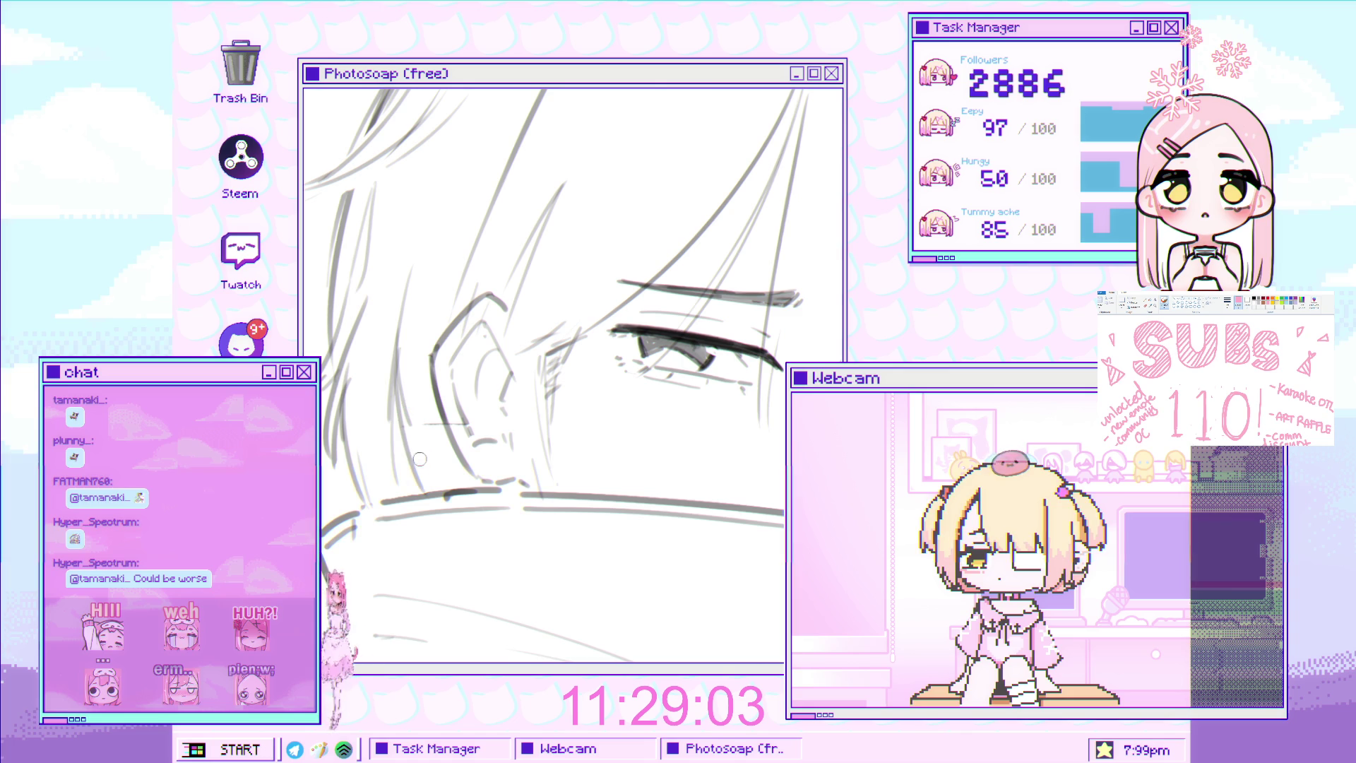
pyautogui.scroll(-3, 492, 472)
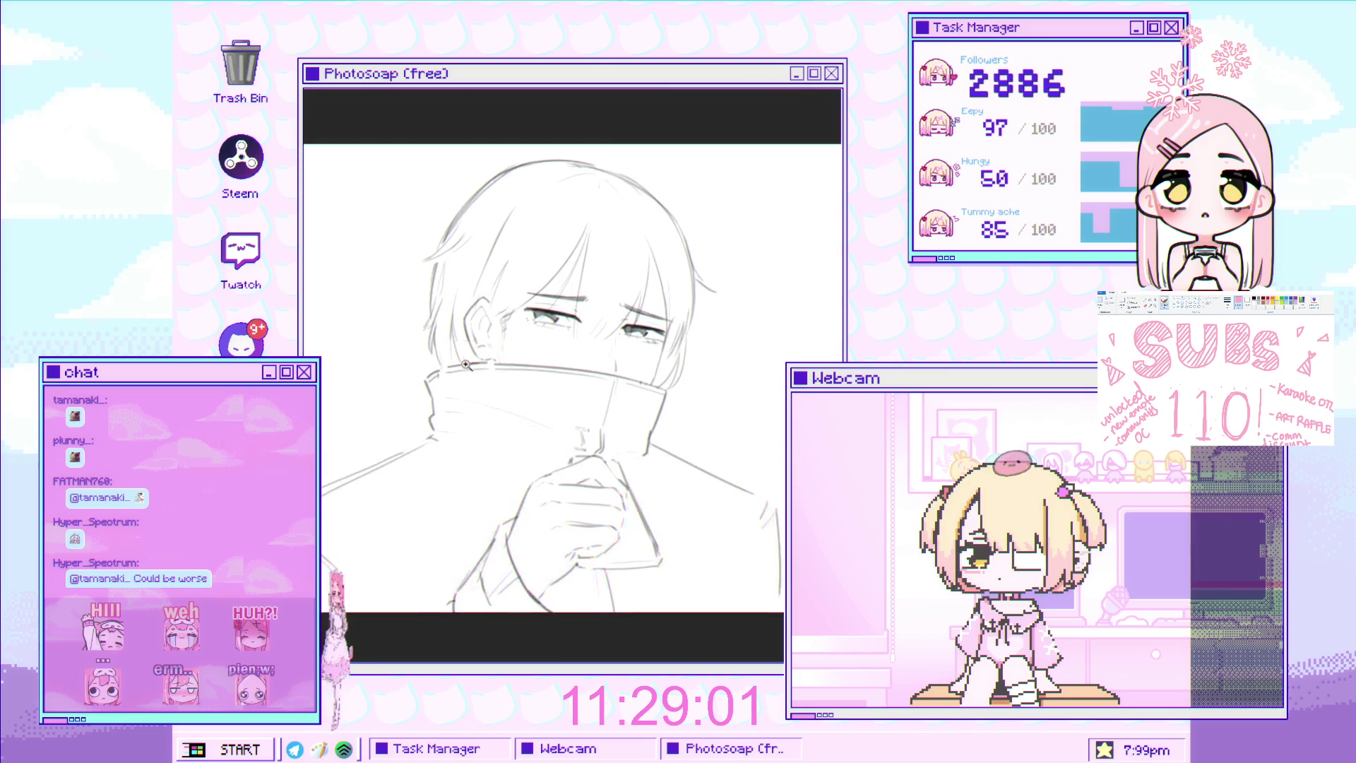
pyautogui.scroll(3, 442, 338)
pyautogui.scroll(-3, 468, 349)
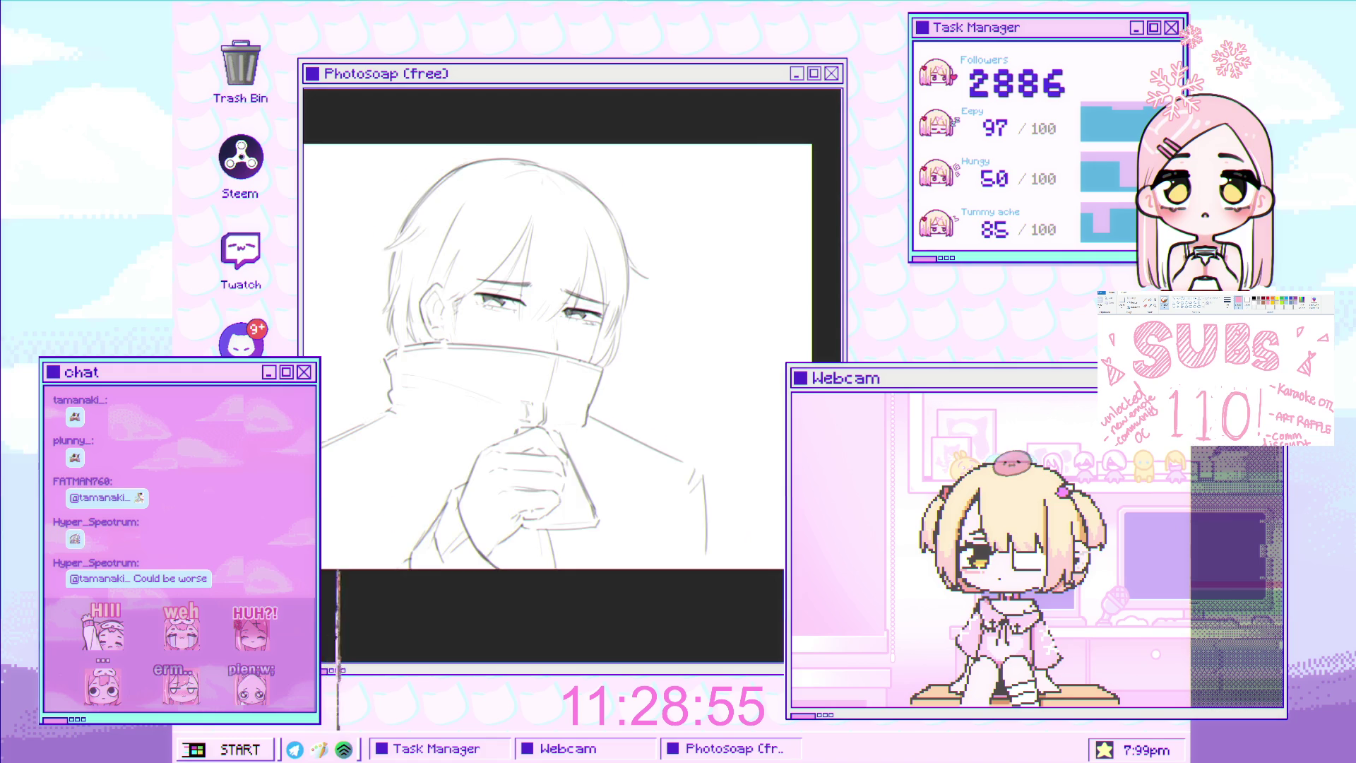
pyautogui.scroll(5, 601, 311)
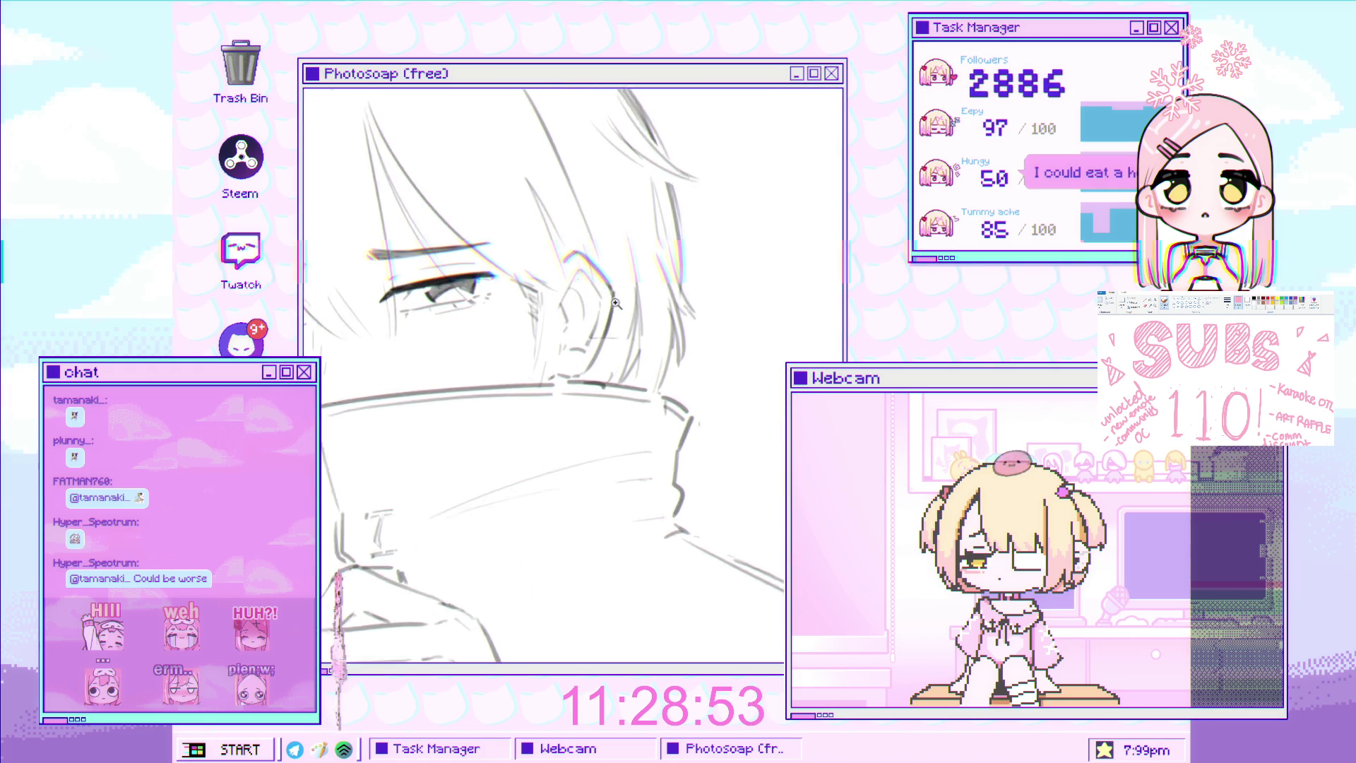
pyautogui.scroll(2, 601, 311)
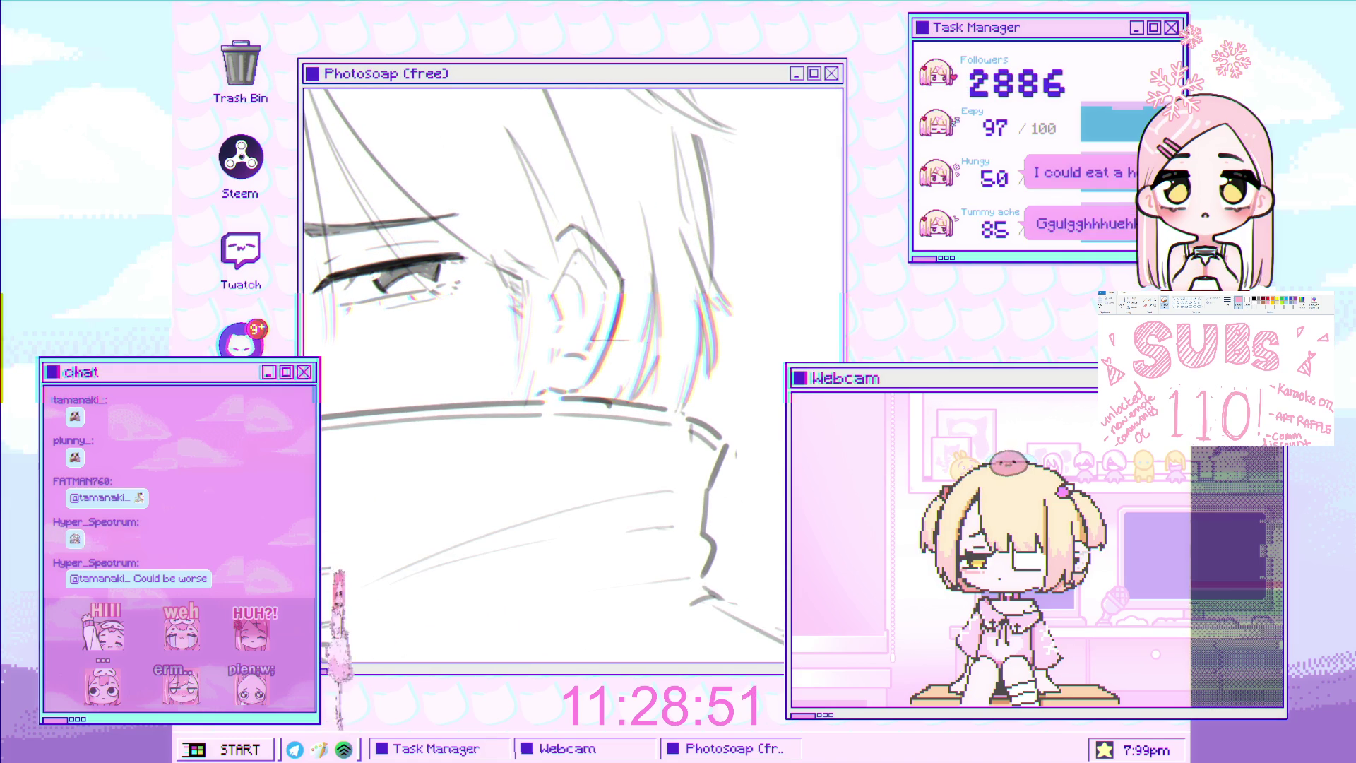
pyautogui.moveTo(549, 346)
pyautogui.mouseDown()
pyautogui.moveTo(534, 387)
pyautogui.moveTo(607, 370)
pyautogui.mouseUp()
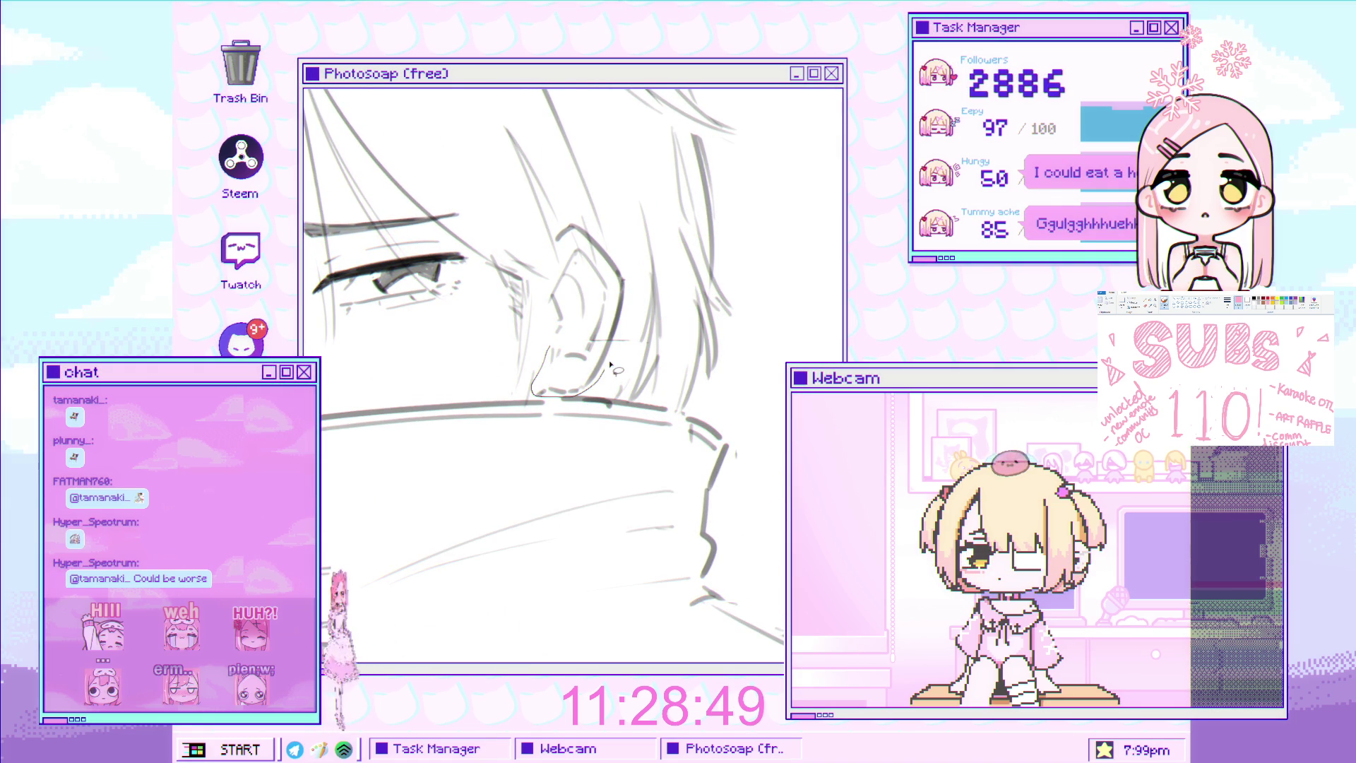
pyautogui.hotkey('ctrl', 'z')
pyautogui.hotkey('ctrl', 'z')
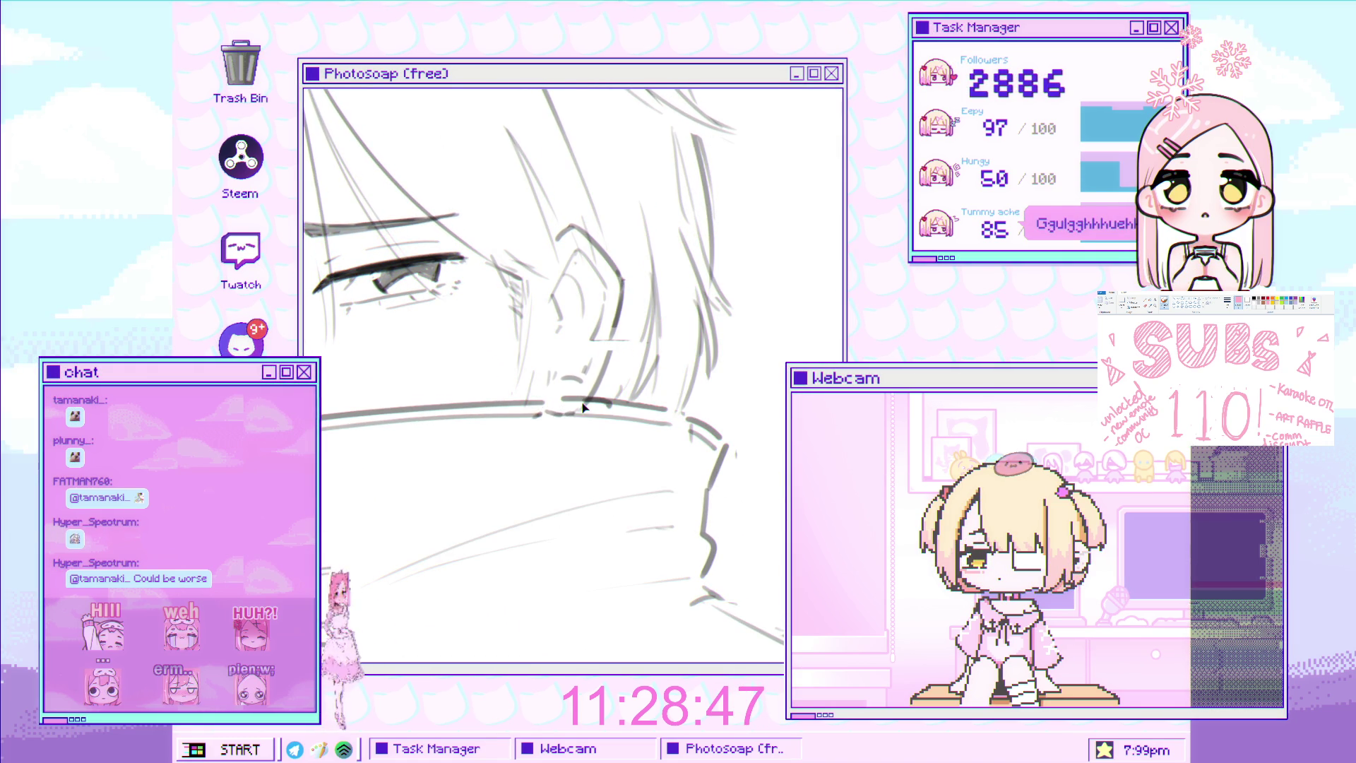
pyautogui.click(588, 336)
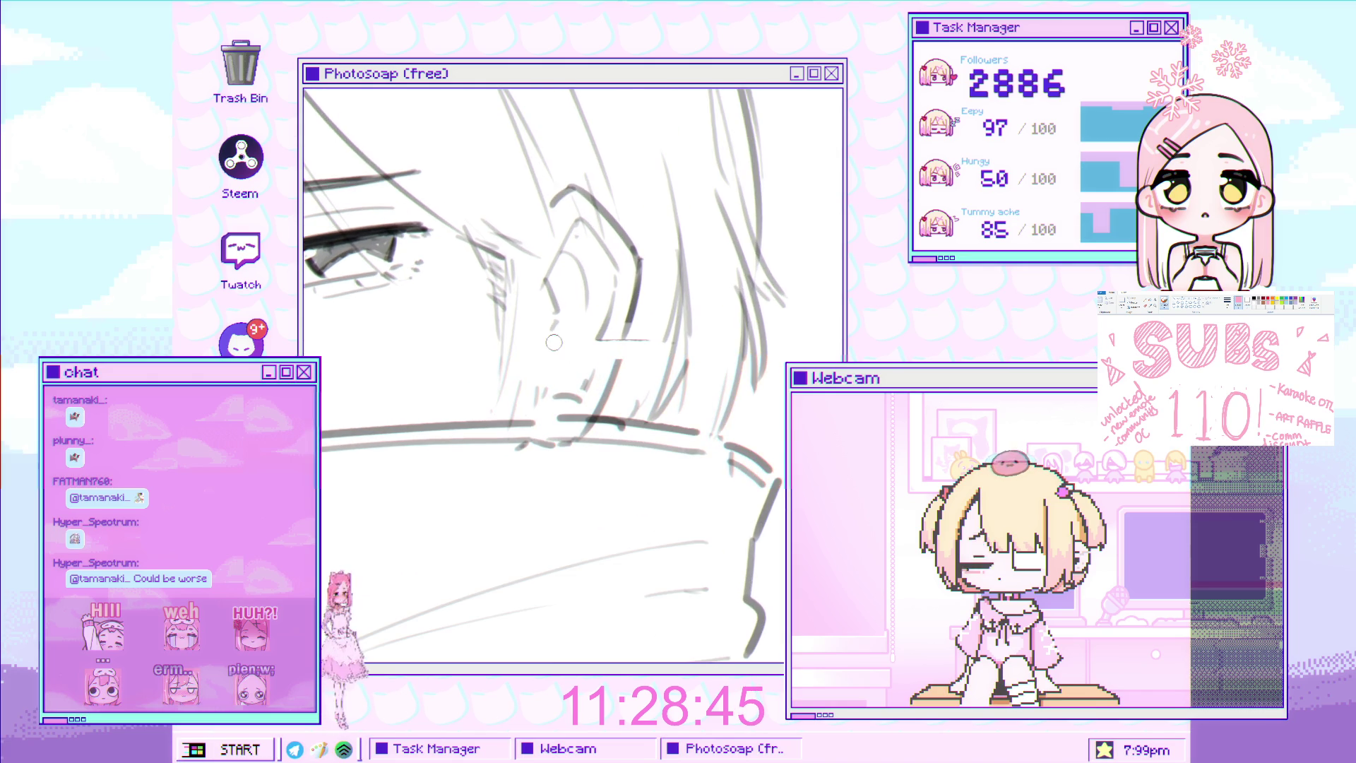
pyautogui.press('p')
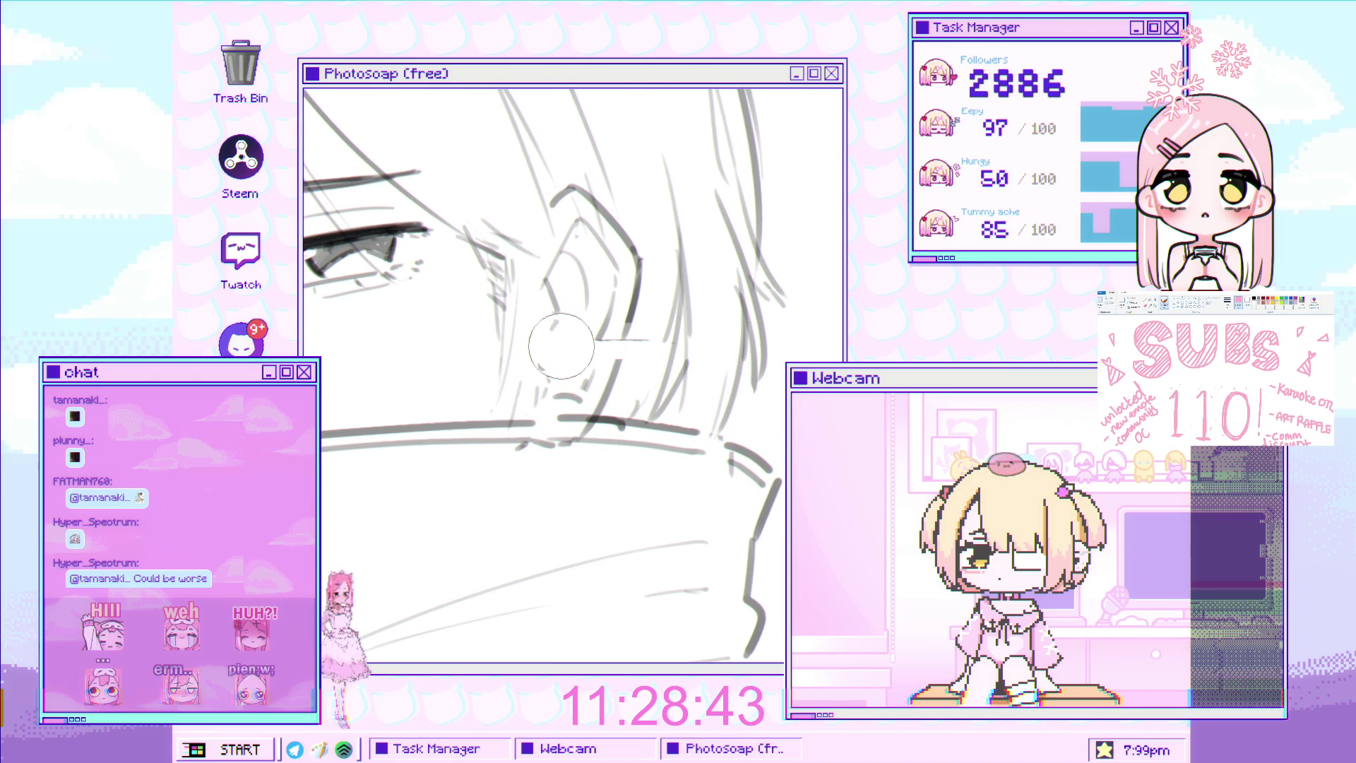
pyautogui.press(']')
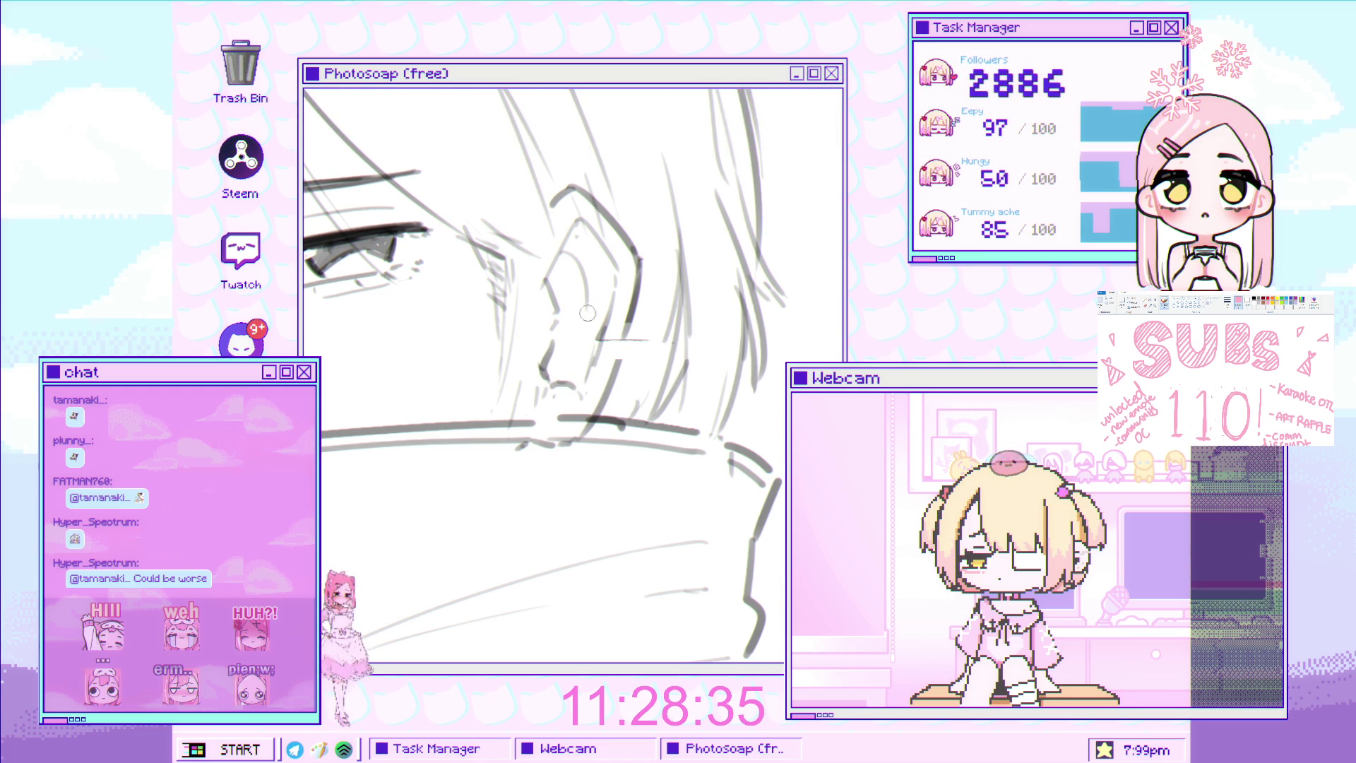
pyautogui.scroll(-5, 600, 318)
pyautogui.scroll(5, 616, 334)
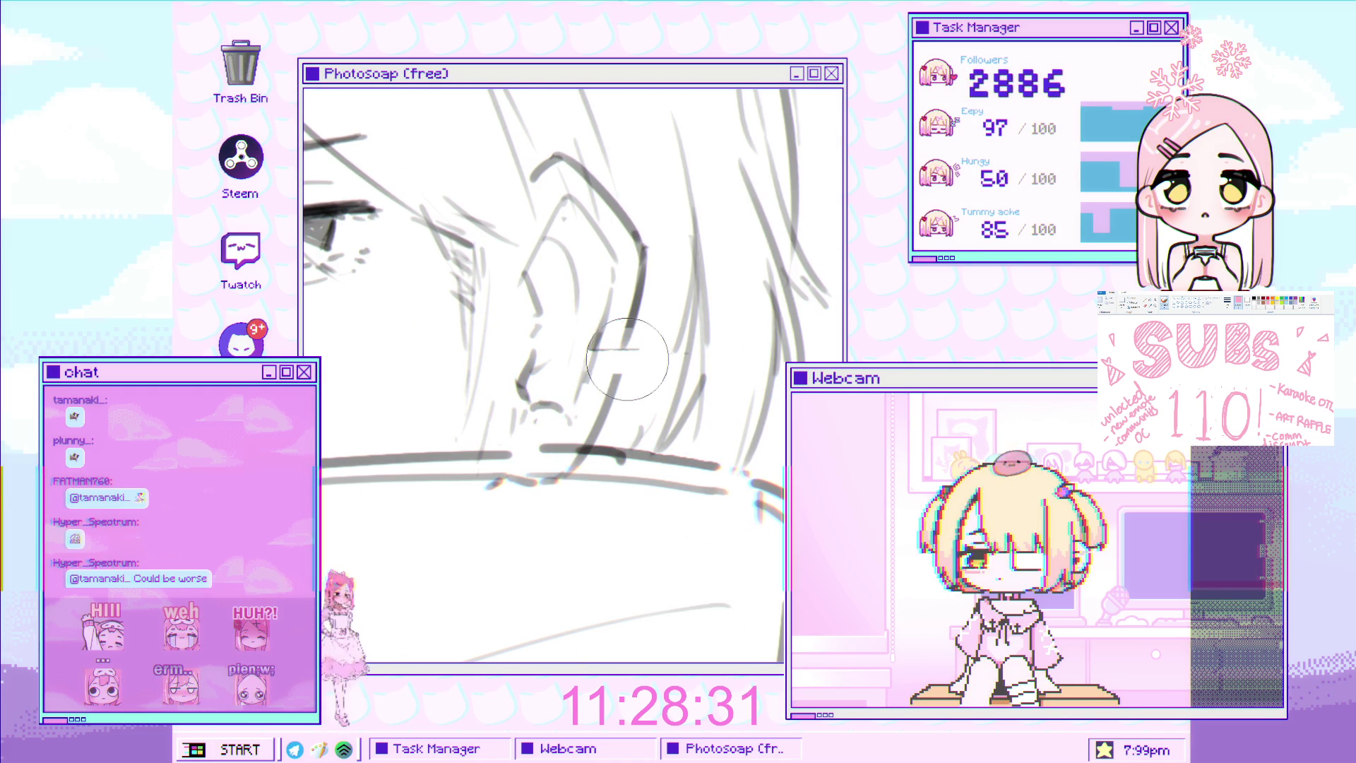
pyautogui.scroll(1, 630, 337)
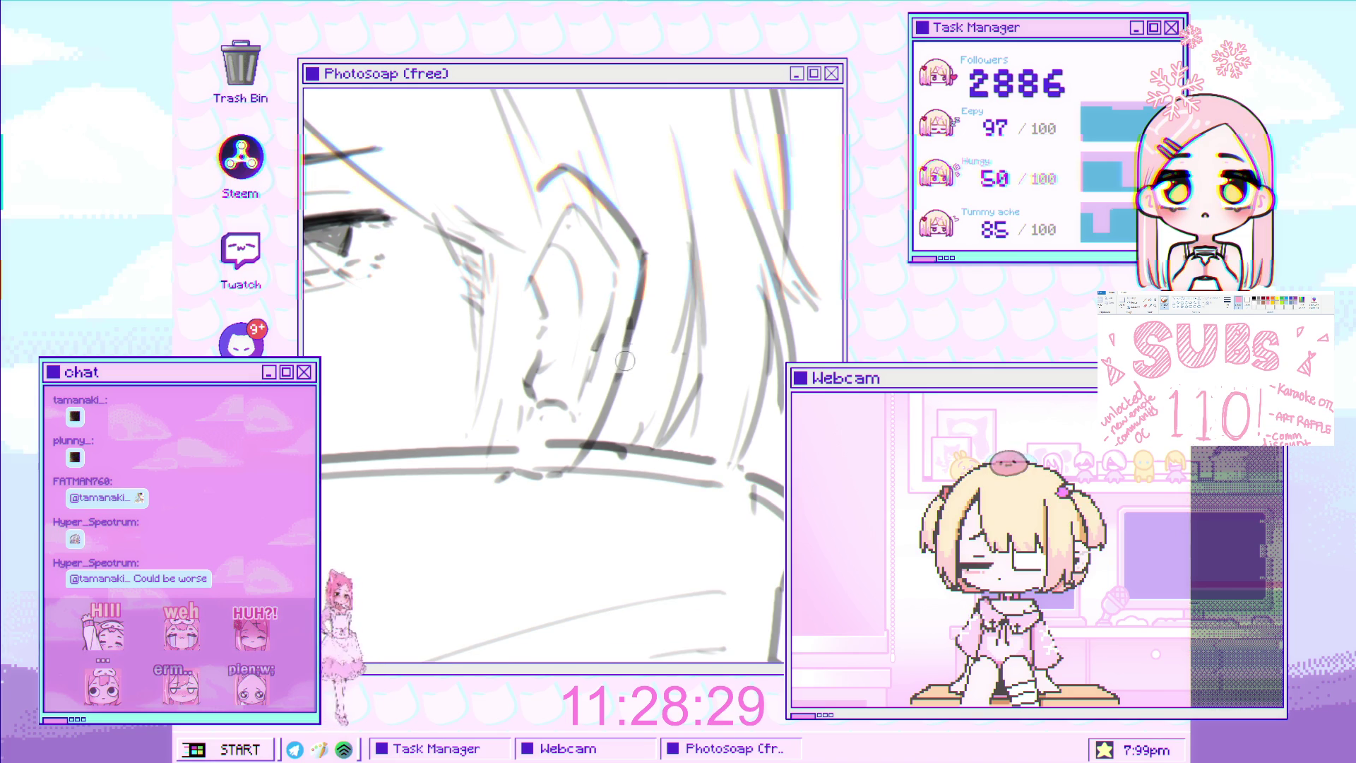
pyautogui.scroll(-3, 619, 370)
pyautogui.scroll(2, 686, 287)
pyautogui.scroll(2, 687, 286)
pyautogui.scroll(-3, 621, 288)
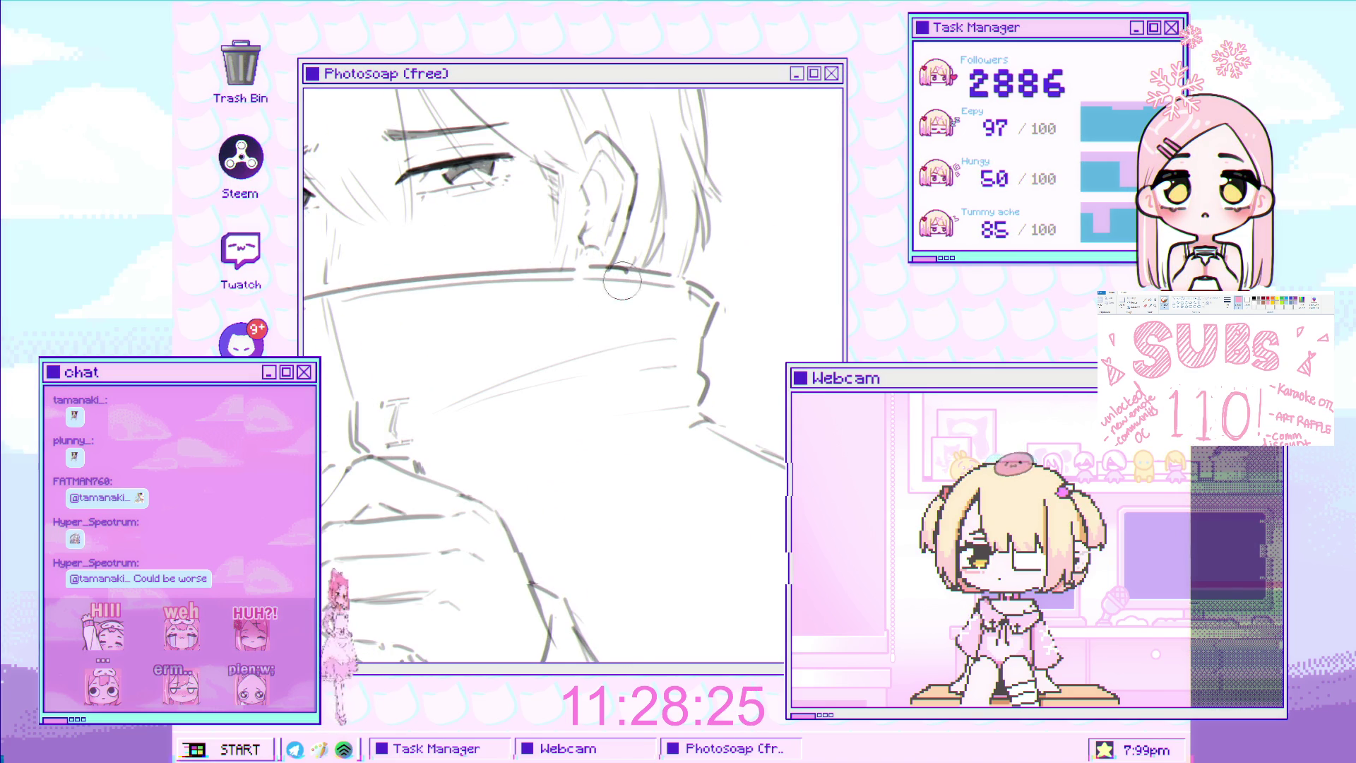
pyautogui.scroll(-1, 655, 358)
pyautogui.scroll(2, 655, 358)
pyautogui.scroll(-2, 636, 310)
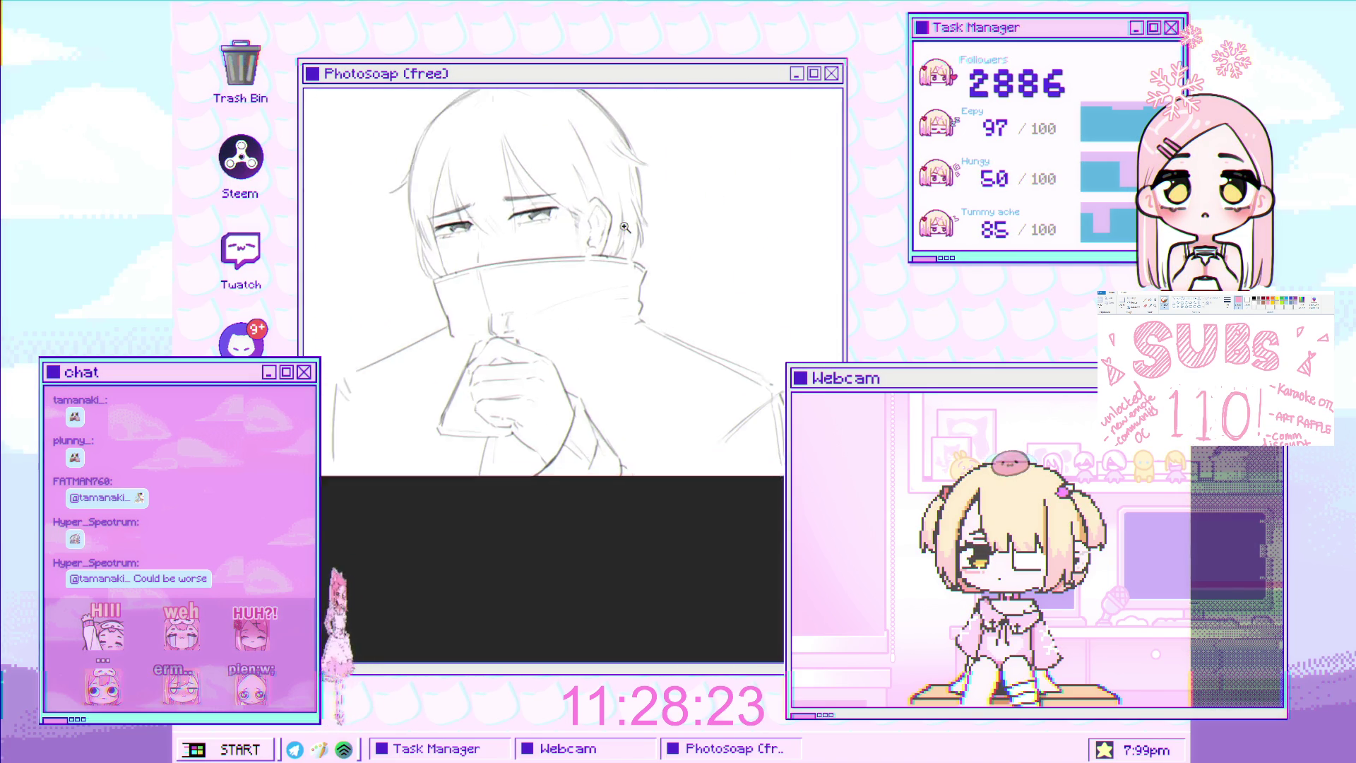
pyautogui.scroll(4, 616, 260)
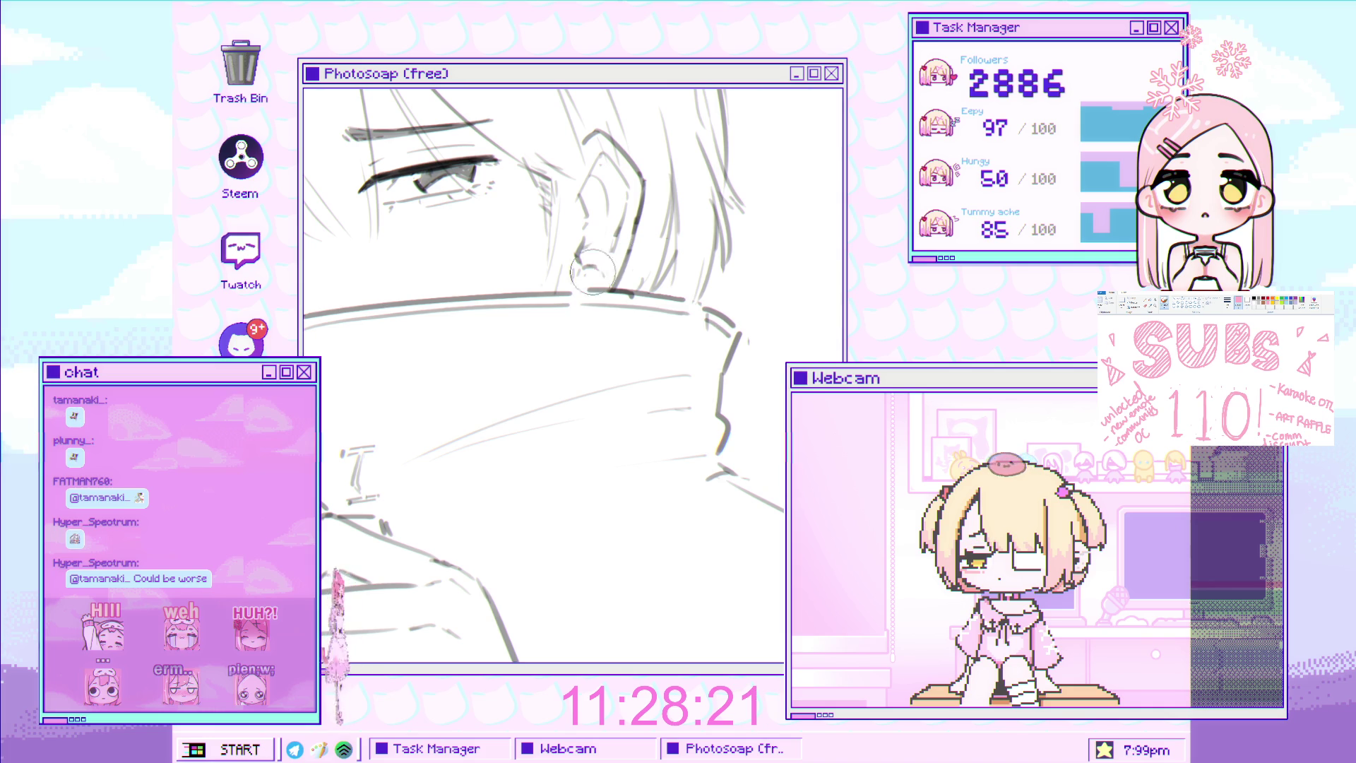
pyautogui.scroll(-3, 603, 258)
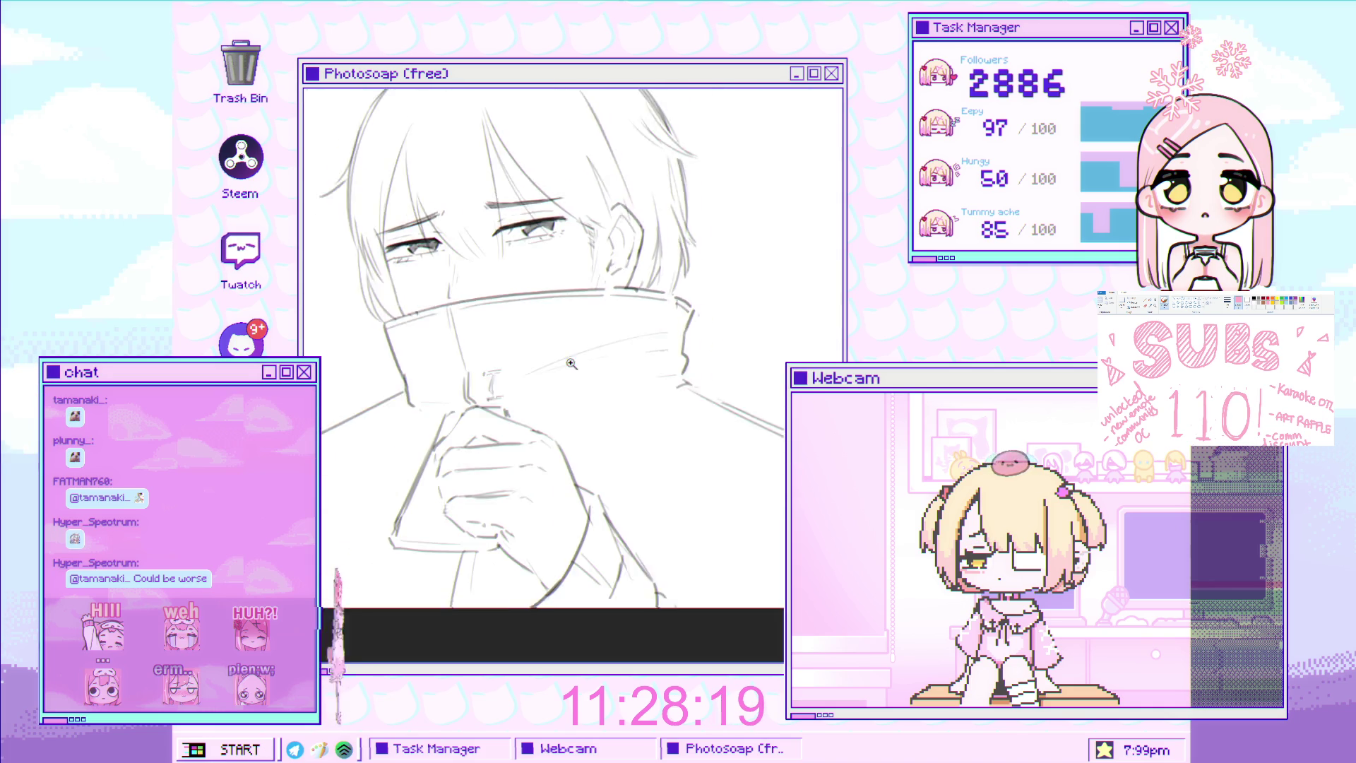
pyautogui.scroll(3, 656, 225)
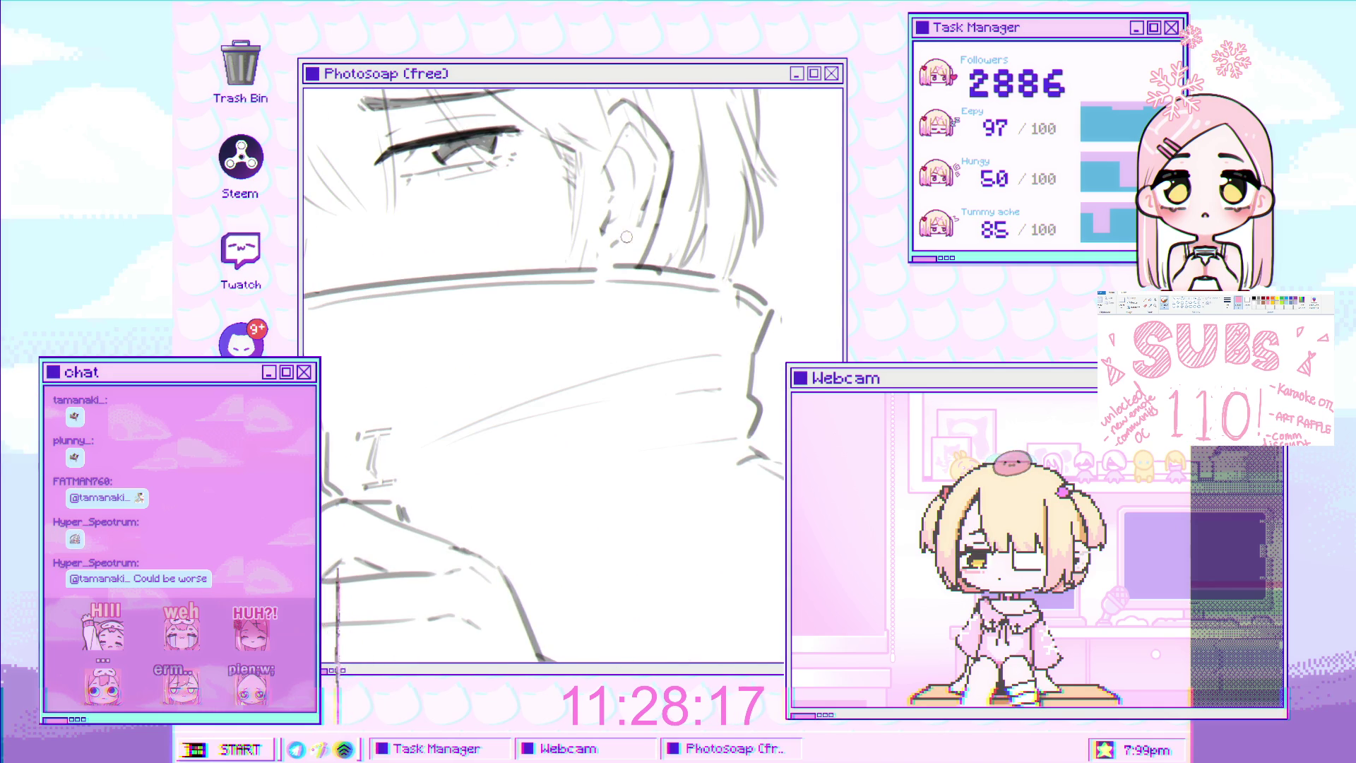
pyautogui.scroll(-4, 597, 338)
pyautogui.scroll(4, 599, 325)
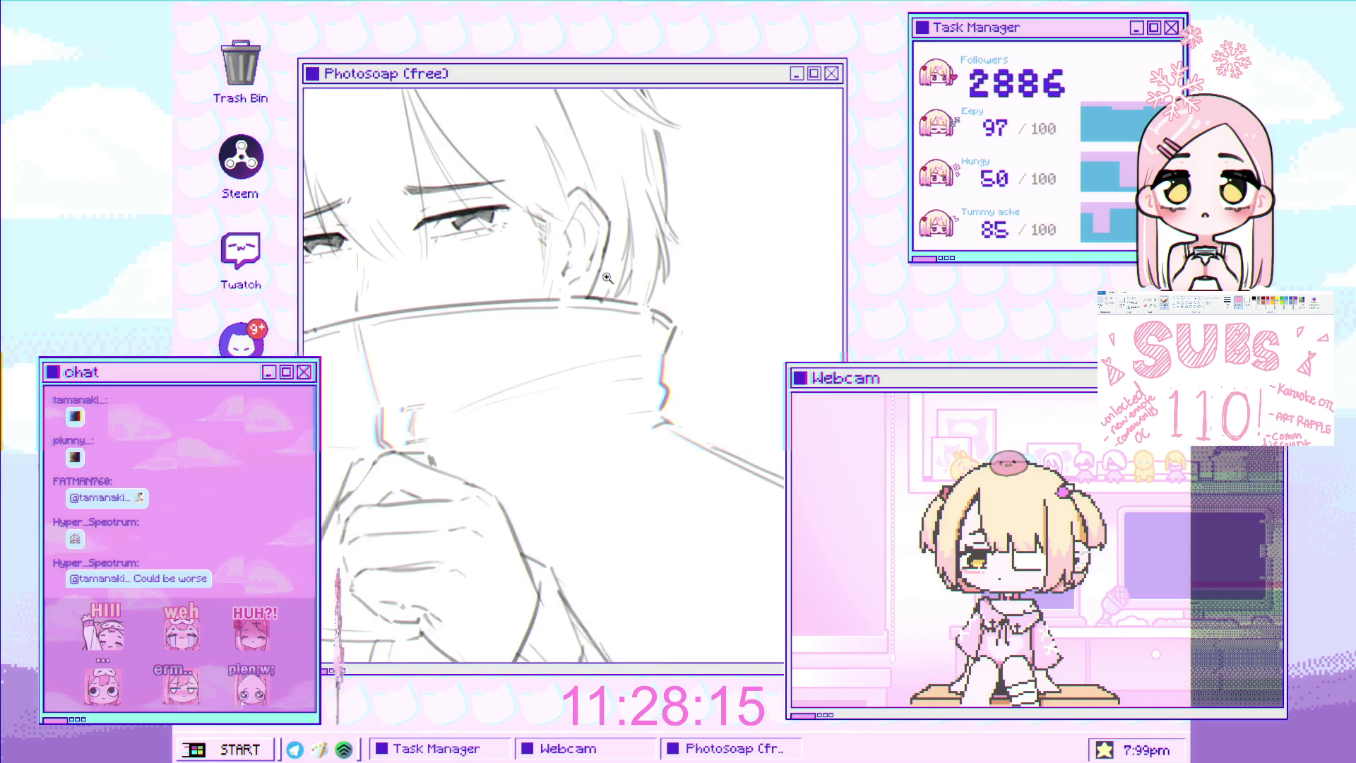
pyautogui.scroll(-4, 569, 284)
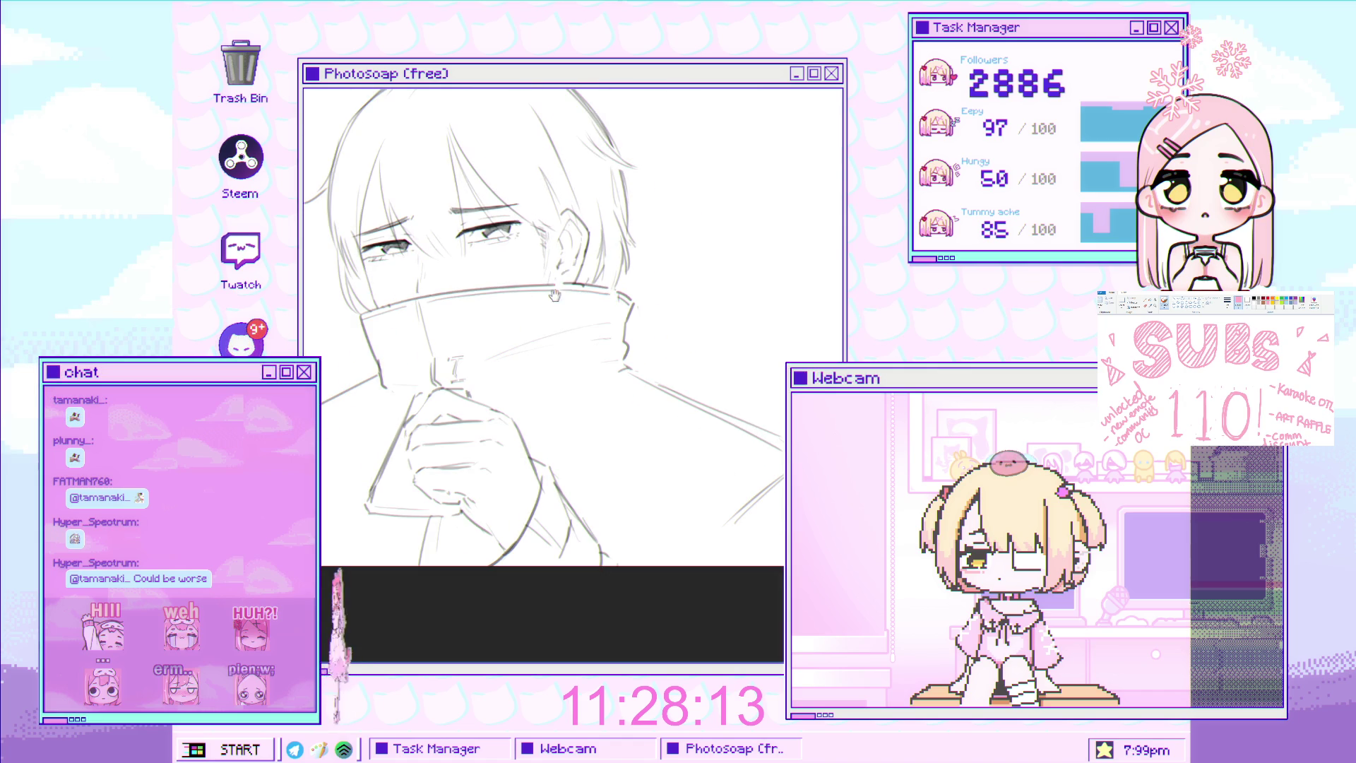
pyautogui.scroll(5, 577, 298)
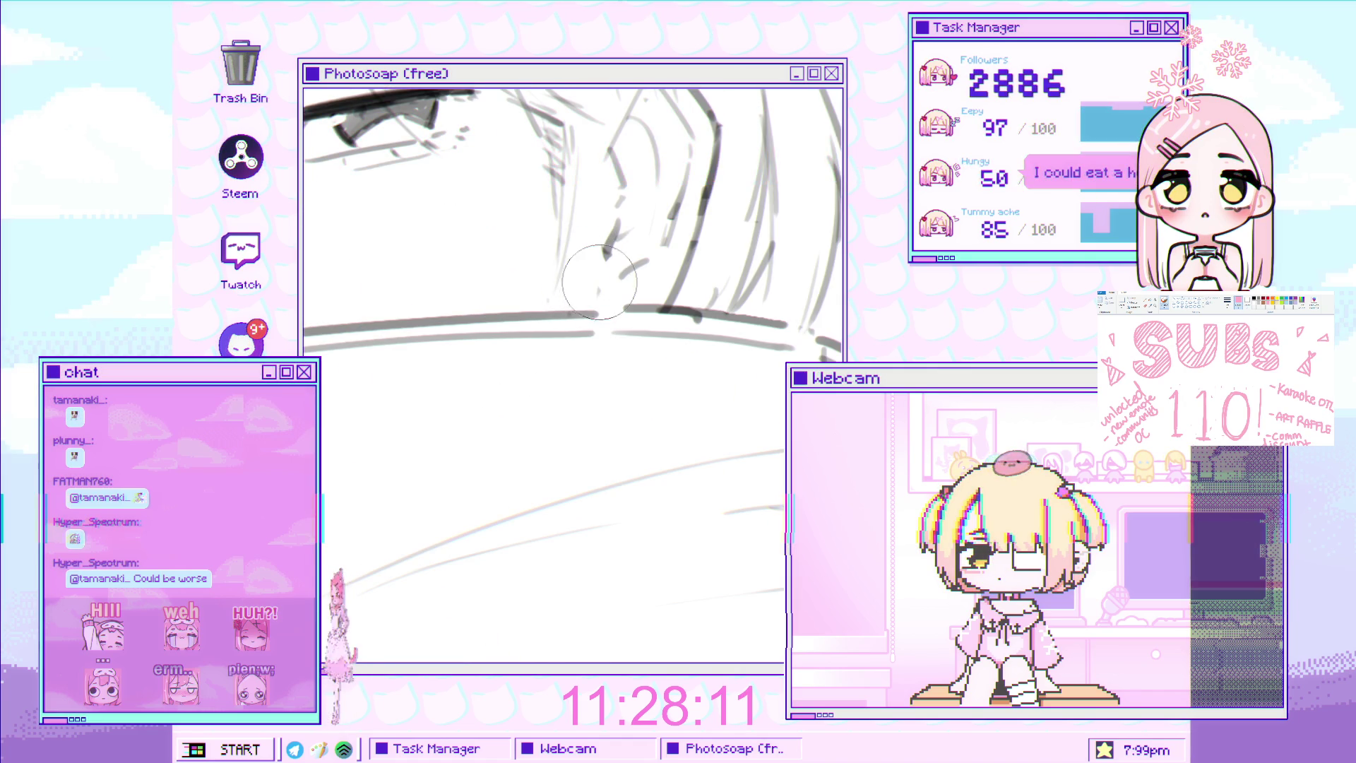
pyautogui.scroll(-2, 608, 311)
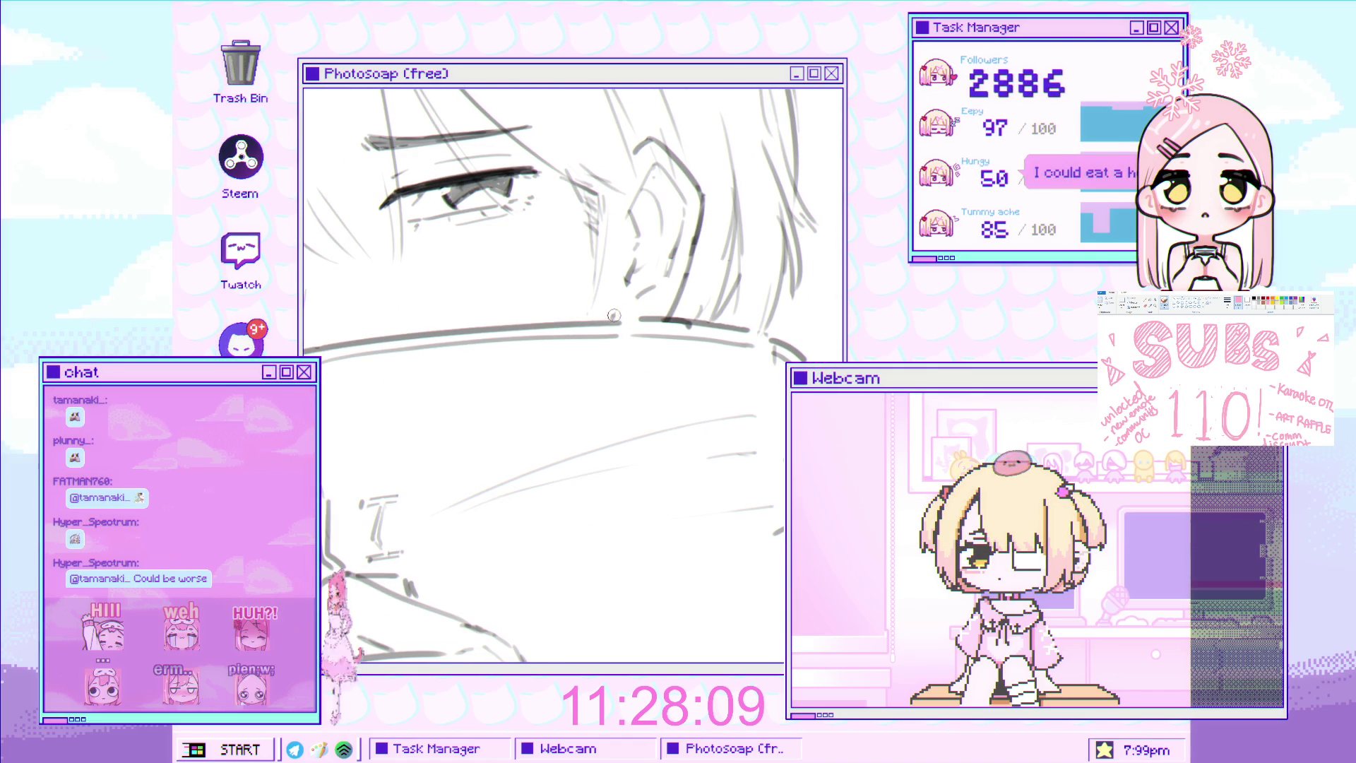
pyautogui.scroll(-3, 620, 321)
pyautogui.scroll(3, 628, 342)
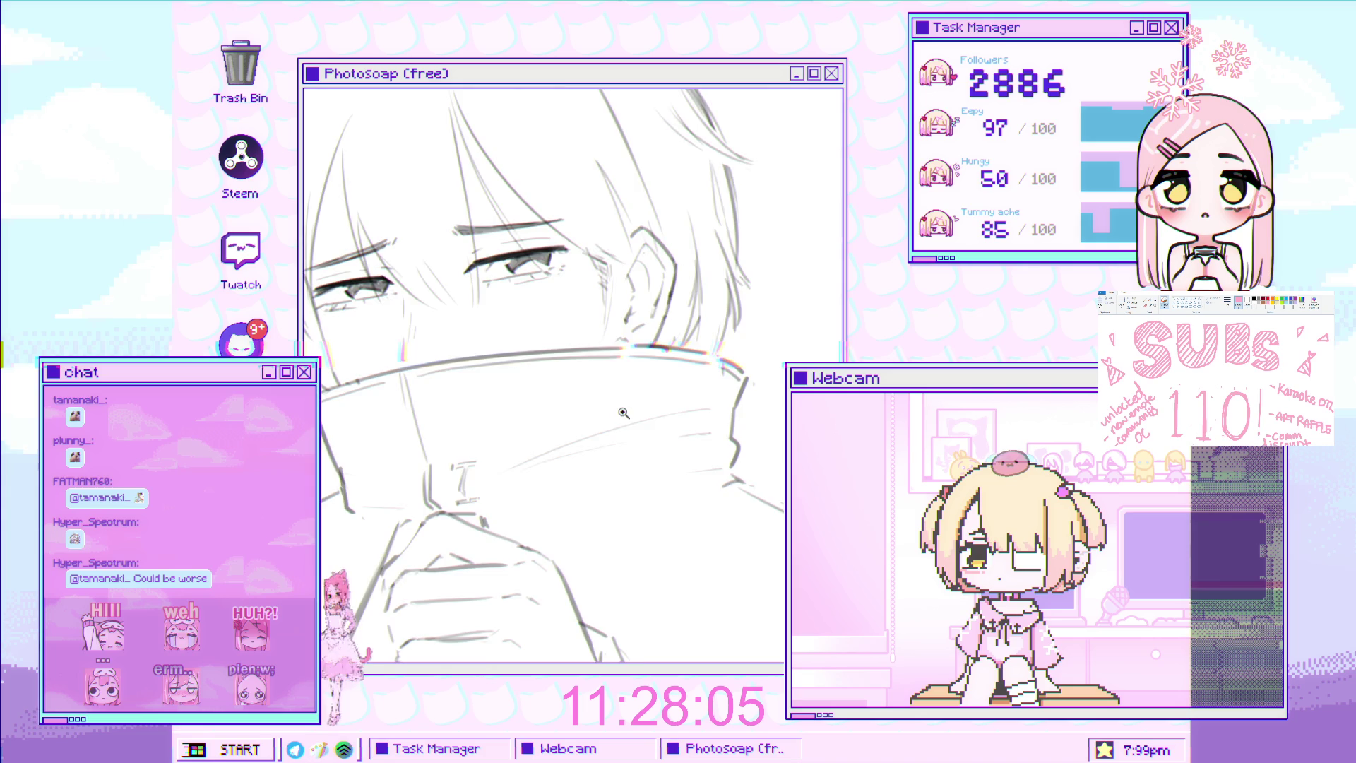
pyautogui.scroll(-3, 609, 418)
pyautogui.scroll(4, 706, 275)
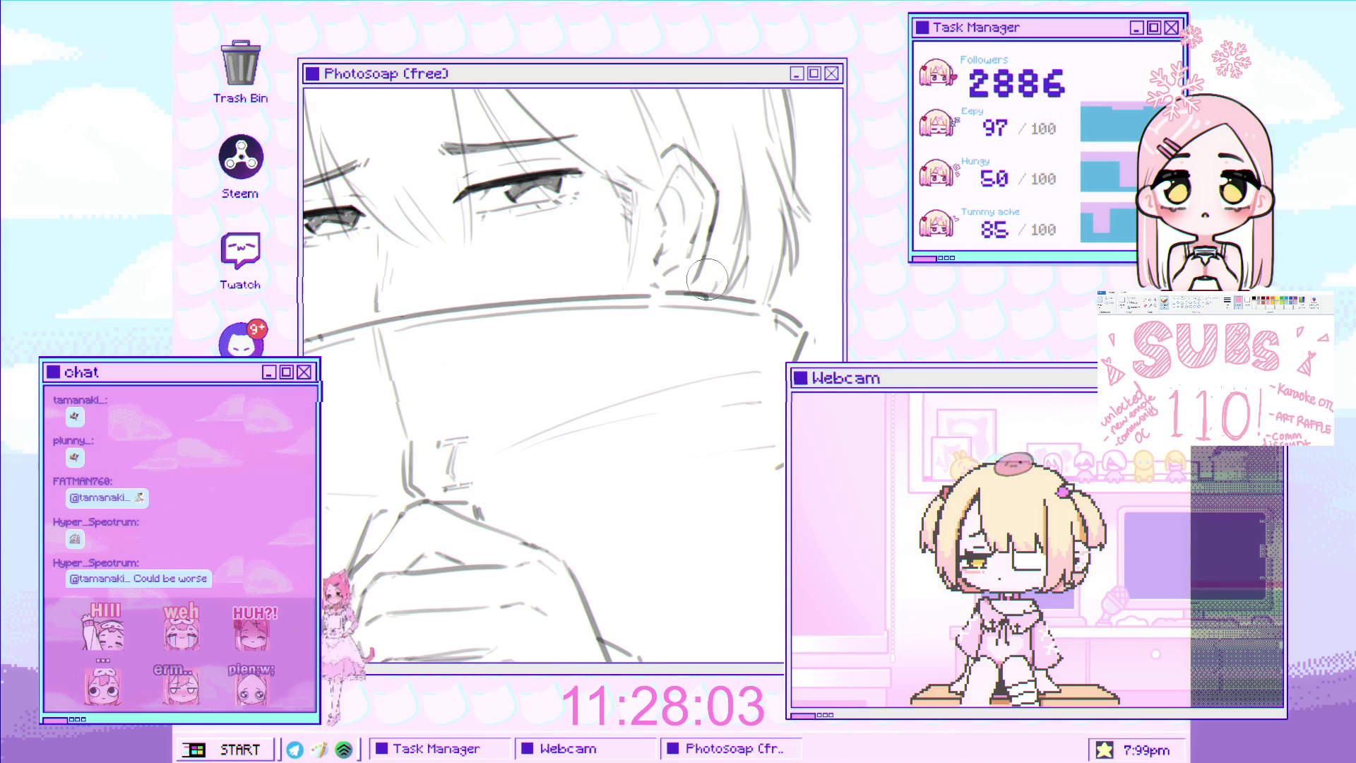
pyautogui.scroll(-4, 696, 278)
pyautogui.scroll(2, 655, 264)
pyautogui.scroll(-2, 655, 264)
pyautogui.scroll(4, 617, 264)
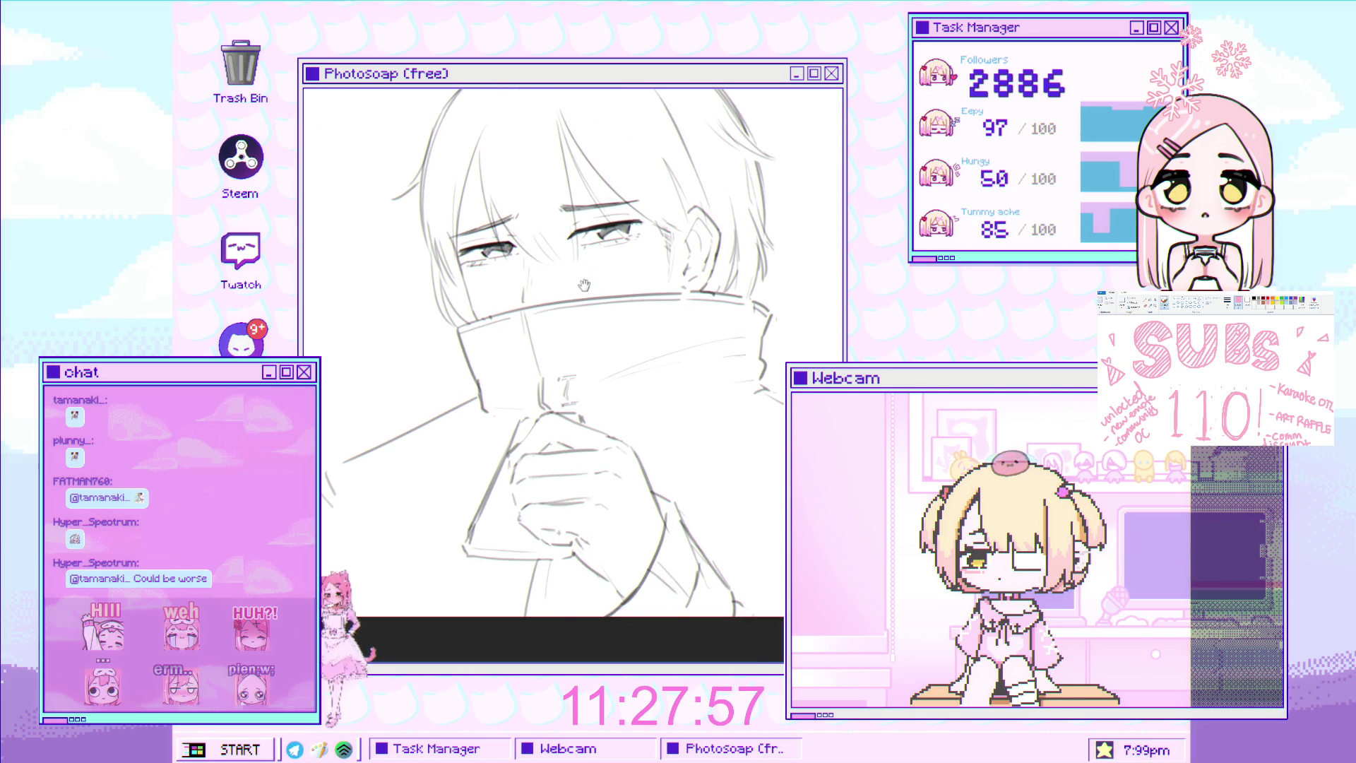
pyautogui.scroll(-3, 429, 408)
pyautogui.scroll(1, 429, 408)
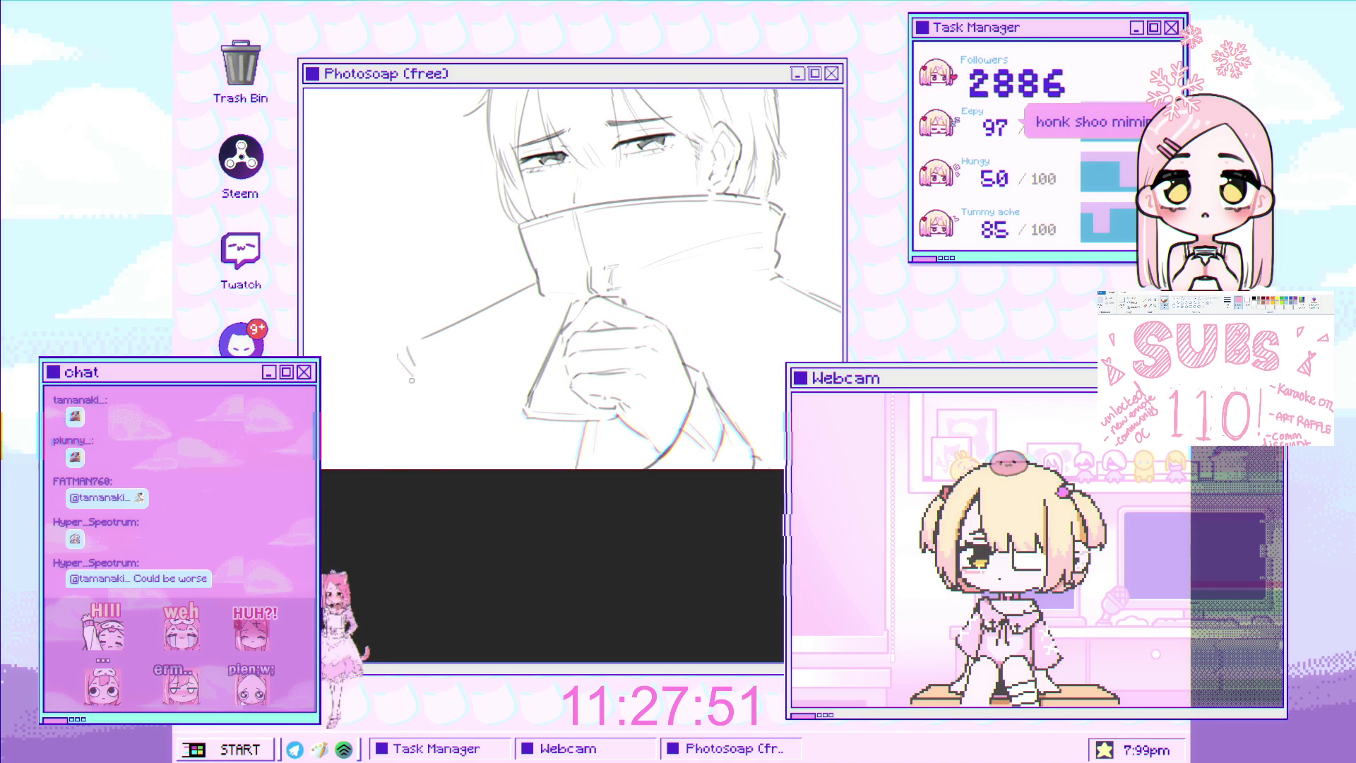
pyautogui.scroll(-3, 439, 396)
pyautogui.scroll(2, 555, 370)
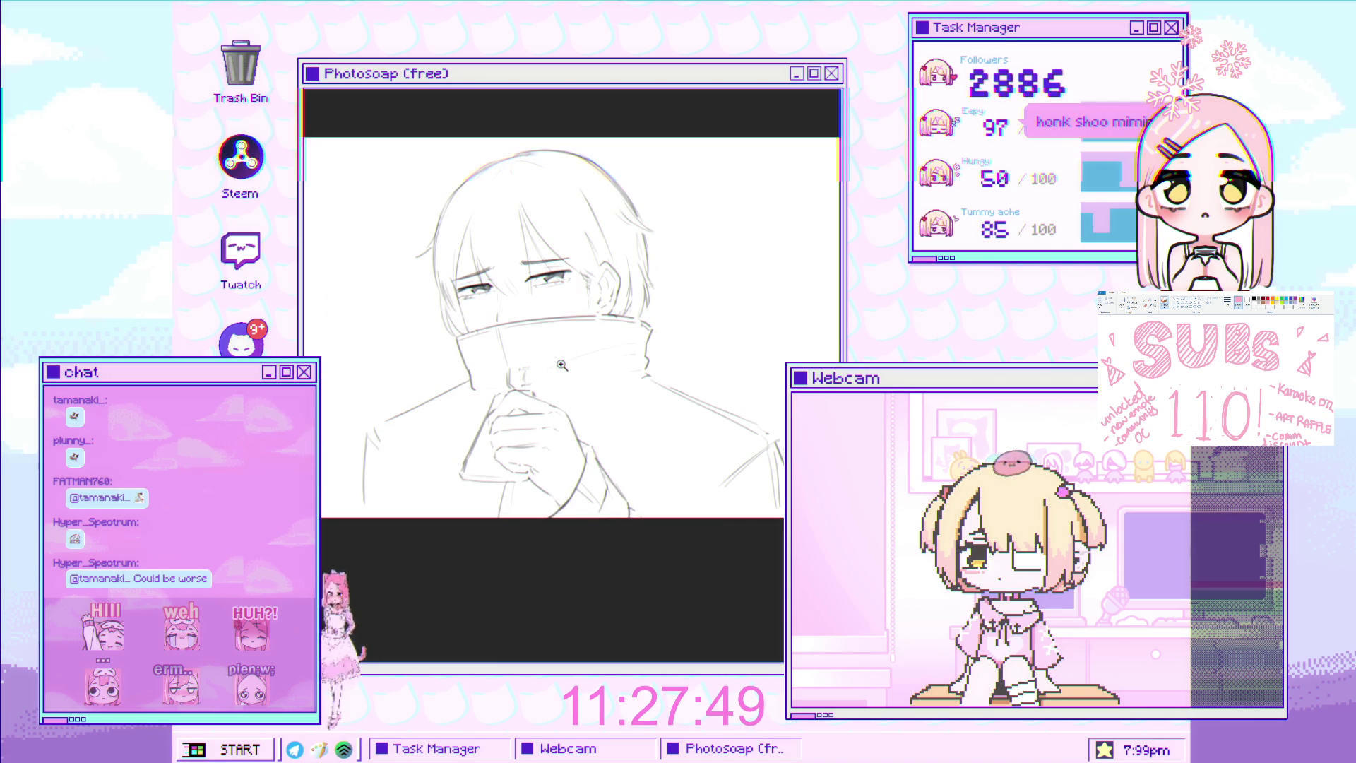
pyautogui.scroll(3, 555, 370)
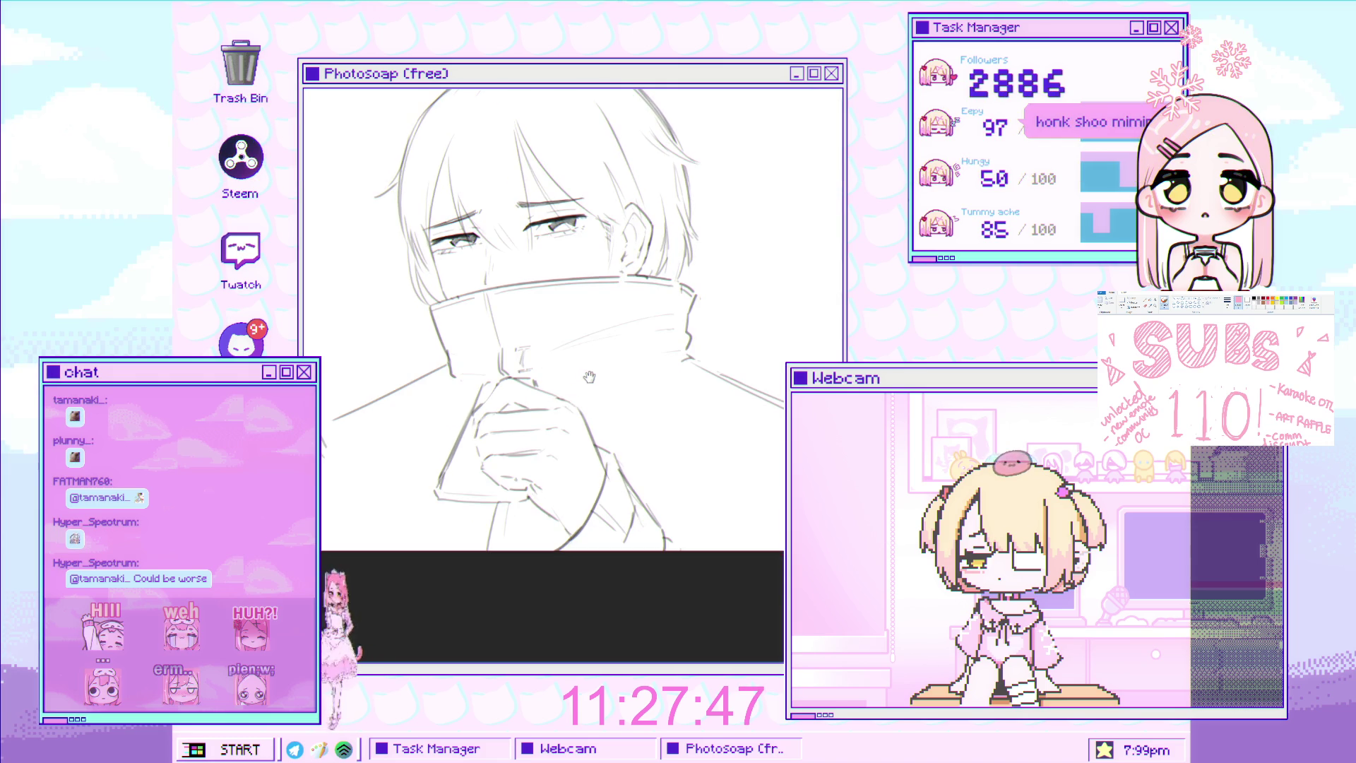
pyautogui.scroll(-2, 590, 377)
pyautogui.scroll(1, 560, 394)
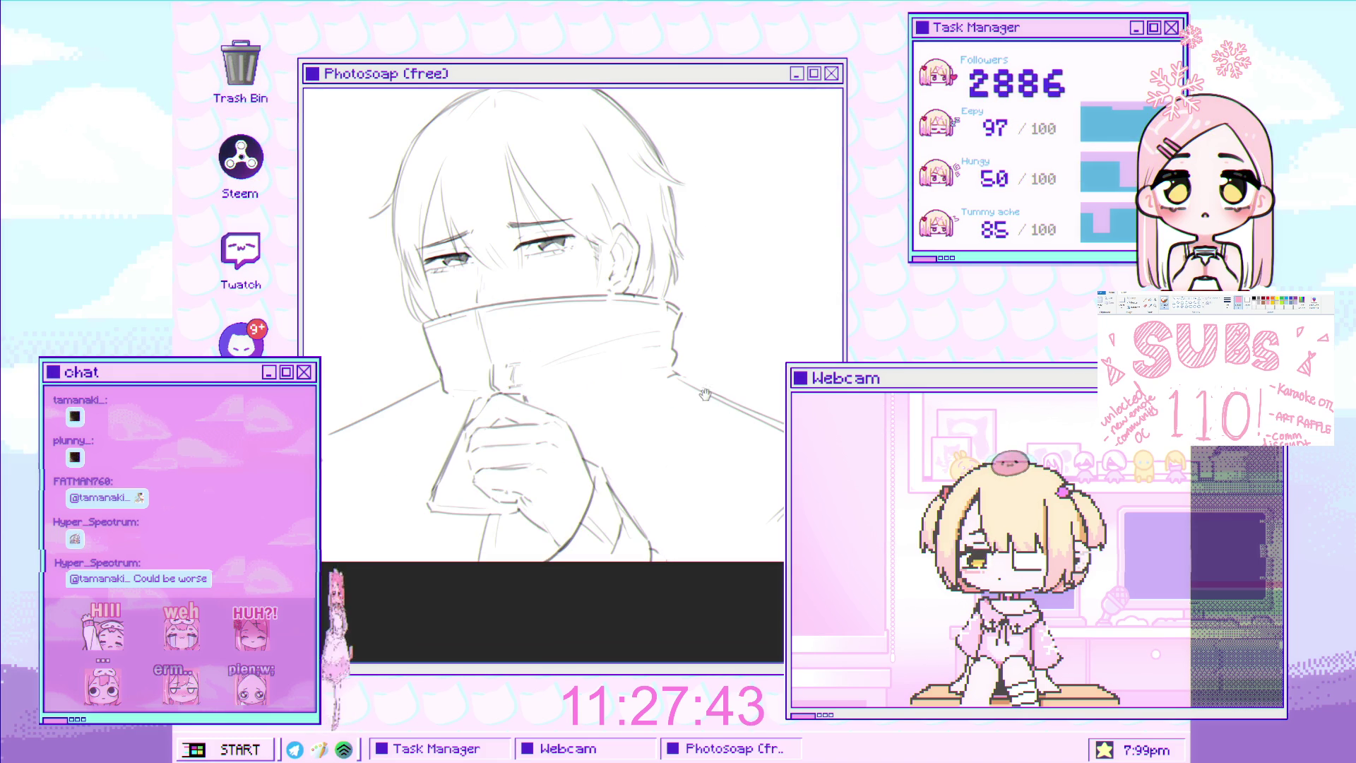
pyautogui.scroll(1, 551, 362)
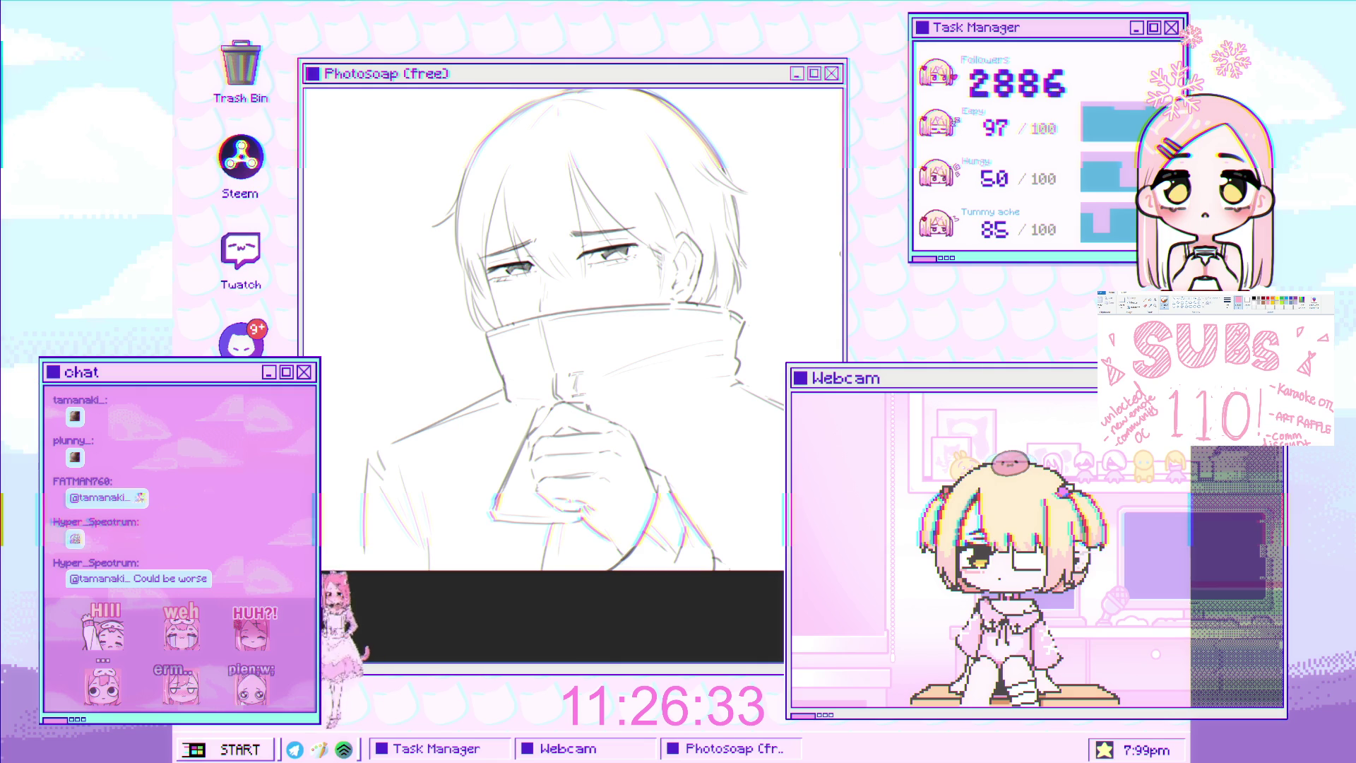
pyautogui.moveTo(655, 323); pyautogui.dragTo(613, 345)
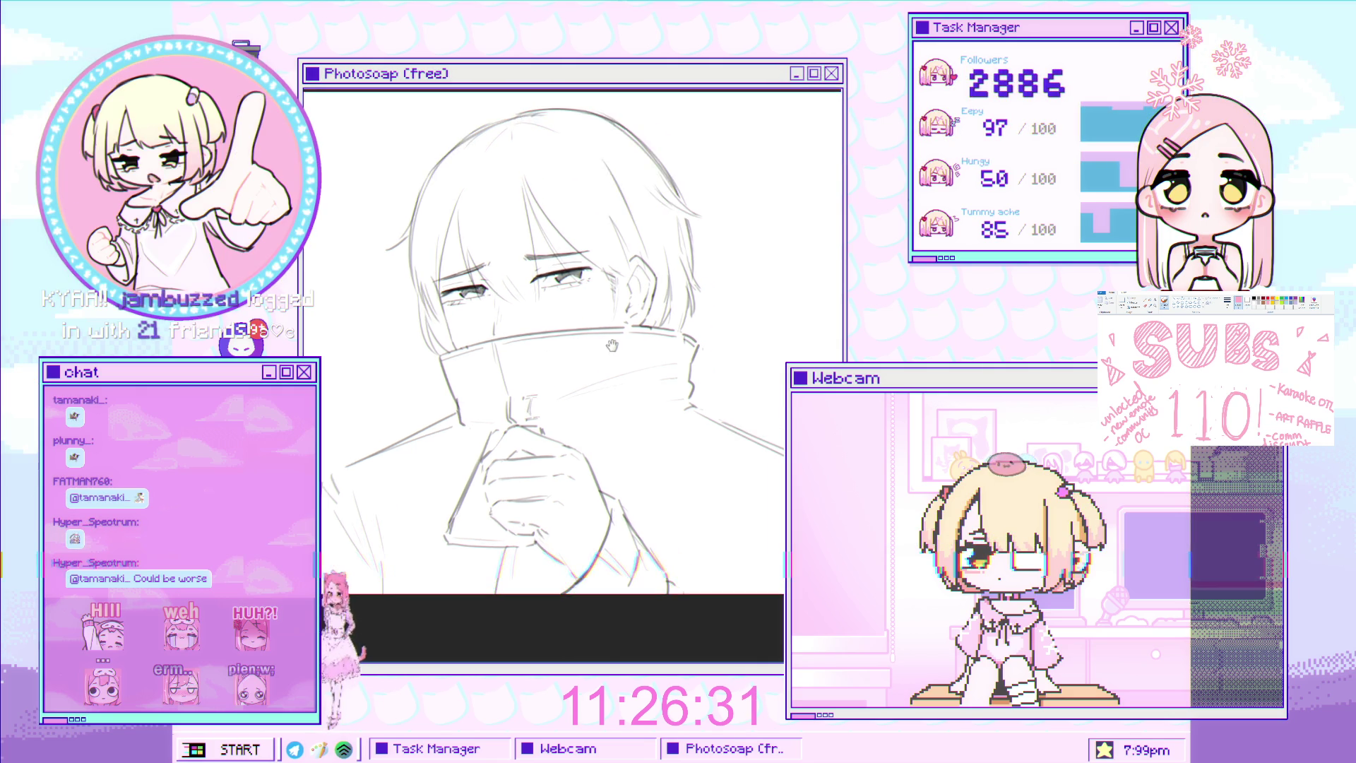
pyautogui.scroll(2, 612, 351)
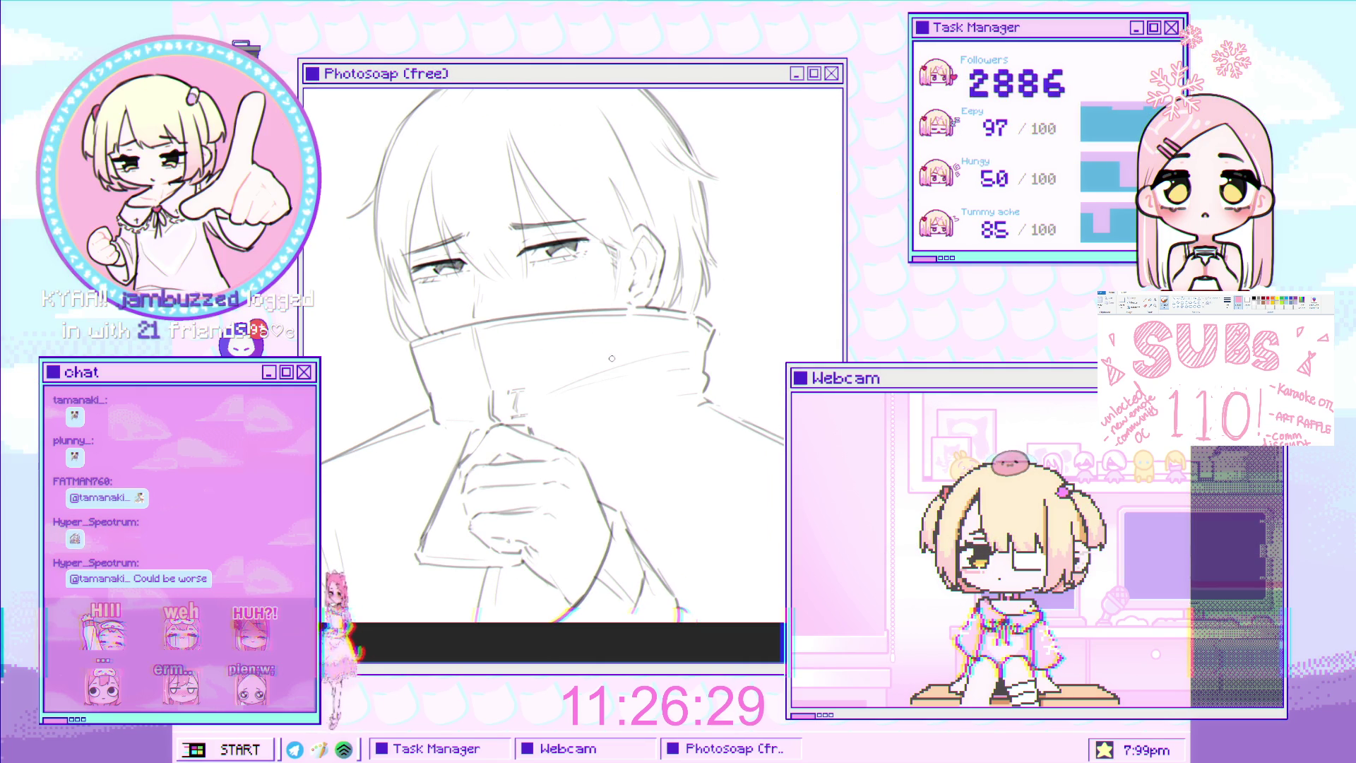
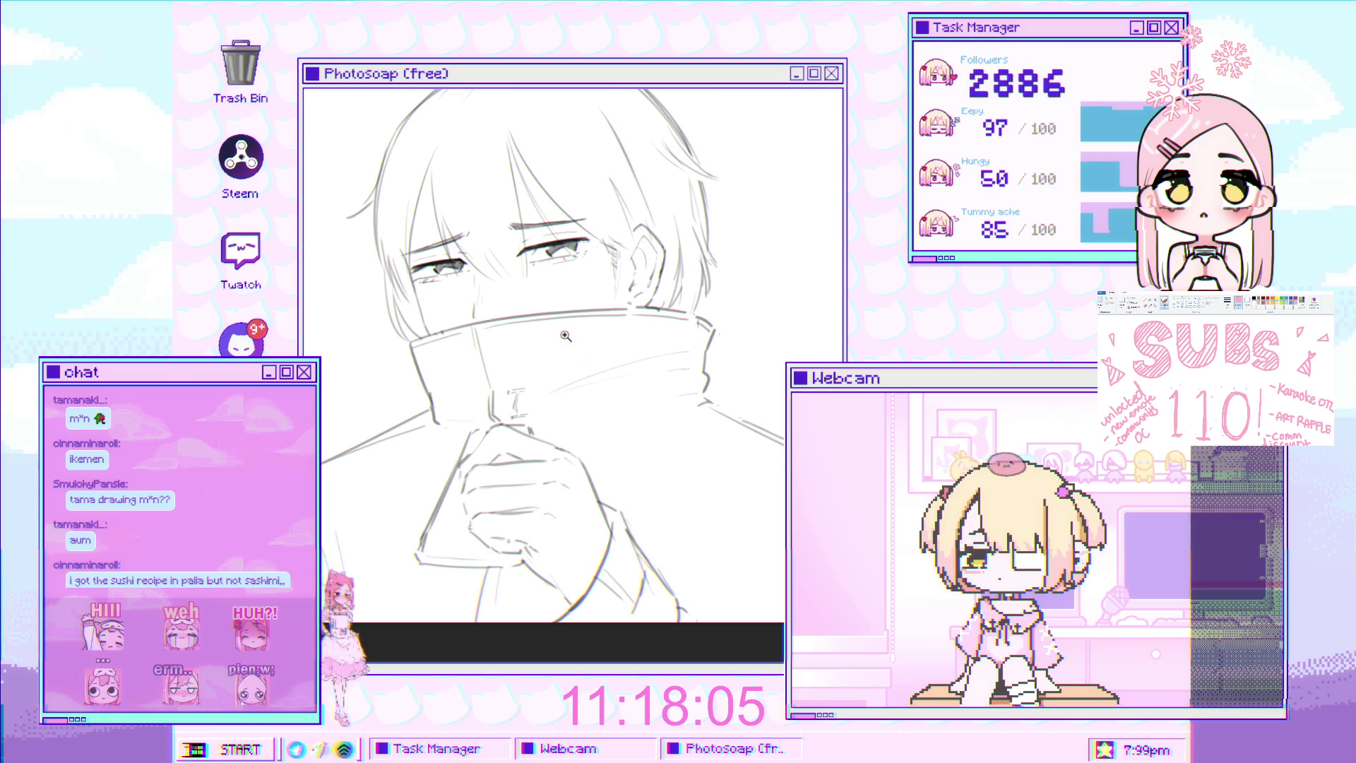
# Pan the character reference sheet to show the head close-up and pink leg-warmer legs
pyautogui.scroll(-2, 547, 444)
pyautogui.scroll(1, 547, 444)
pyautogui.scroll(-1, 547, 444)
pyautogui.scroll(2, 670, 381)
pyautogui.moveTo(670, 382); pyautogui.dragTo(670, 402)
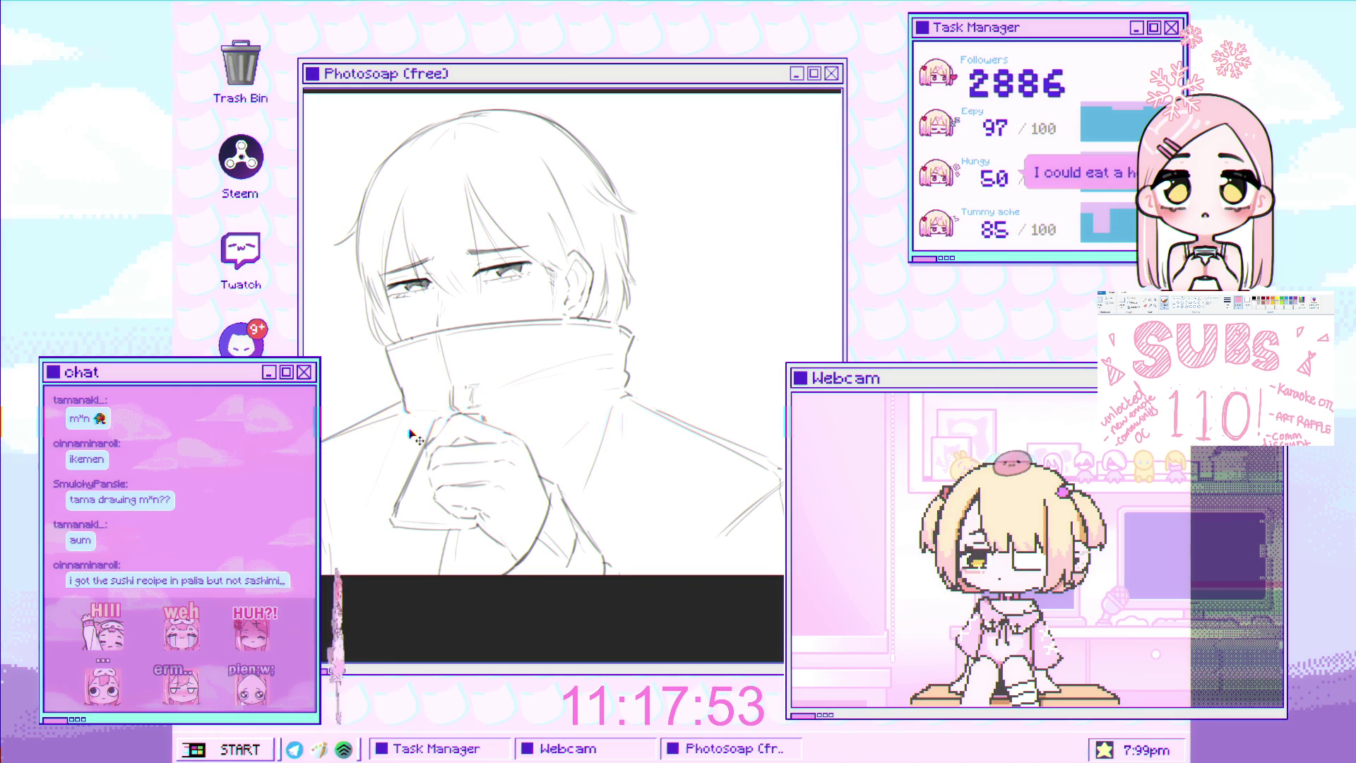
pyautogui.moveTo(443, 447); pyautogui.dragTo(409, 422)
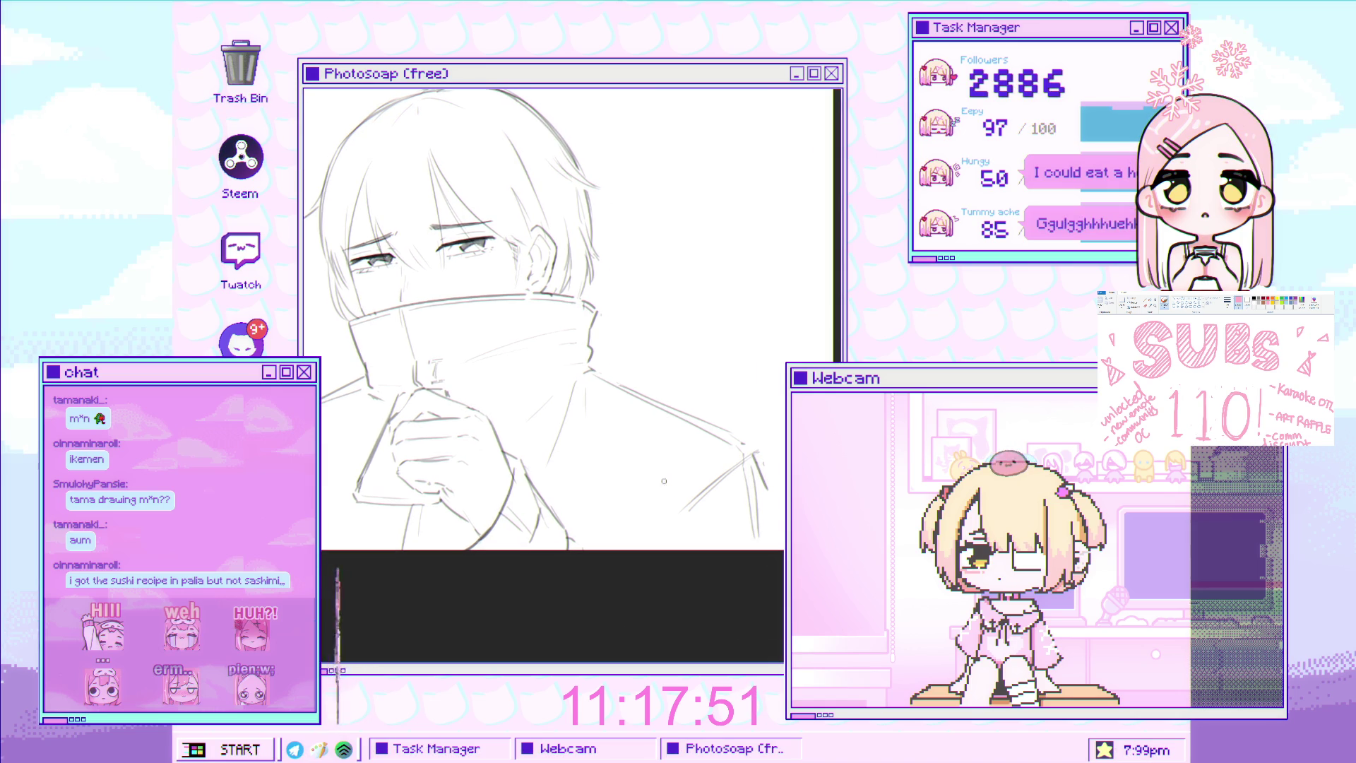
pyautogui.scroll(-3, 689, 511)
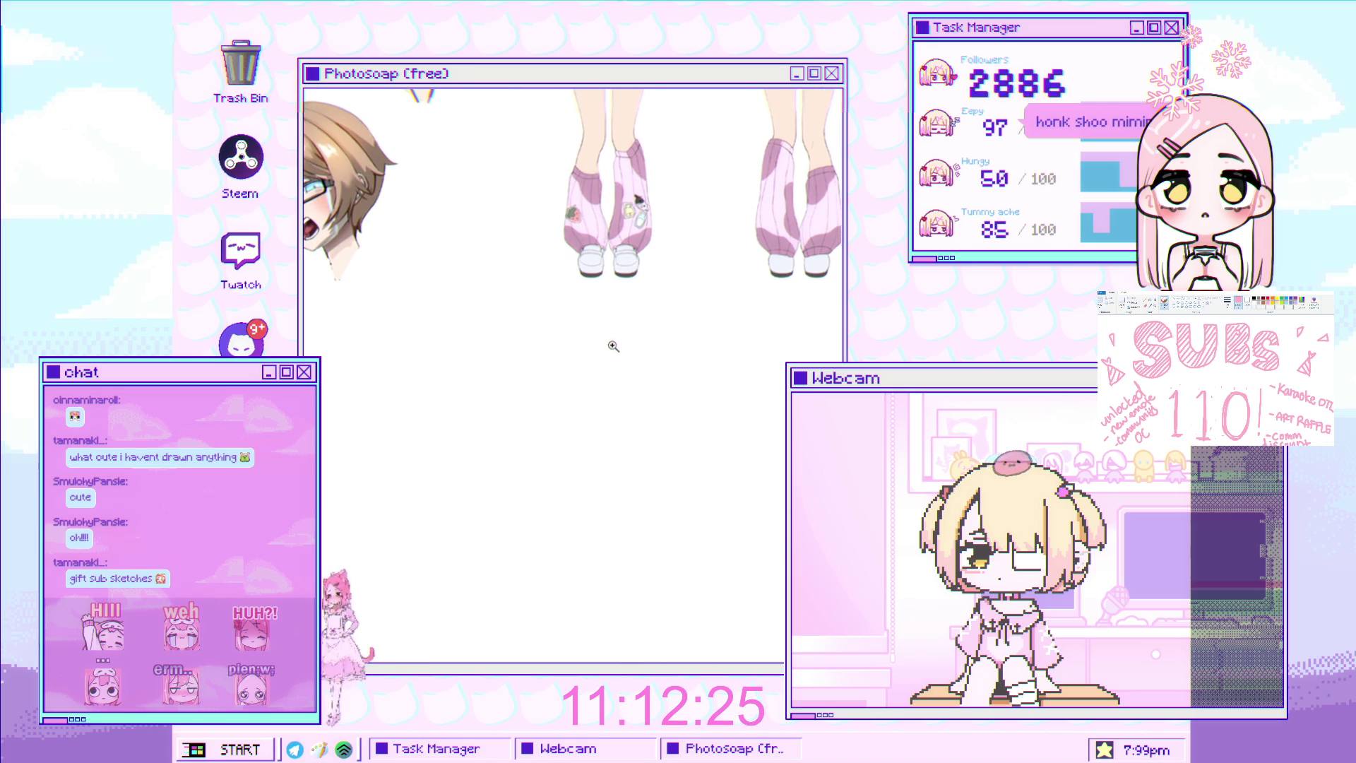
# Clear the selection around the middle figure's torso and move the view down to the legs
pyautogui.moveTo(614, 221); pyautogui.dragTo(571, 426)
pyautogui.scroll(-2, 580, 360)
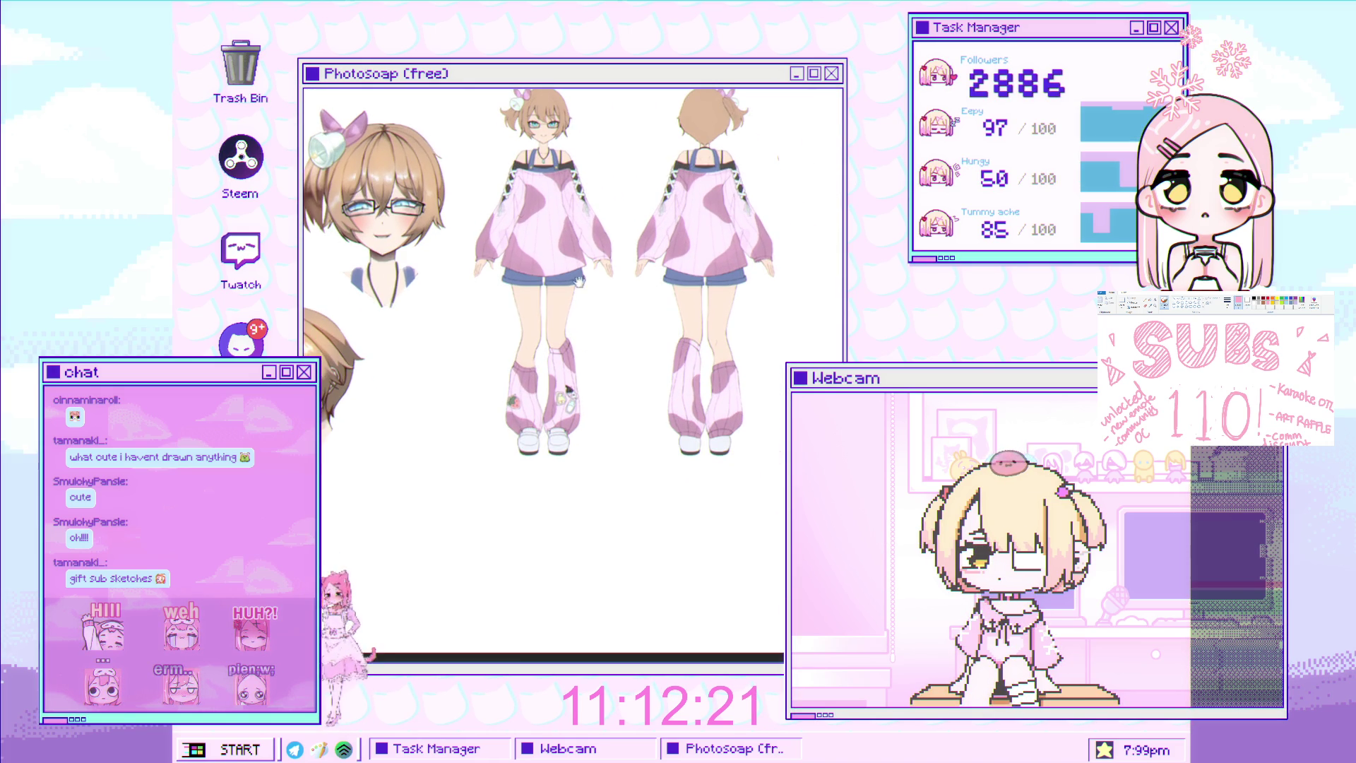
pyautogui.hotkey('ctrl', 'd')
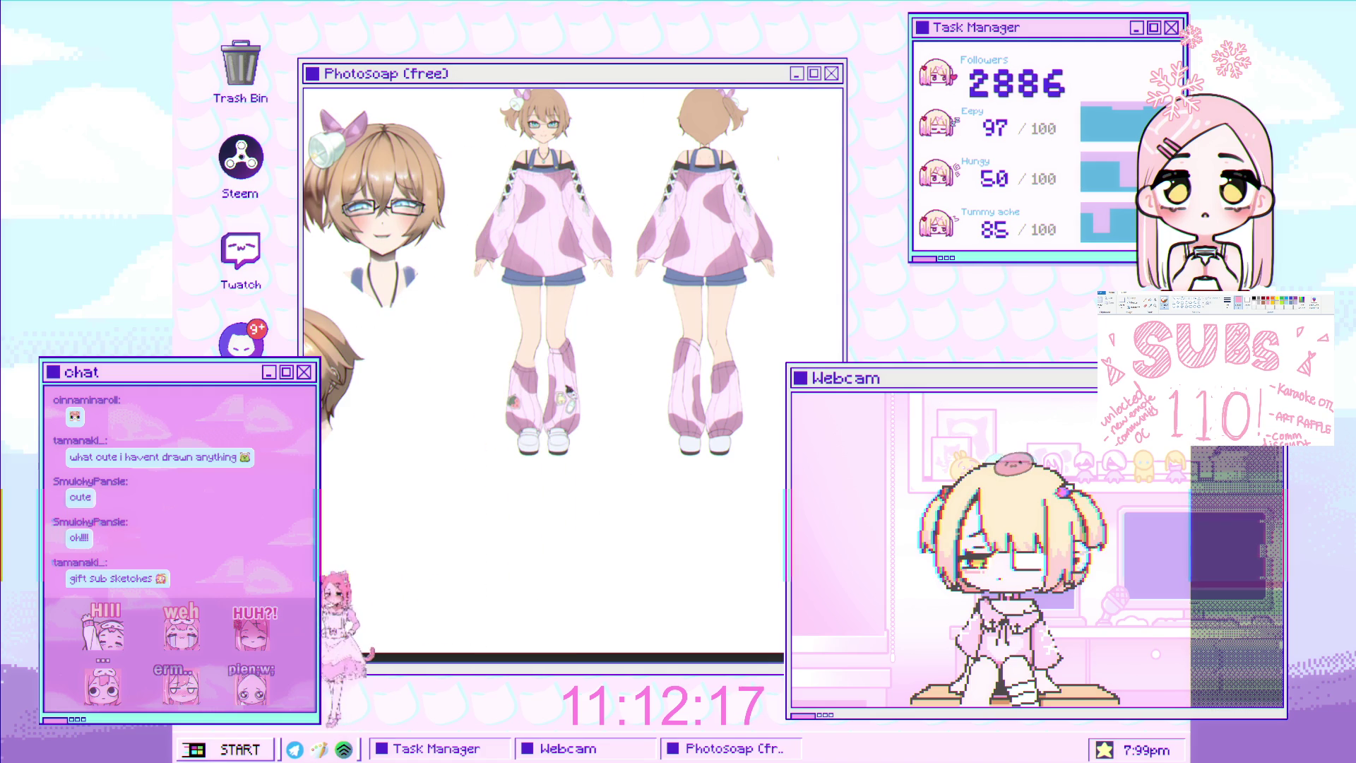
pyautogui.moveTo(312, 371)
pyautogui.mouseDown()
pyautogui.moveTo(365, 184)
pyautogui.moveTo(431, 223)
pyautogui.moveTo(441, 202)
pyautogui.mouseUp()
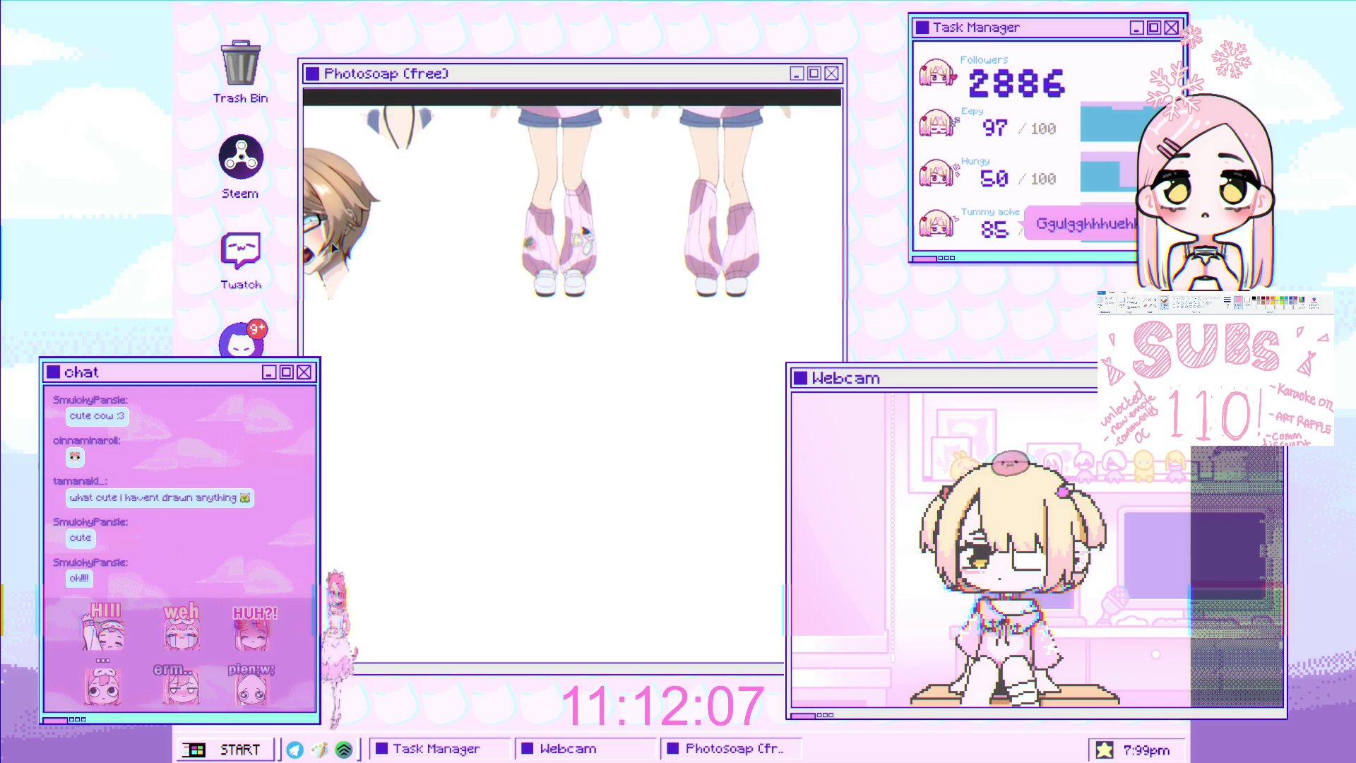
# Zoom in on the legs and add a short grey mark on the blank space below them
pyautogui.click(555, 254)
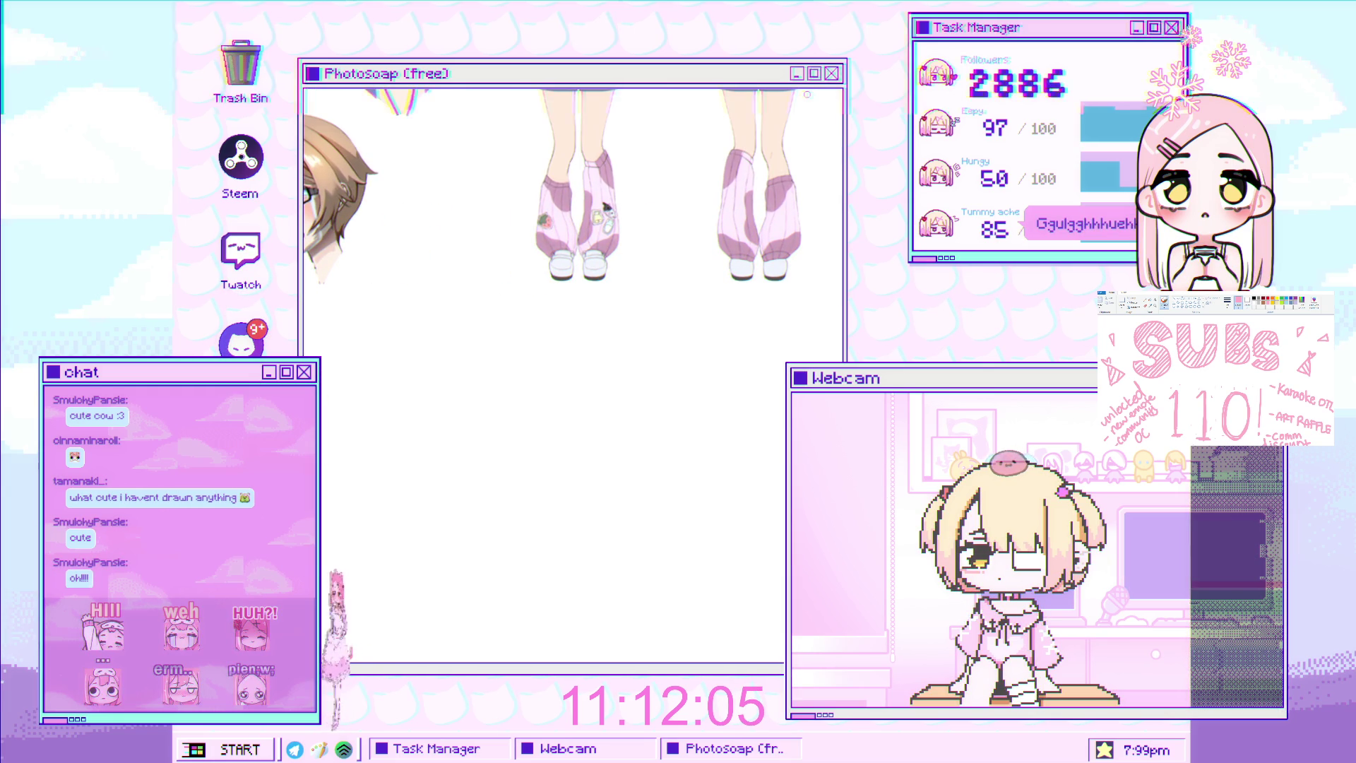
pyautogui.scroll(-2, 575, 303)
pyautogui.hscroll(2, 575, 331)
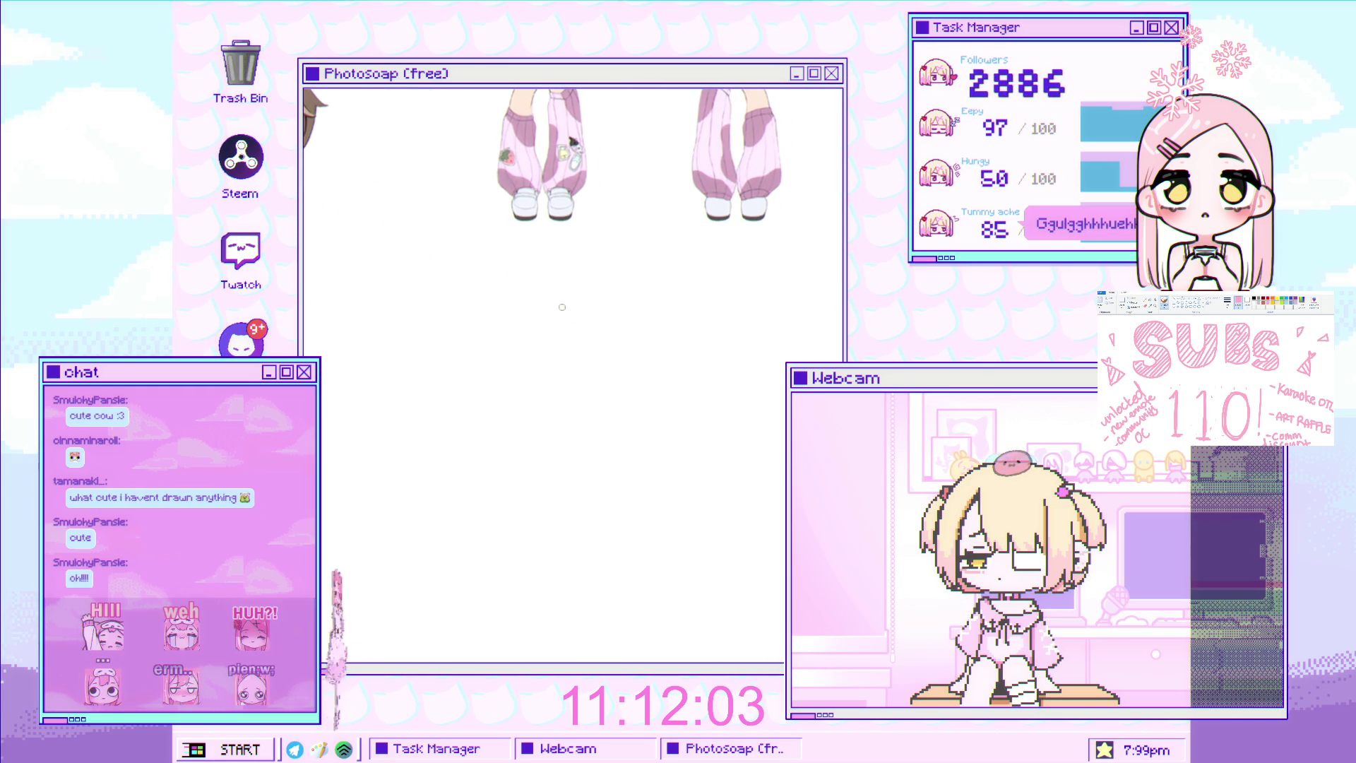
pyautogui.scroll(1, 507, 326)
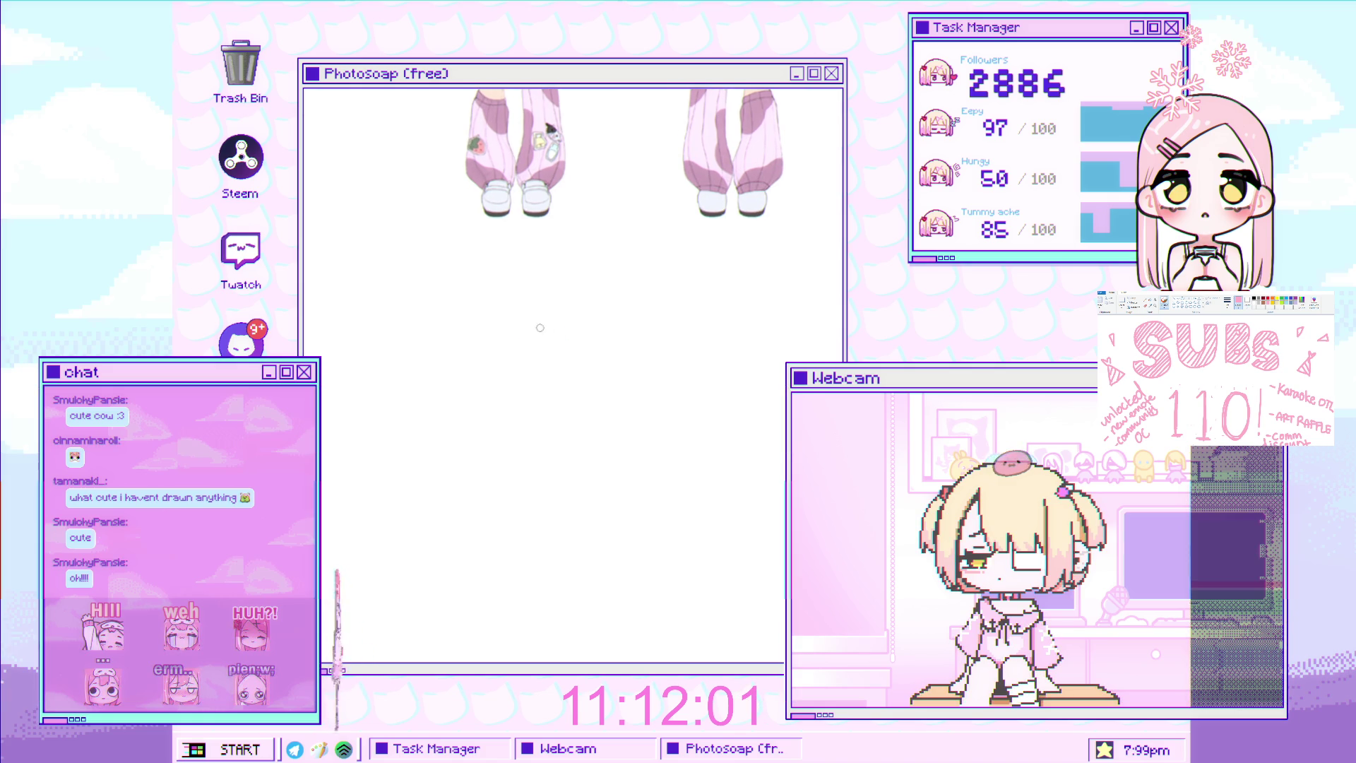
pyautogui.scroll(2, 500, 349)
pyautogui.scroll(2, 486, 366)
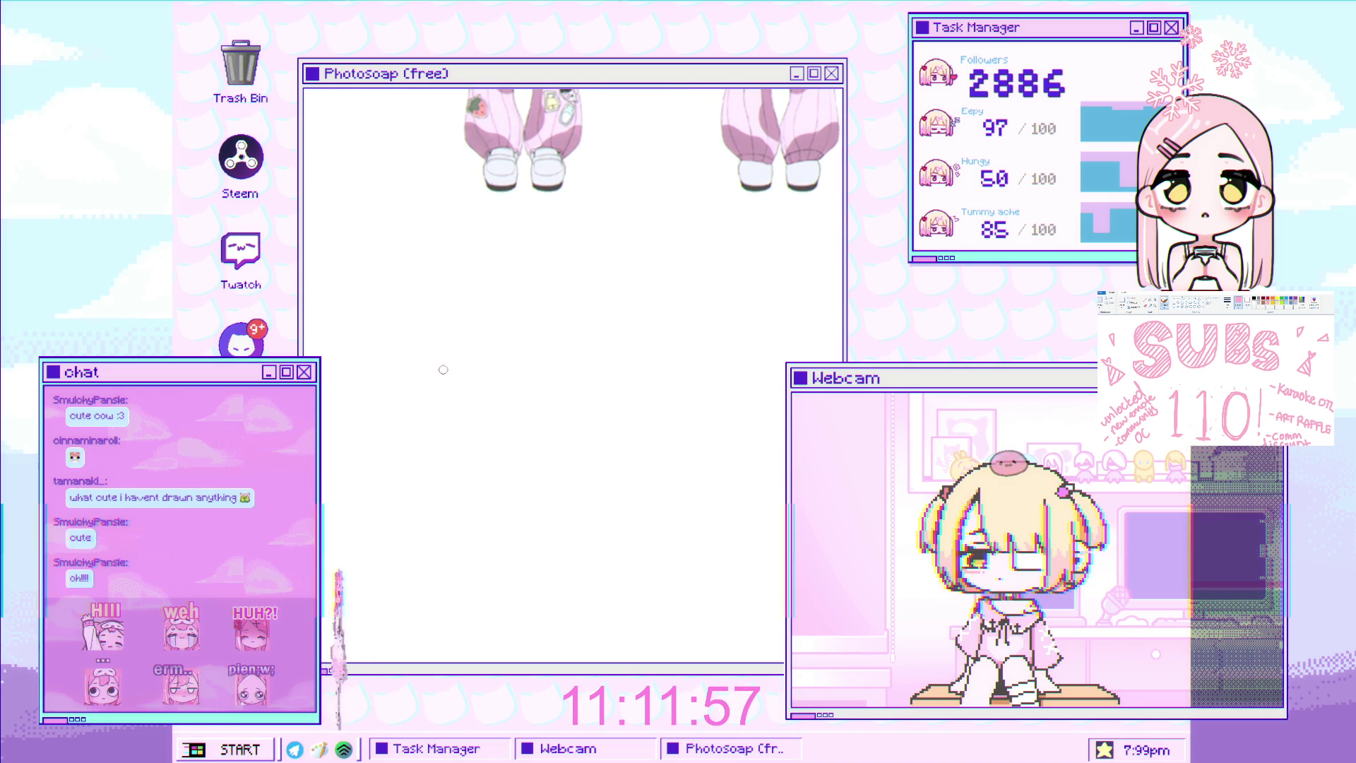
pyautogui.scroll(-2, 502, 351)
pyautogui.scroll(1, 452, 340)
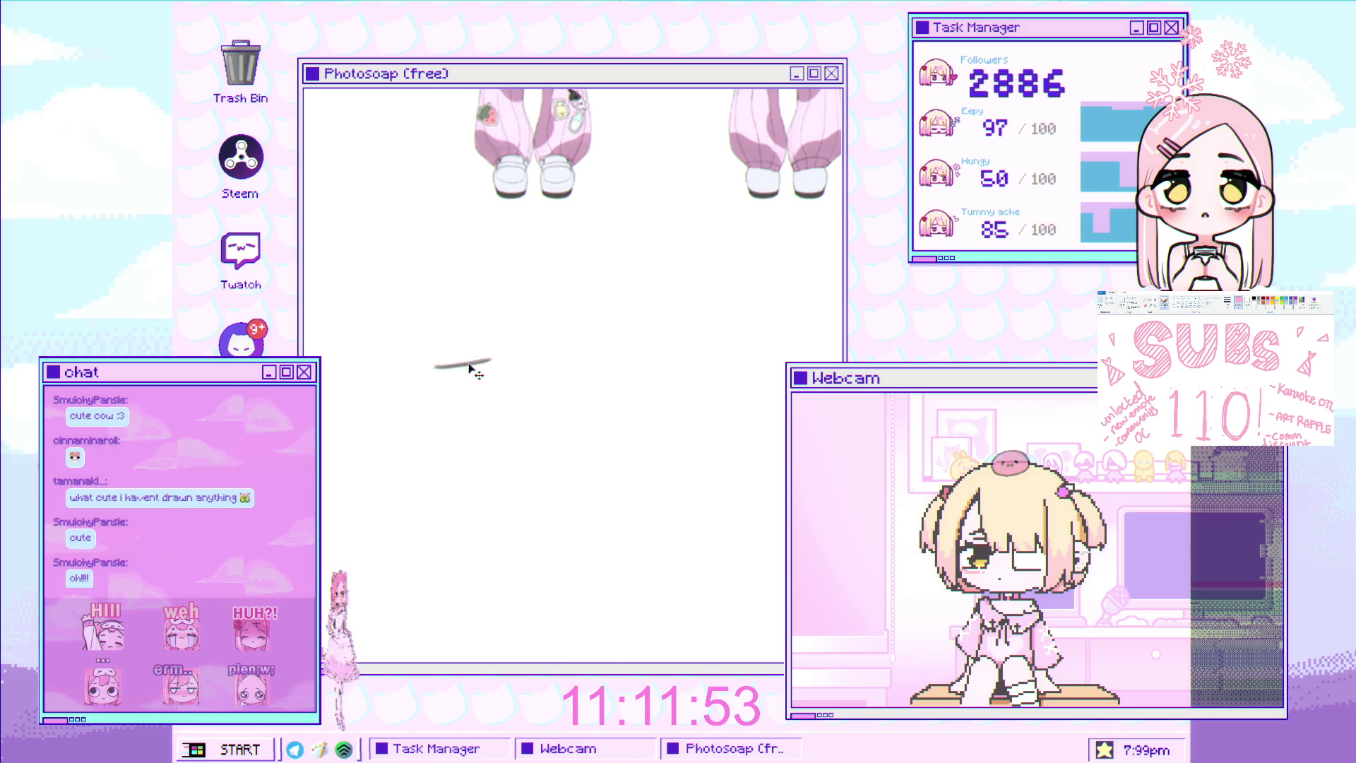
# Extend the grey stroke to the left and sketch a second grey line alongside it
pyautogui.moveTo(438, 367); pyautogui.dragTo(429, 366)
pyautogui.scroll(1, 438, 369)
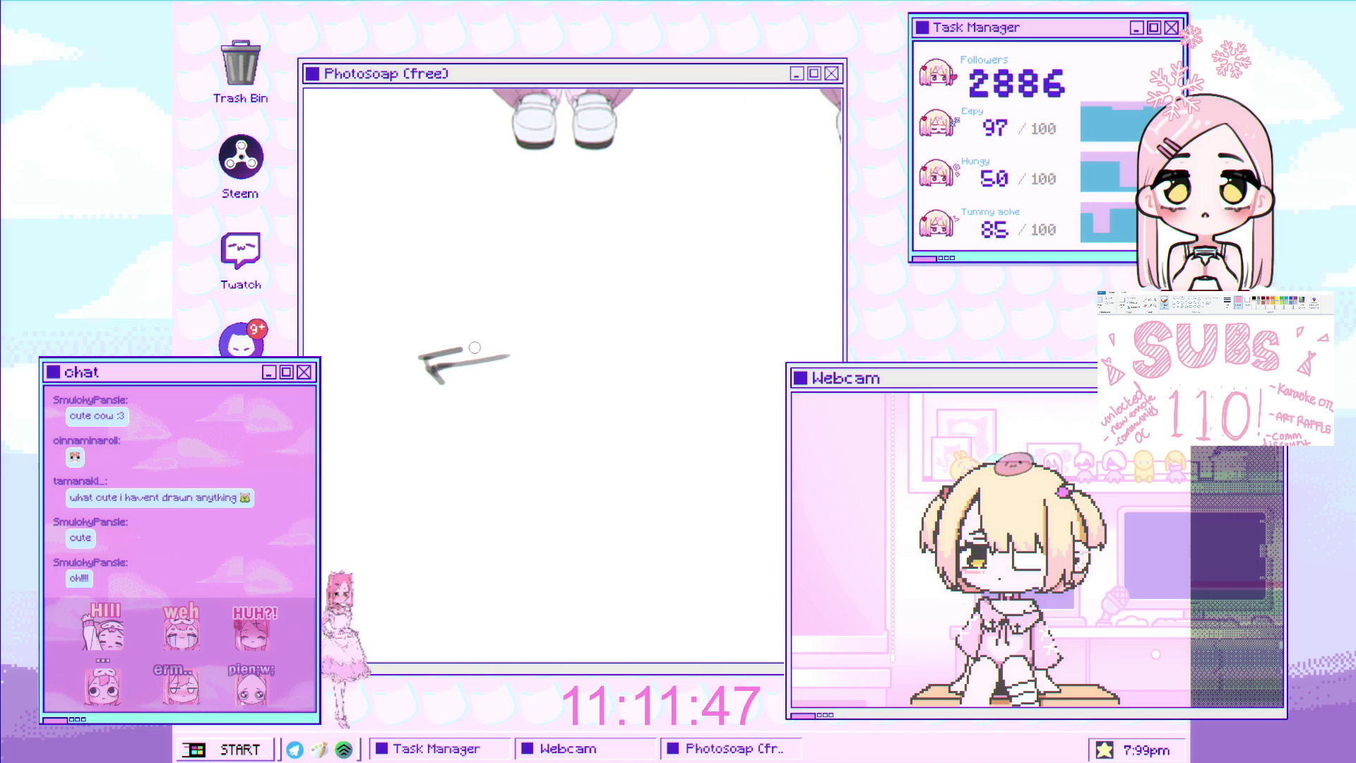
pyautogui.moveTo(421, 357); pyautogui.dragTo(509, 346)
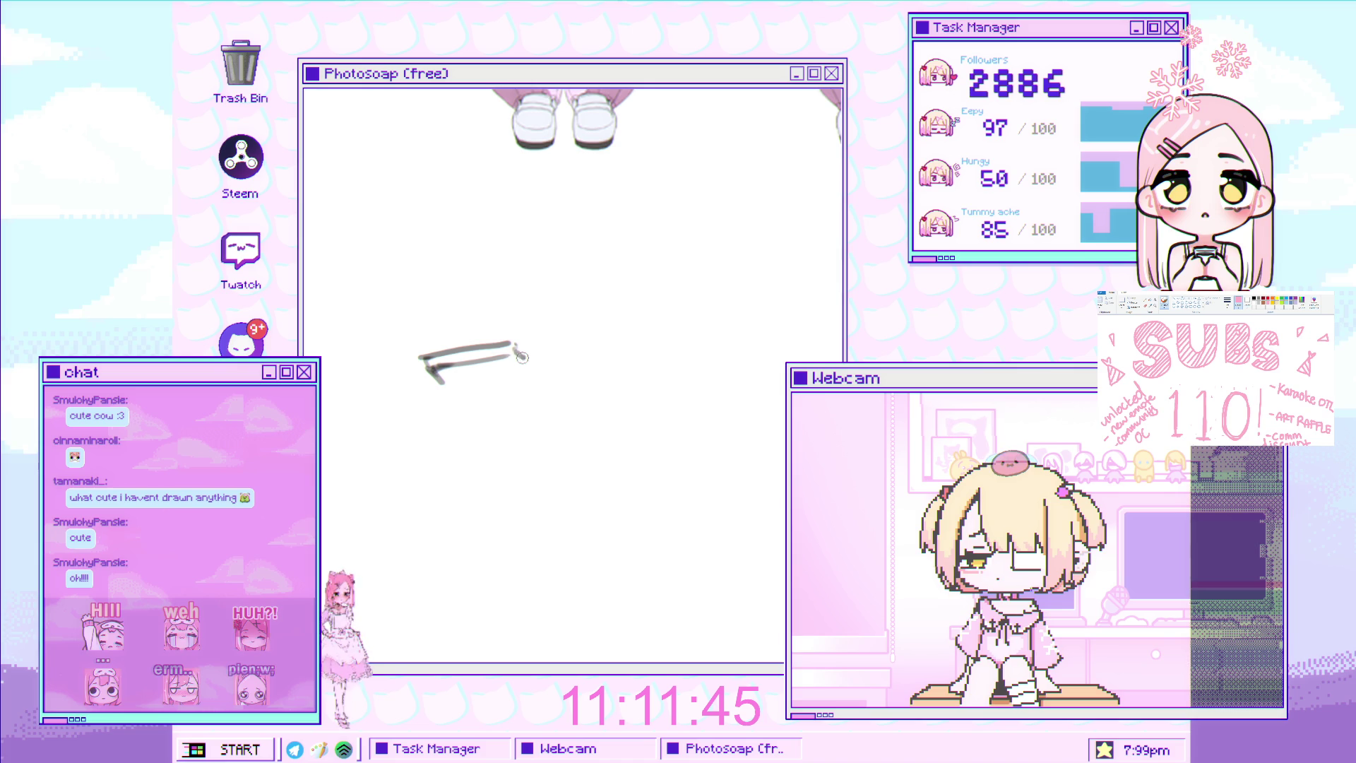
pyautogui.scroll(1, 478, 342)
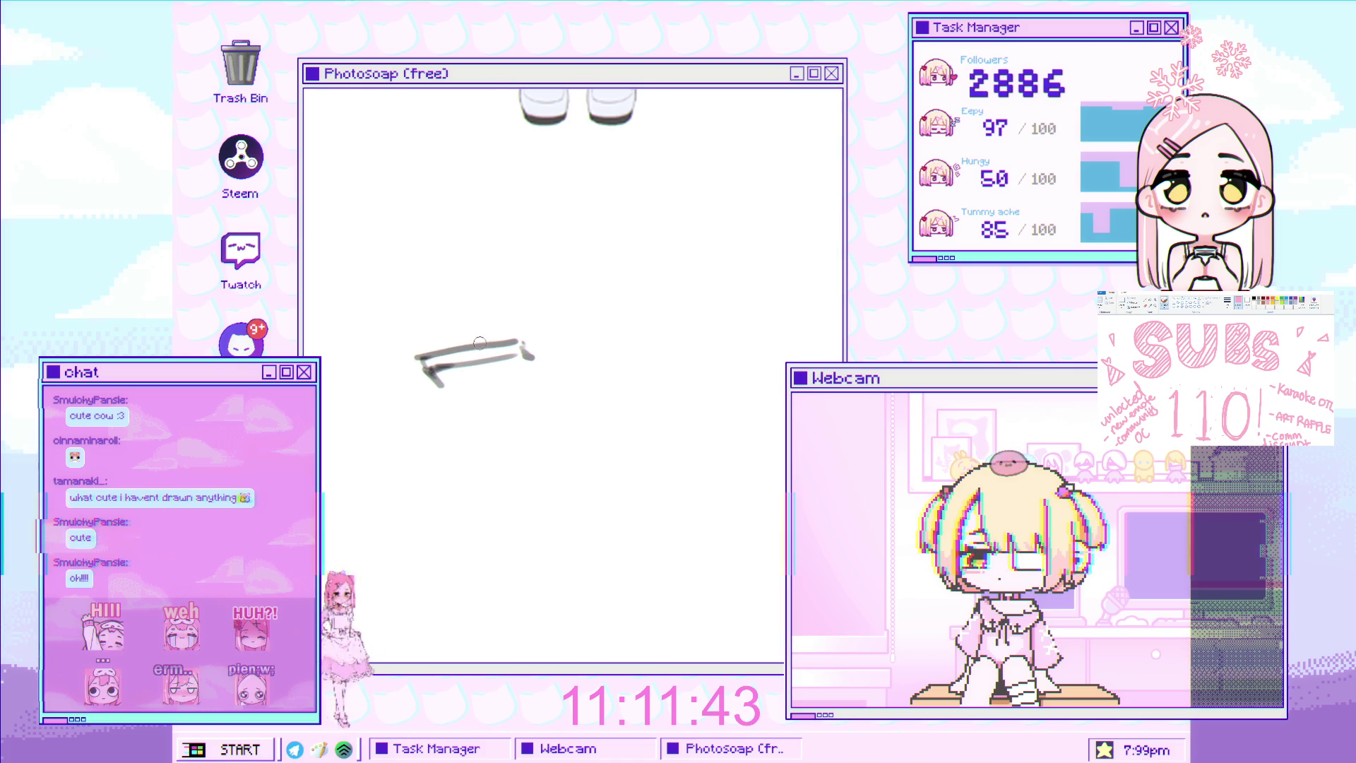
pyautogui.scroll(1, 499, 340)
# Paint a curved grey eyelid stroke and dab paint at its right tip
pyautogui.moveTo(499, 341)
pyautogui.mouseDown()
pyautogui.moveTo(455, 326)
pyautogui.moveTo(420, 368)
pyautogui.moveTo(545, 351)
pyautogui.mouseUp()
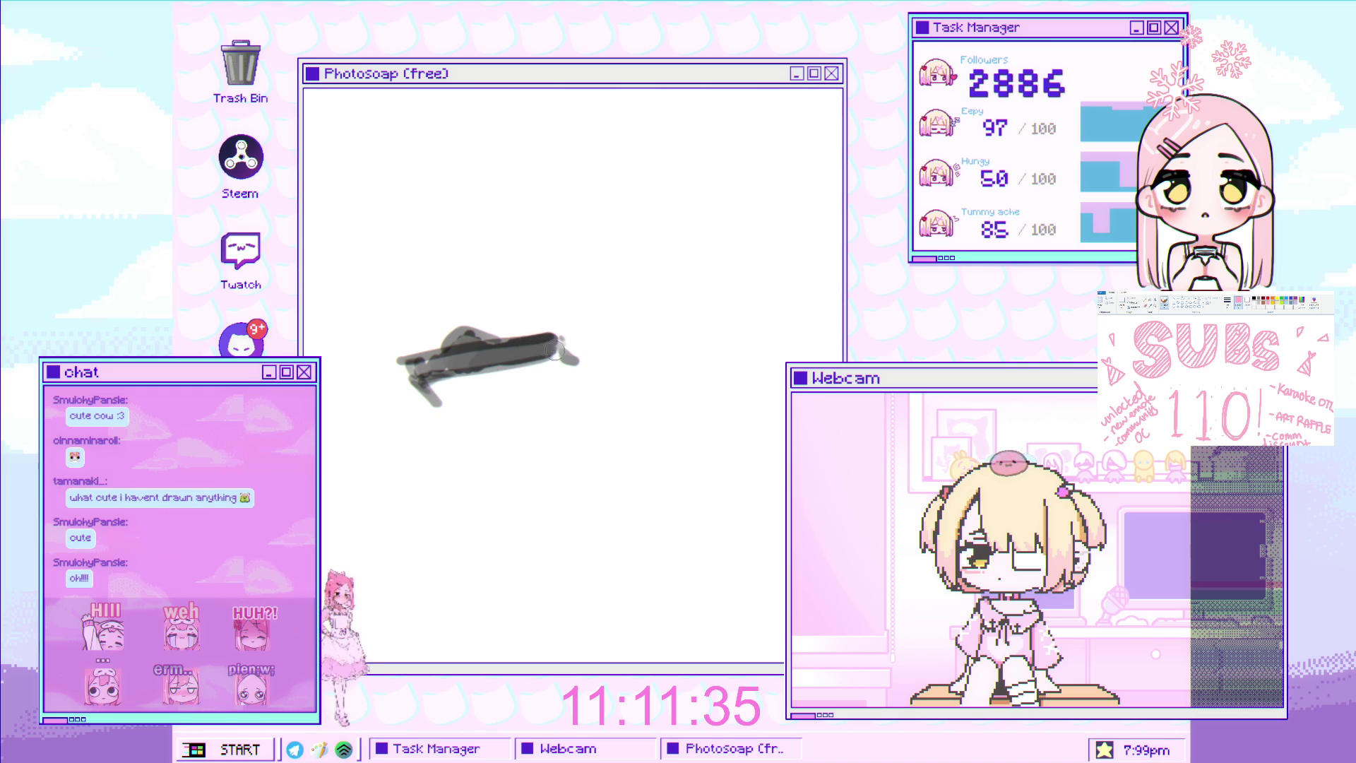
pyautogui.click(580, 361)
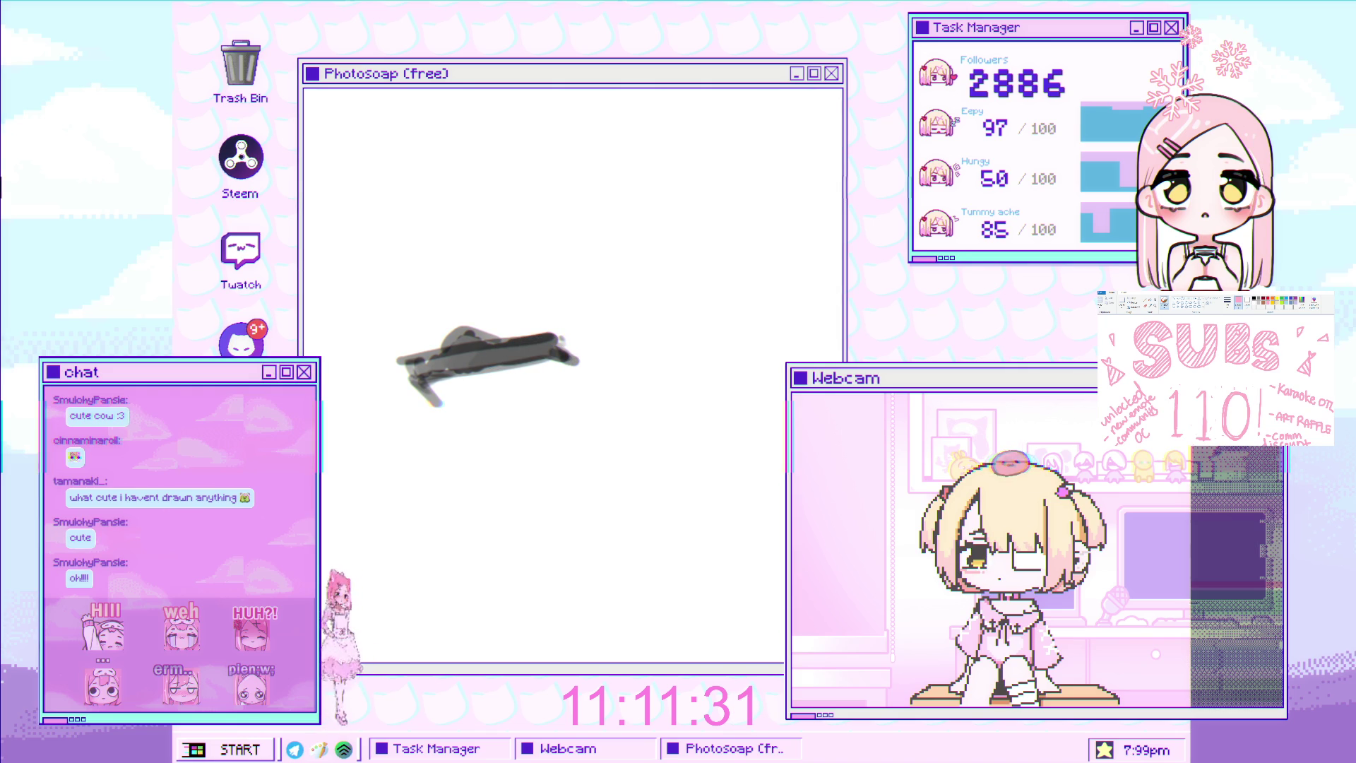
pyautogui.scroll(-2, 520, 469)
pyautogui.scroll(2, 556, 428)
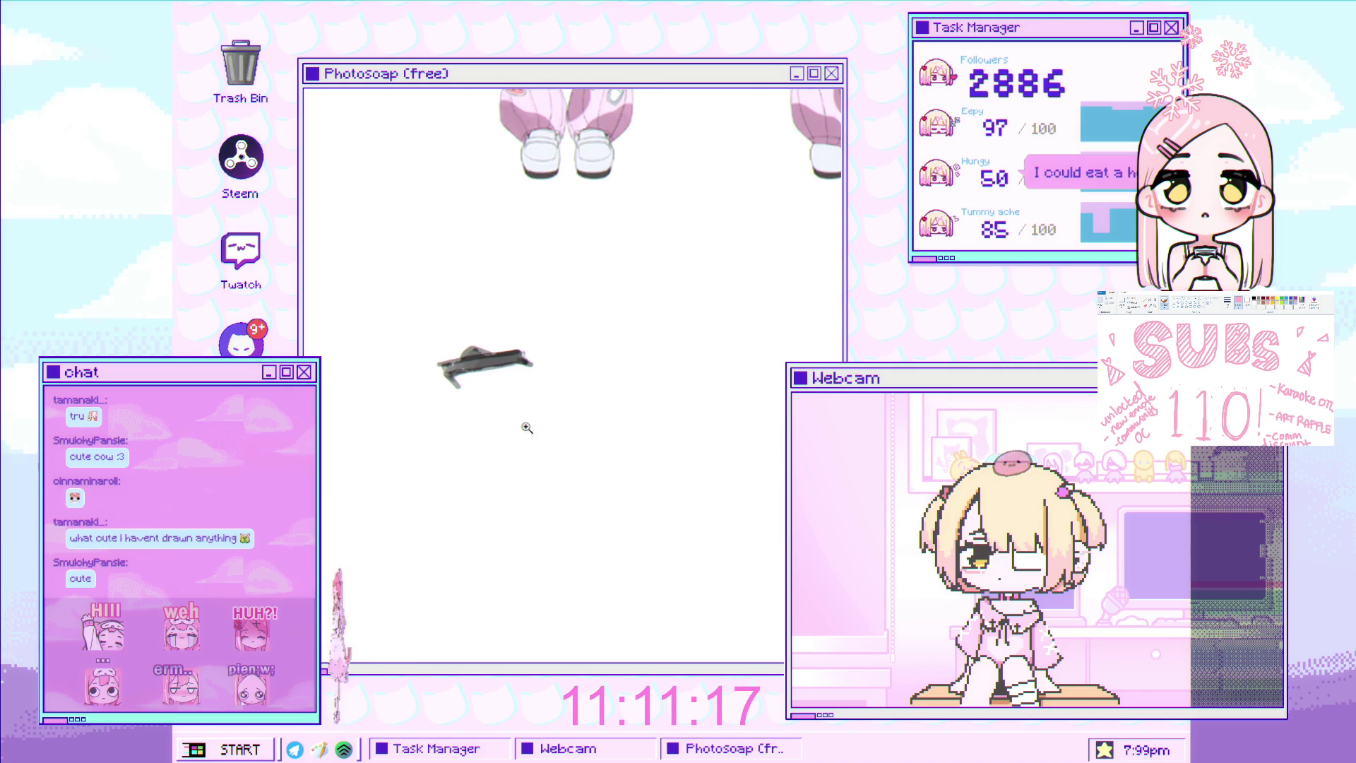
# Shift the view slightly right and draw a long curved cheek line below the eye
pyautogui.scroll(-1, 535, 422)
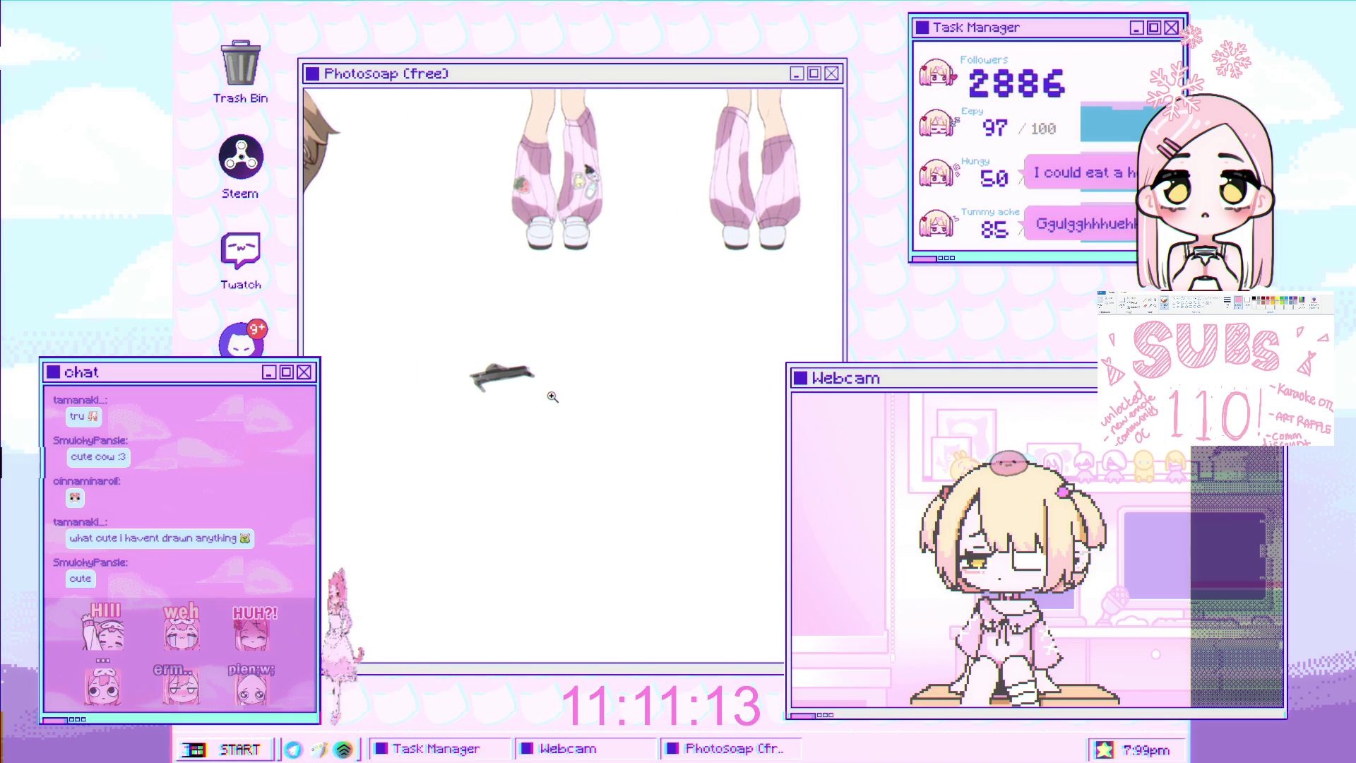
pyautogui.moveTo(536, 390); pyautogui.dragTo(588, 378)
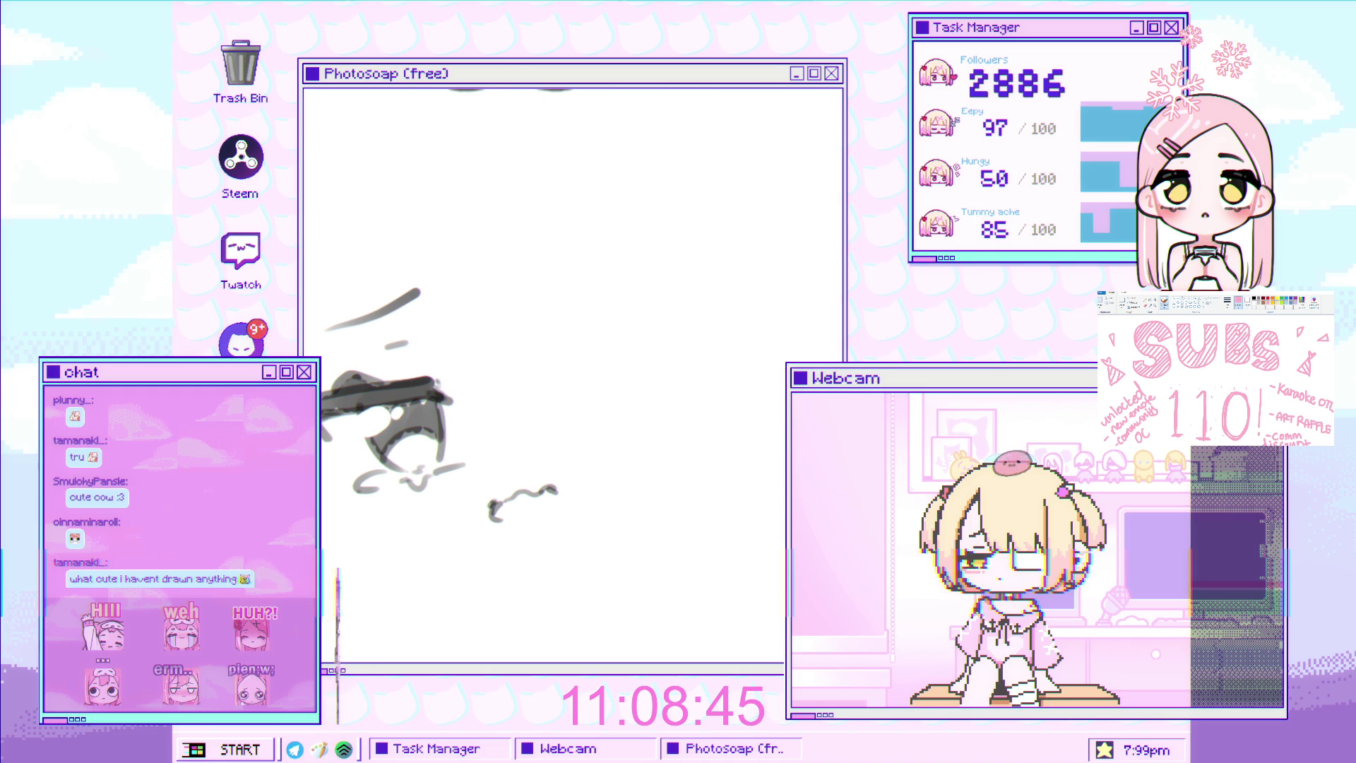
pyautogui.moveTo(321, 463); pyautogui.dragTo(507, 529)
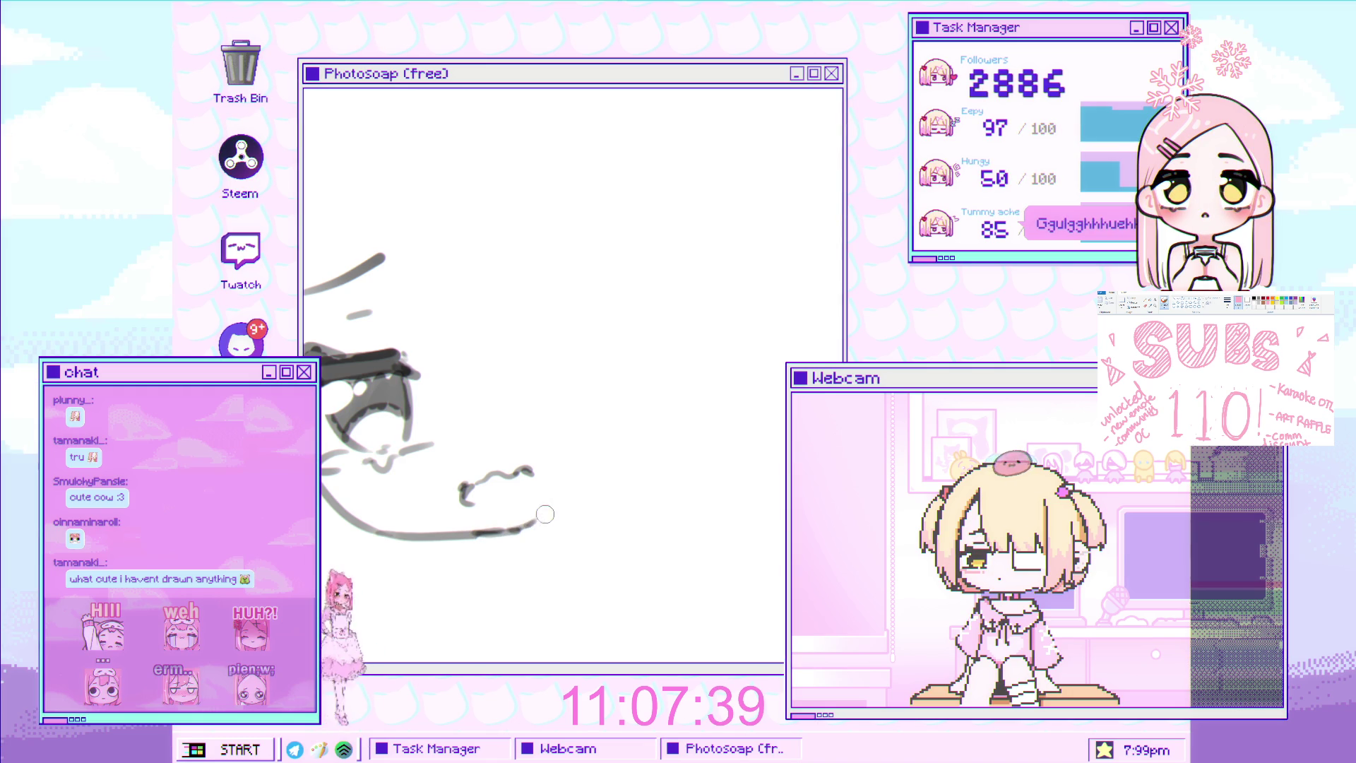
# Extend the cheek line up and to the right
pyautogui.moveTo(526, 526); pyautogui.dragTo(587, 475)
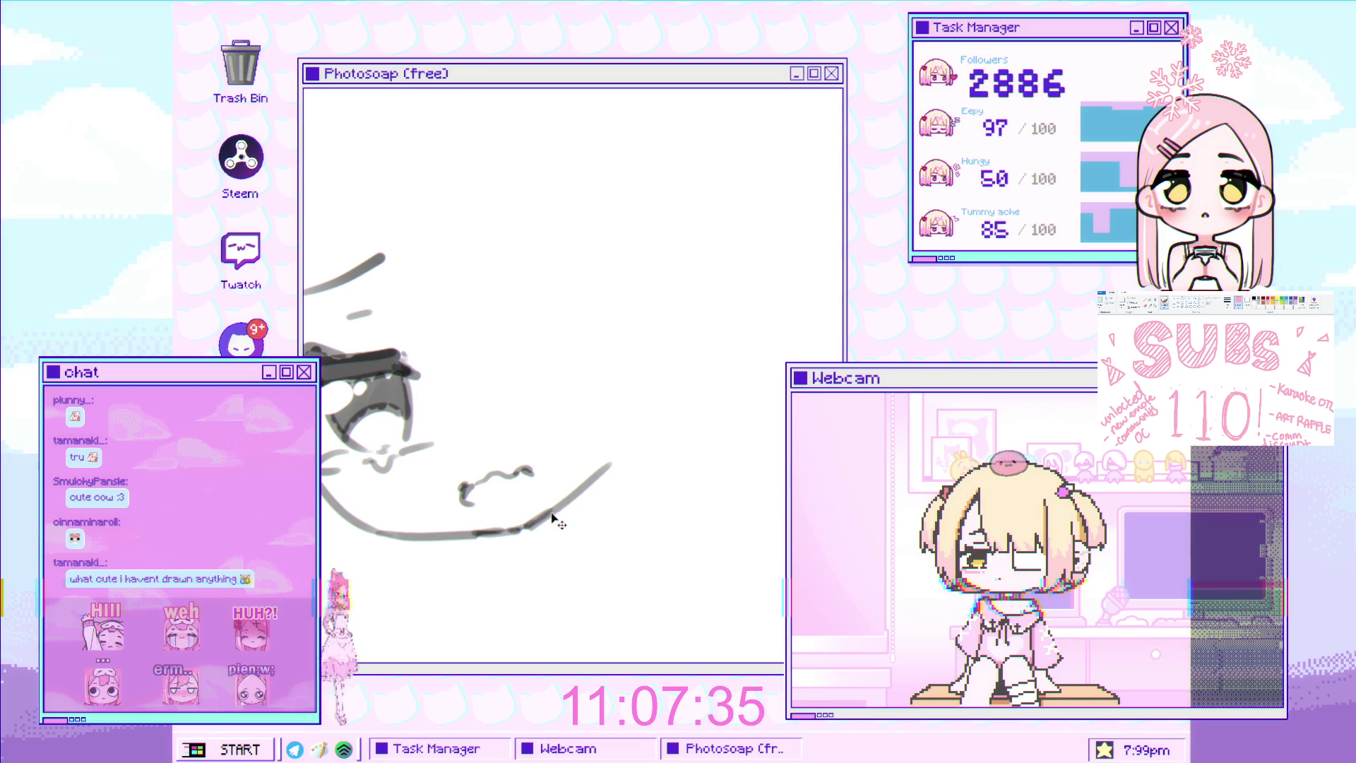
pyautogui.scroll(-3, 497, 467)
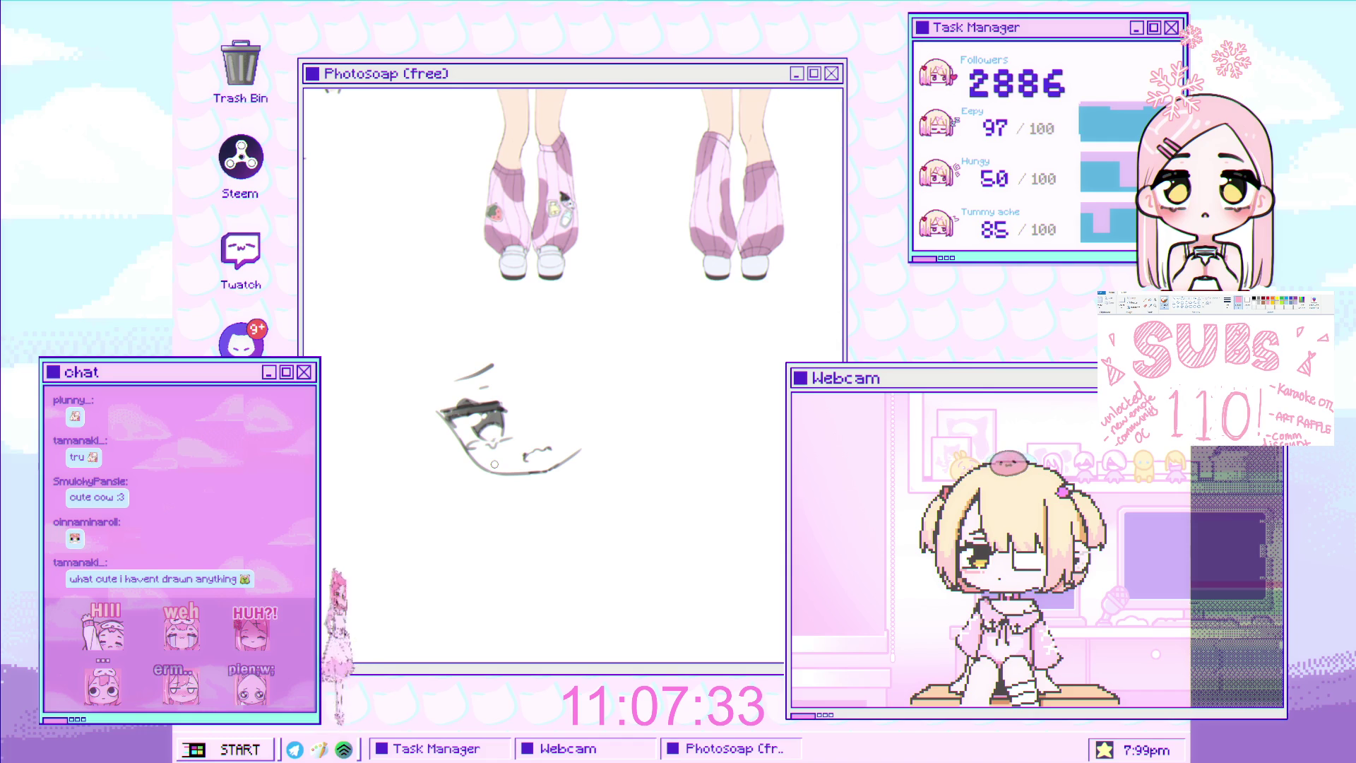
pyautogui.scroll(2, 495, 464)
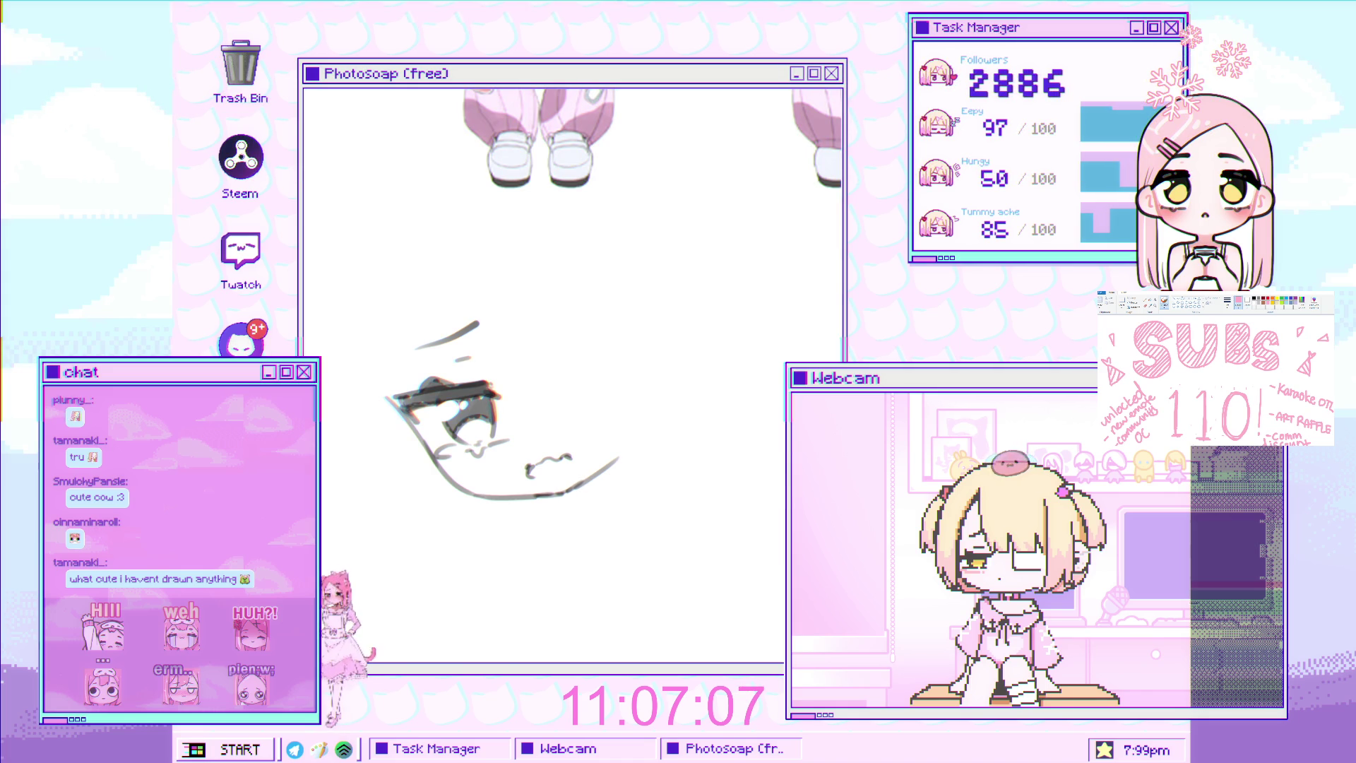
pyautogui.scroll(-5, 568, 465)
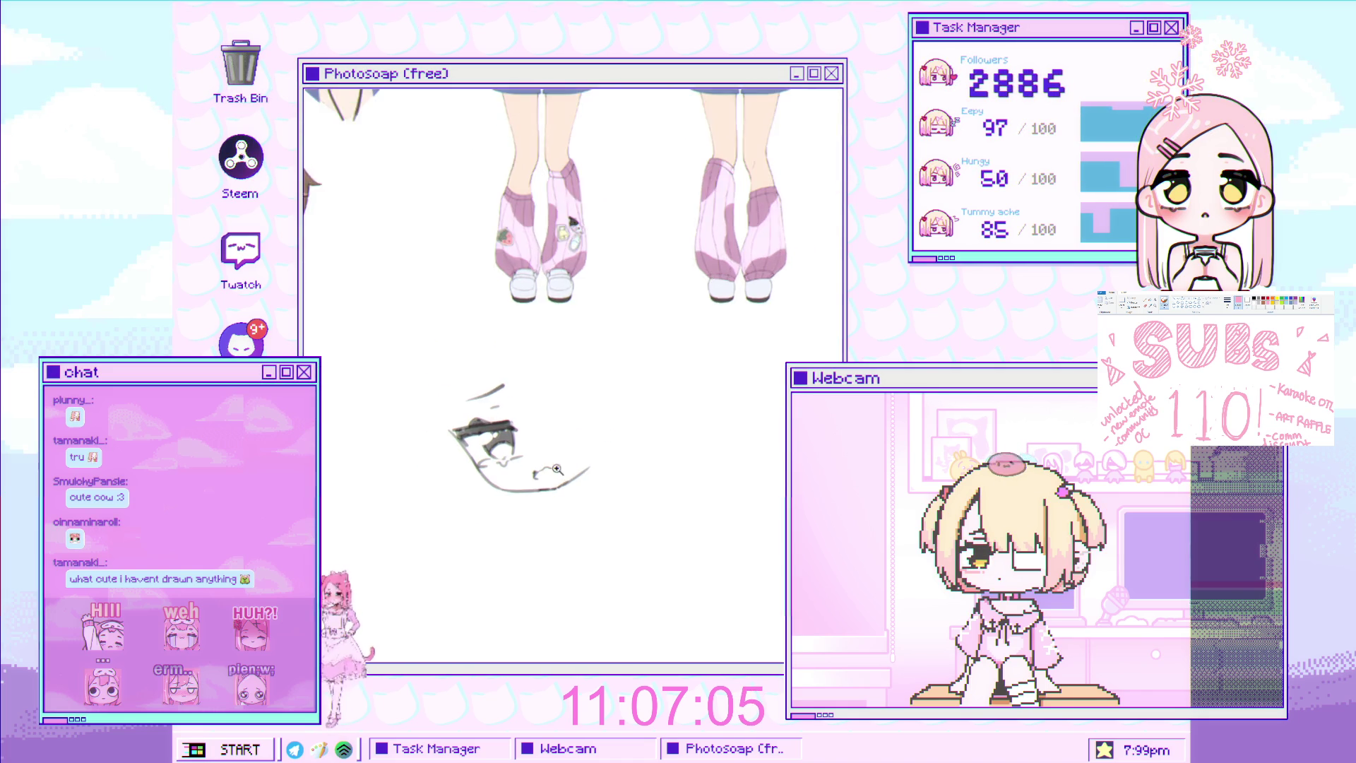
pyautogui.scroll(2, 568, 465)
# Transform the face sketch with Ctrl+T so its right side slants downward
pyautogui.hotkey('ctrl', 't')
pyautogui.moveTo(607, 461); pyautogui.dragTo(597, 470)
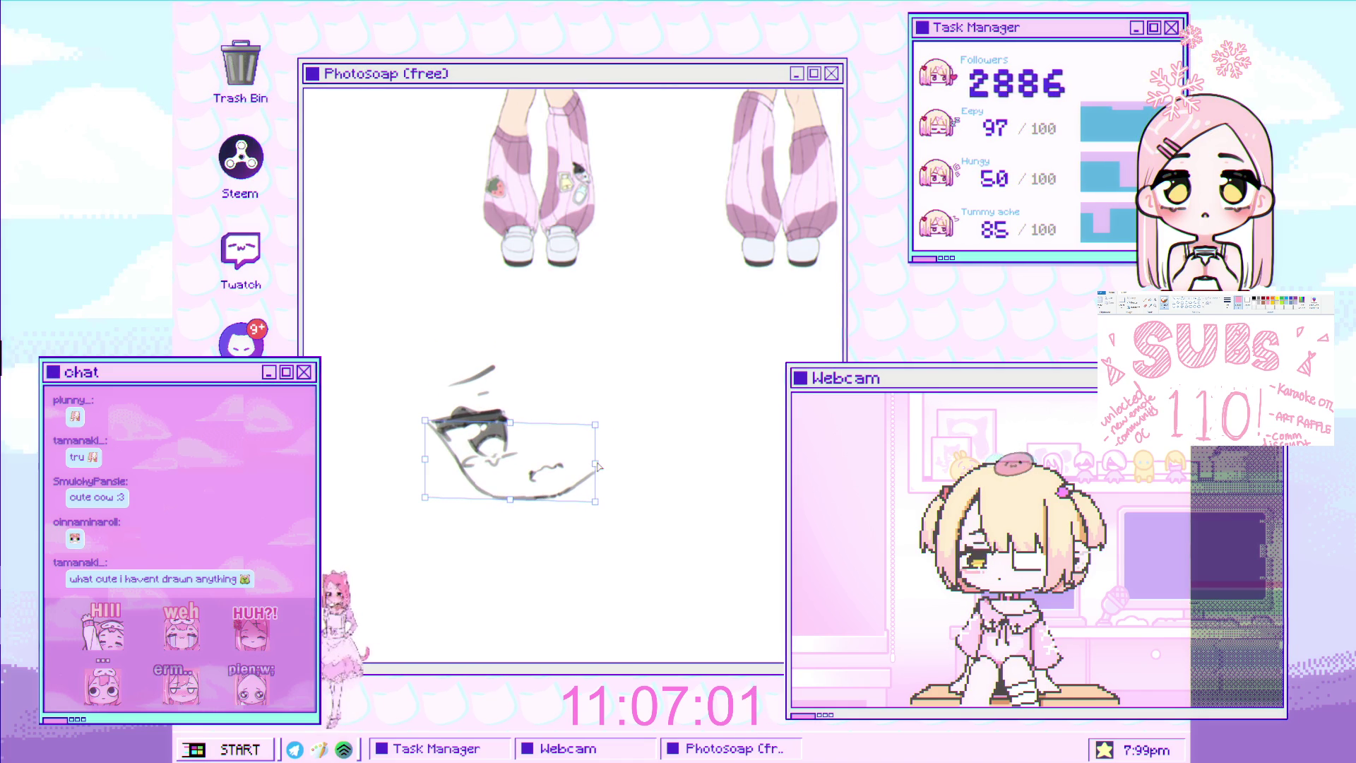
pyautogui.press('Return')
pyautogui.scroll(-2, 574, 469)
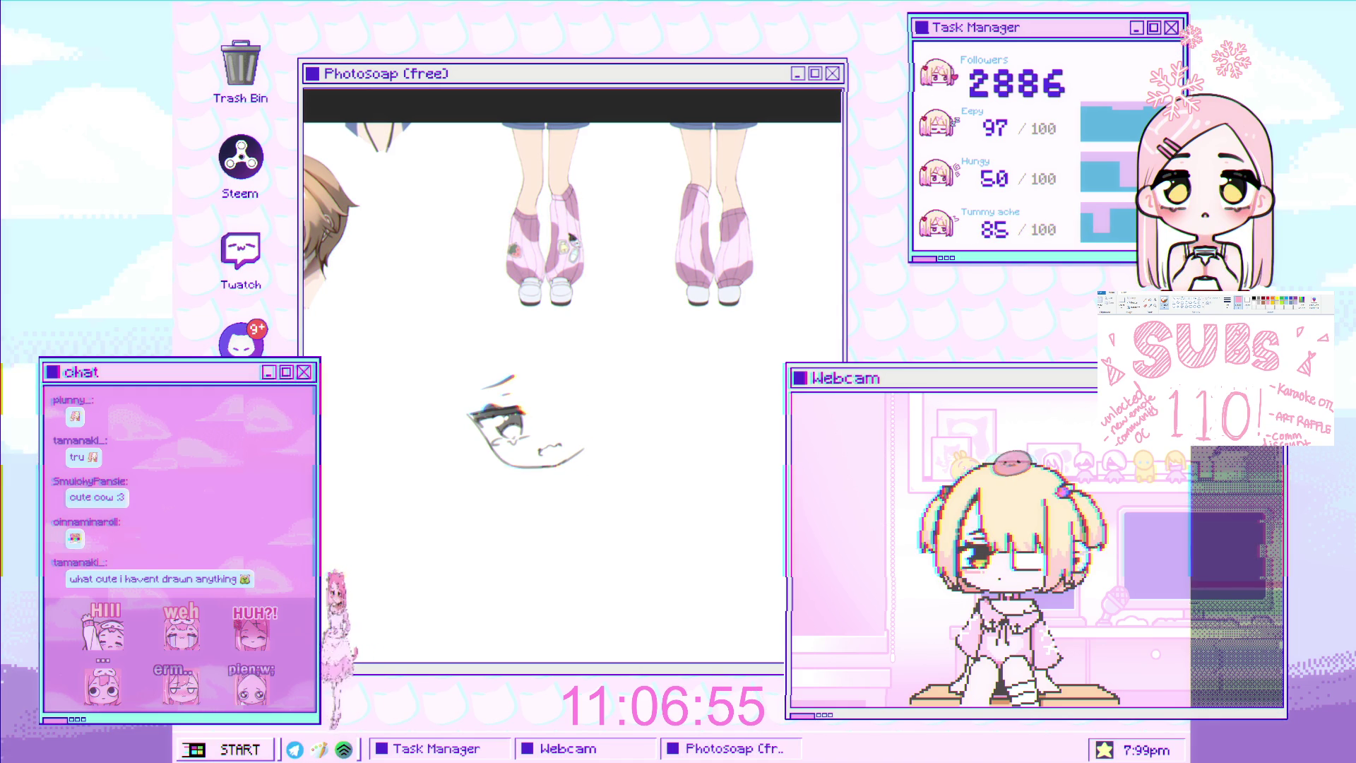
# Pan to the head and draw hair strands beside the eye, undoing and retrying strokes
pyautogui.moveTo(213, 455); pyautogui.dragTo(363, 447)
pyautogui.scroll(2, 526, 424)
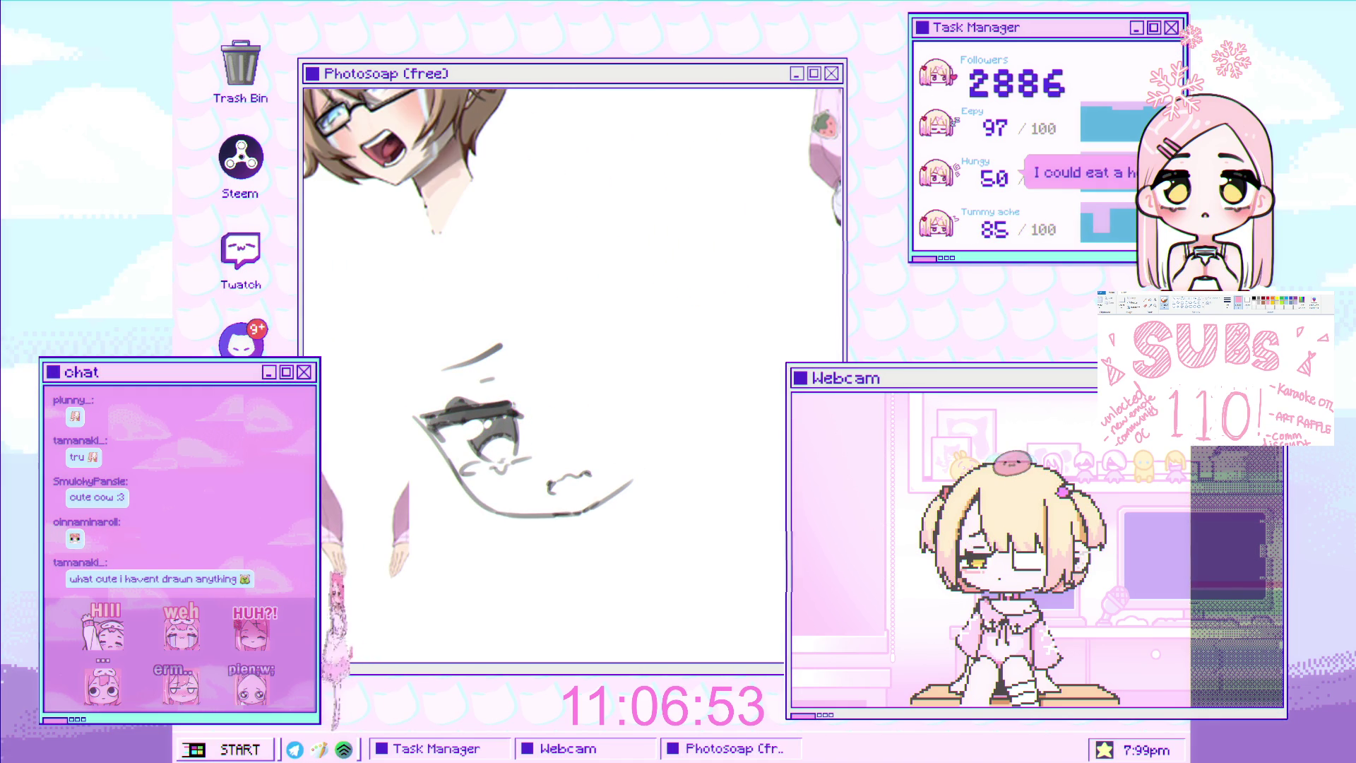
pyautogui.moveTo(477, 317); pyautogui.dragTo(572, 495)
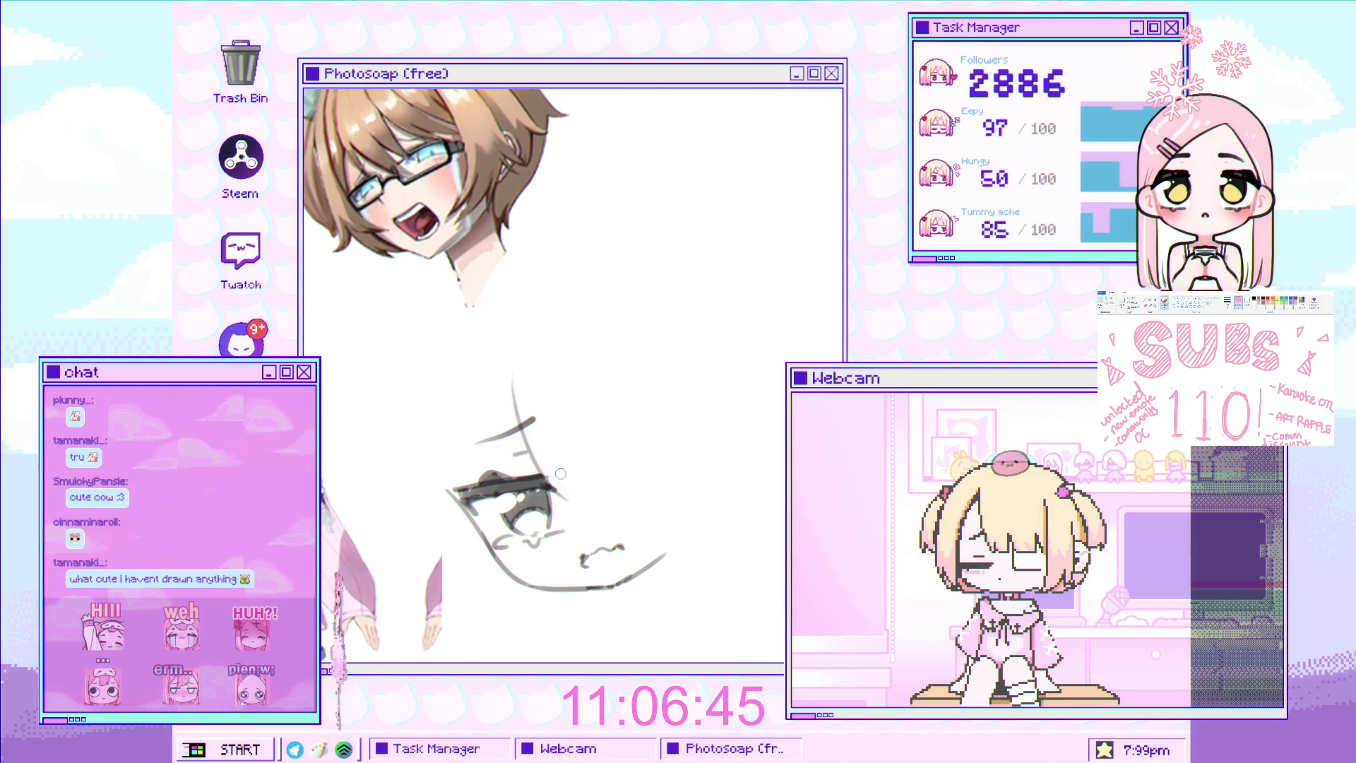
pyautogui.moveTo(590, 403); pyautogui.dragTo(621, 468)
pyautogui.moveTo(585, 363)
pyautogui.mouseDown()
pyautogui.moveTo(633, 481)
pyautogui.moveTo(643, 456)
pyautogui.mouseUp()
pyautogui.moveTo(552, 436); pyautogui.dragTo(591, 407)
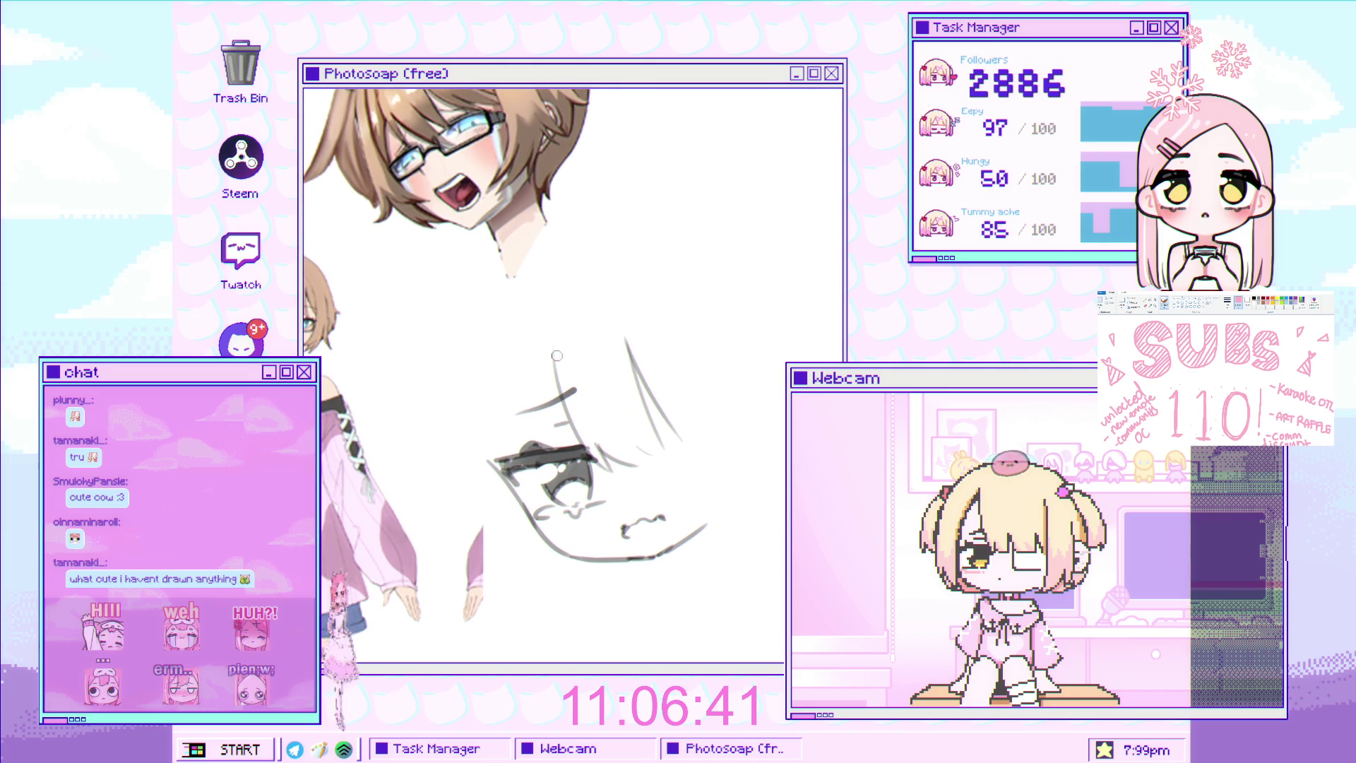
pyautogui.hotkey('ctrl', 'z')
pyautogui.moveTo(550, 343); pyautogui.dragTo(521, 441)
pyautogui.hotkey('ctrl', 'z')
pyautogui.moveTo(549, 342); pyautogui.dragTo(521, 441)
pyautogui.hotkey('ctrl', 'z')
pyautogui.moveTo(531, 347)
pyautogui.mouseDown()
pyautogui.moveTo(512, 445)
pyautogui.moveTo(526, 378)
pyautogui.mouseUp()
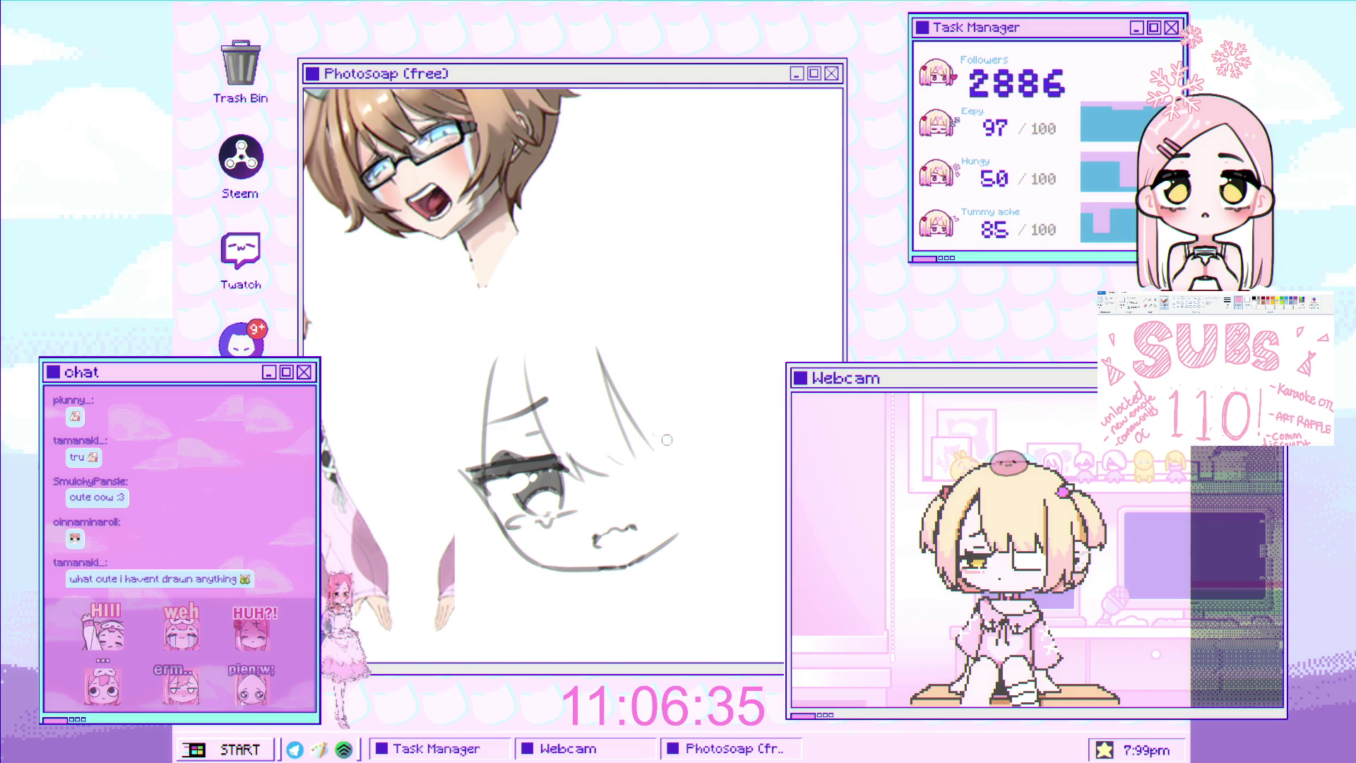
pyautogui.hotkey('ctrl', 'z')
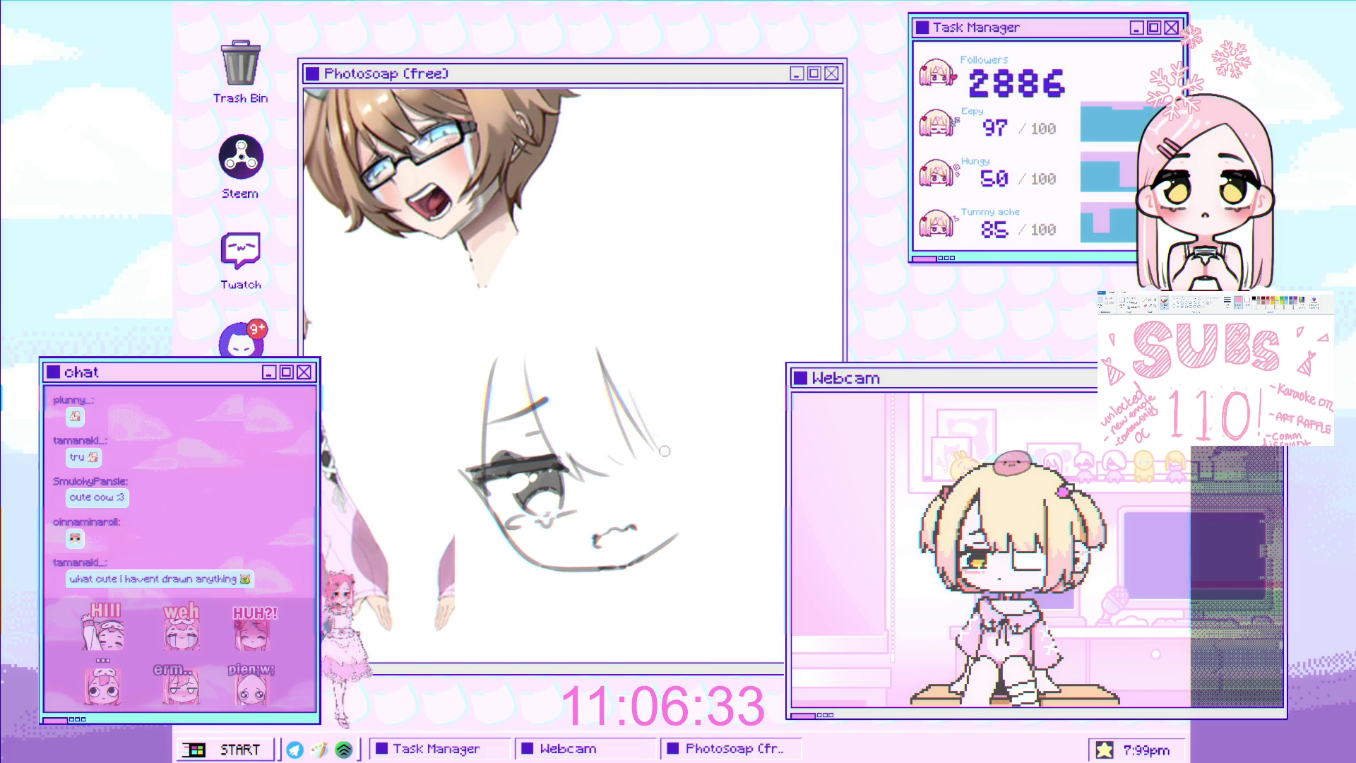
# Draw a curved line down the chin's right side, redrawing it several times
pyautogui.moveTo(656, 416)
pyautogui.mouseDown()
pyautogui.moveTo(653, 375)
pyautogui.moveTo(641, 390)
pyautogui.moveTo(570, 380)
pyautogui.moveTo(669, 406)
pyautogui.mouseUp()
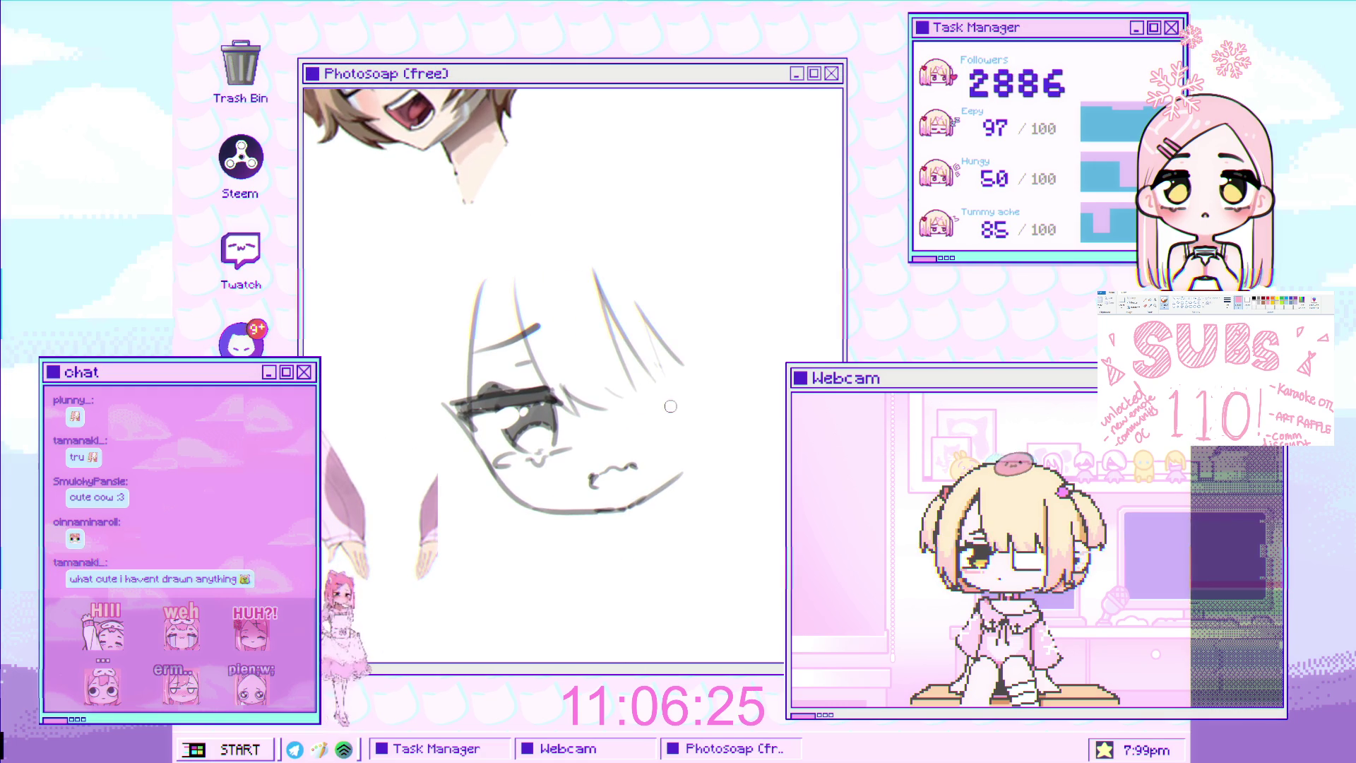
pyautogui.moveTo(659, 405); pyautogui.dragTo(655, 406)
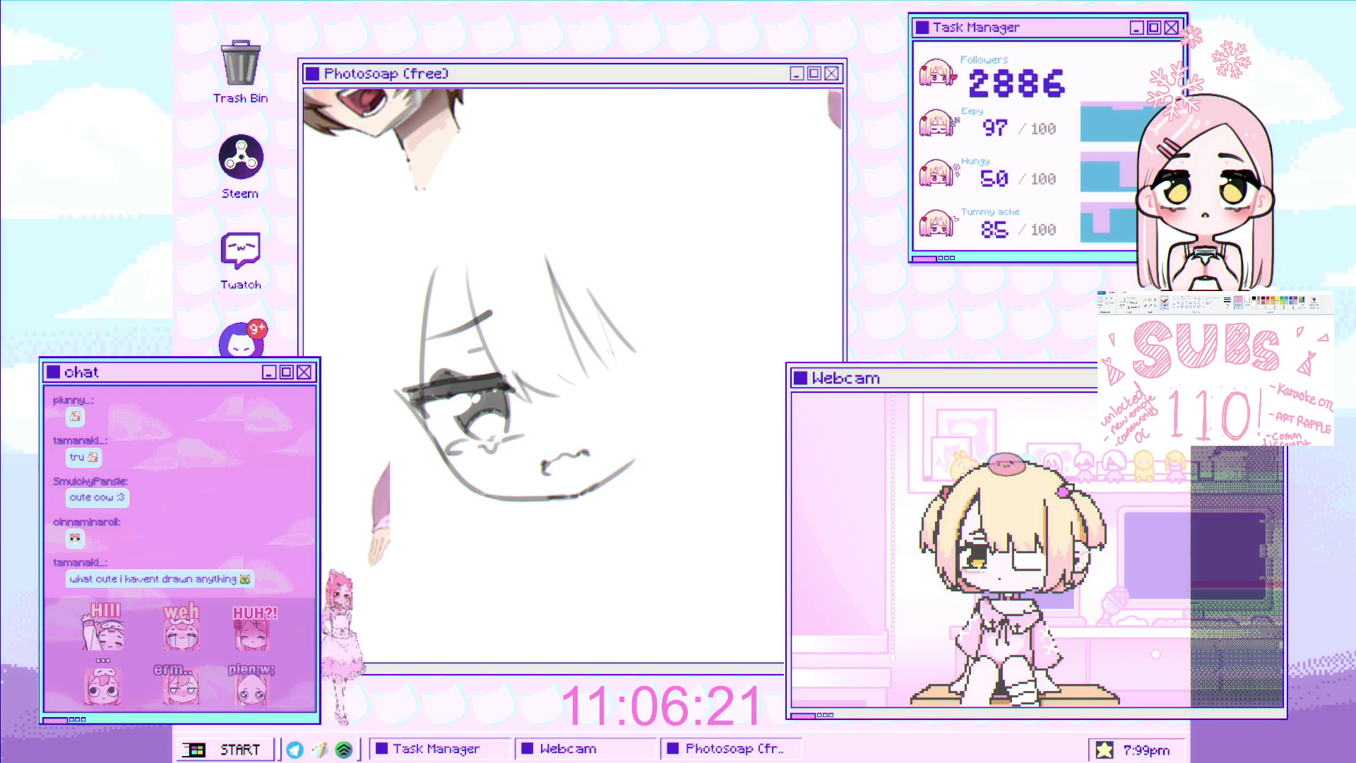
pyautogui.moveTo(633, 344)
pyautogui.mouseDown()
pyautogui.moveTo(592, 416)
pyautogui.moveTo(608, 366)
pyautogui.moveTo(578, 476)
pyautogui.mouseUp()
pyautogui.scroll(-1, 593, 410)
pyautogui.hotkey('ctrl', 'z')
pyautogui.moveTo(599, 332); pyautogui.dragTo(573, 468)
pyautogui.hotkey('ctrl', 'z')
pyautogui.moveTo(599, 331)
pyautogui.mouseDown()
pyautogui.moveTo(575, 465)
pyautogui.moveTo(700, 486)
pyautogui.mouseUp()
pyautogui.hotkey('ctrl', 'z')
# Draw the lower jaw and a second rounded head outline with an inner ear line
pyautogui.moveTo(613, 469); pyautogui.dragTo(746, 483)
pyautogui.hotkey('ctrl', 'z')
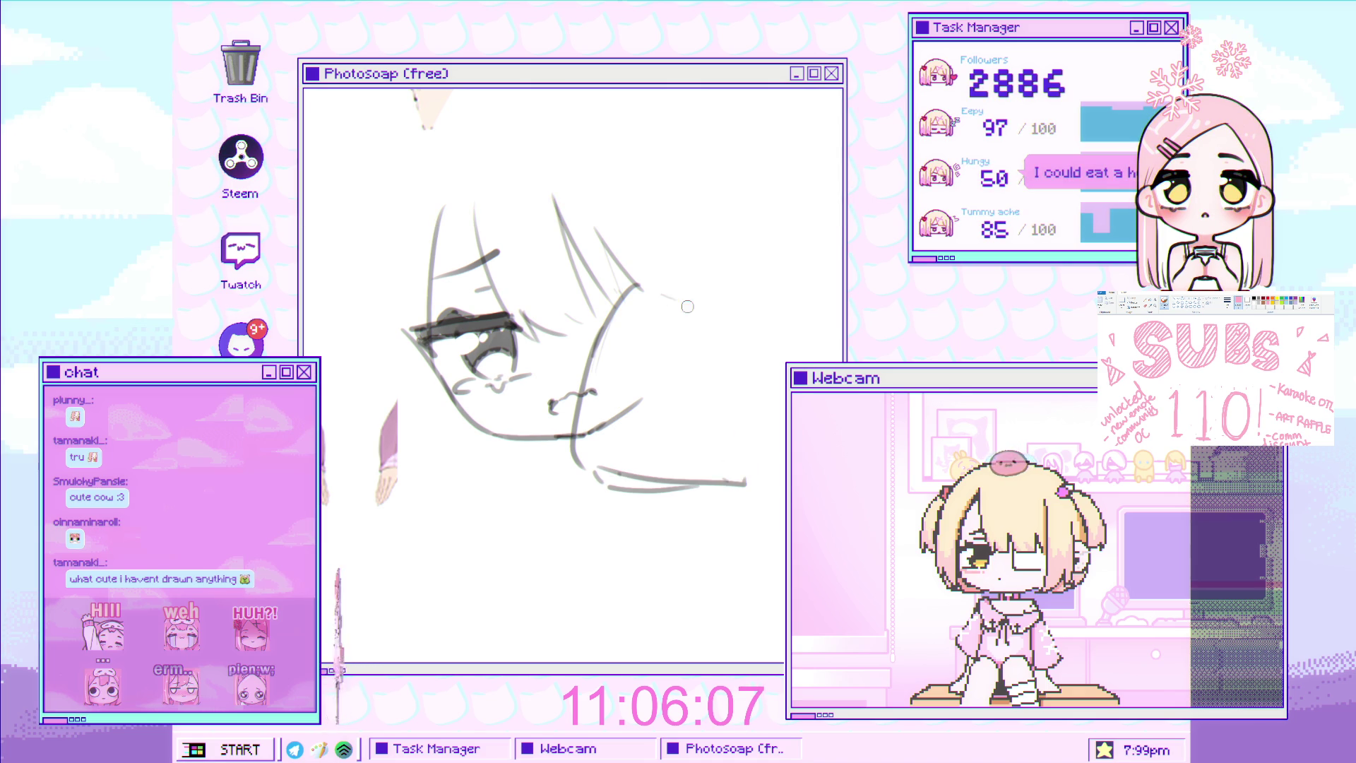
pyautogui.moveTo(785, 335)
pyautogui.mouseDown()
pyautogui.moveTo(722, 350)
pyautogui.moveTo(741, 393)
pyautogui.moveTo(763, 360)
pyautogui.mouseUp()
pyautogui.moveTo(727, 307); pyautogui.dragTo(783, 395)
pyautogui.hotkey('ctrl', 'z')
pyautogui.moveTo(728, 307); pyautogui.dragTo(784, 396)
pyautogui.moveTo(706, 452)
pyautogui.mouseDown()
pyautogui.moveTo(696, 349)
pyautogui.moveTo(723, 442)
pyautogui.moveTo(704, 437)
pyautogui.mouseUp()
# Enlarge the brush and darken the eye's corner and upper lid lines
pyautogui.press(']')
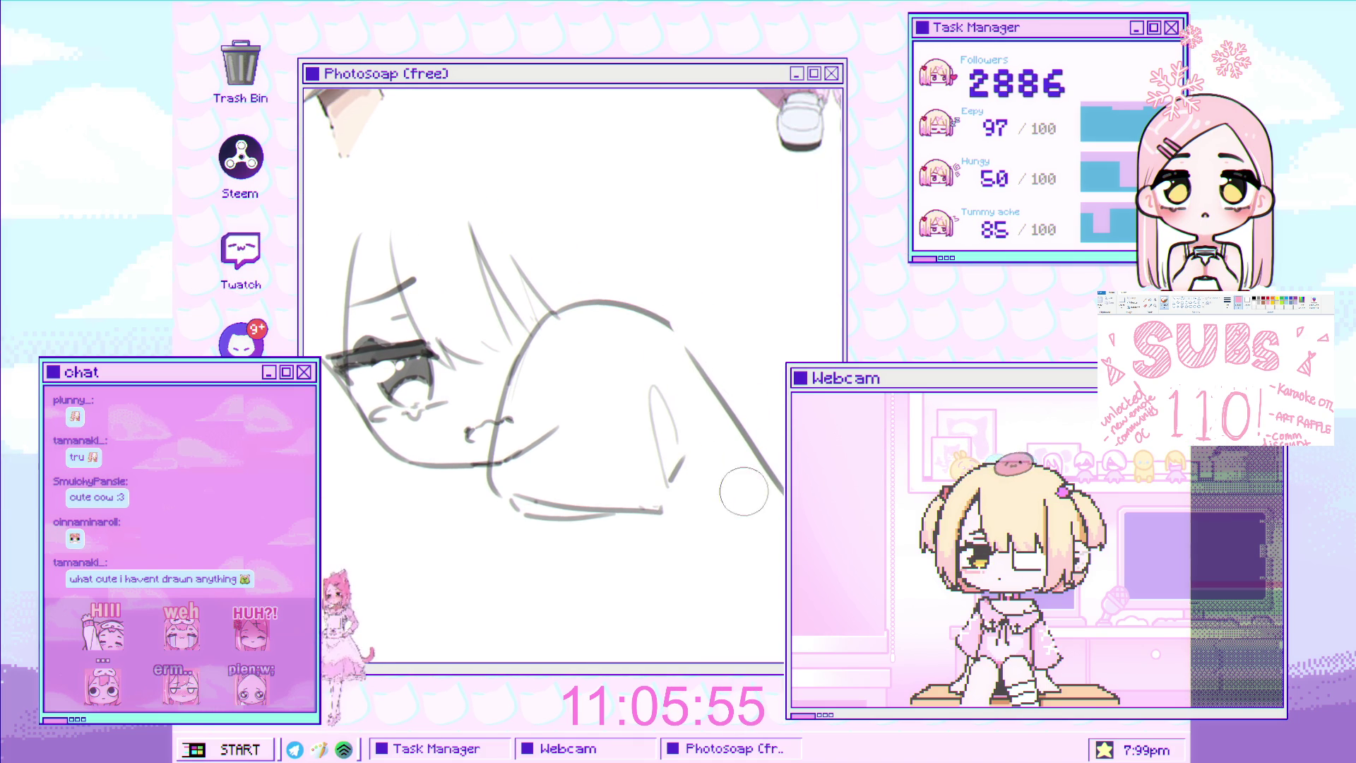
pyautogui.scroll(1, 455, 395)
pyautogui.scroll(1, 455, 394)
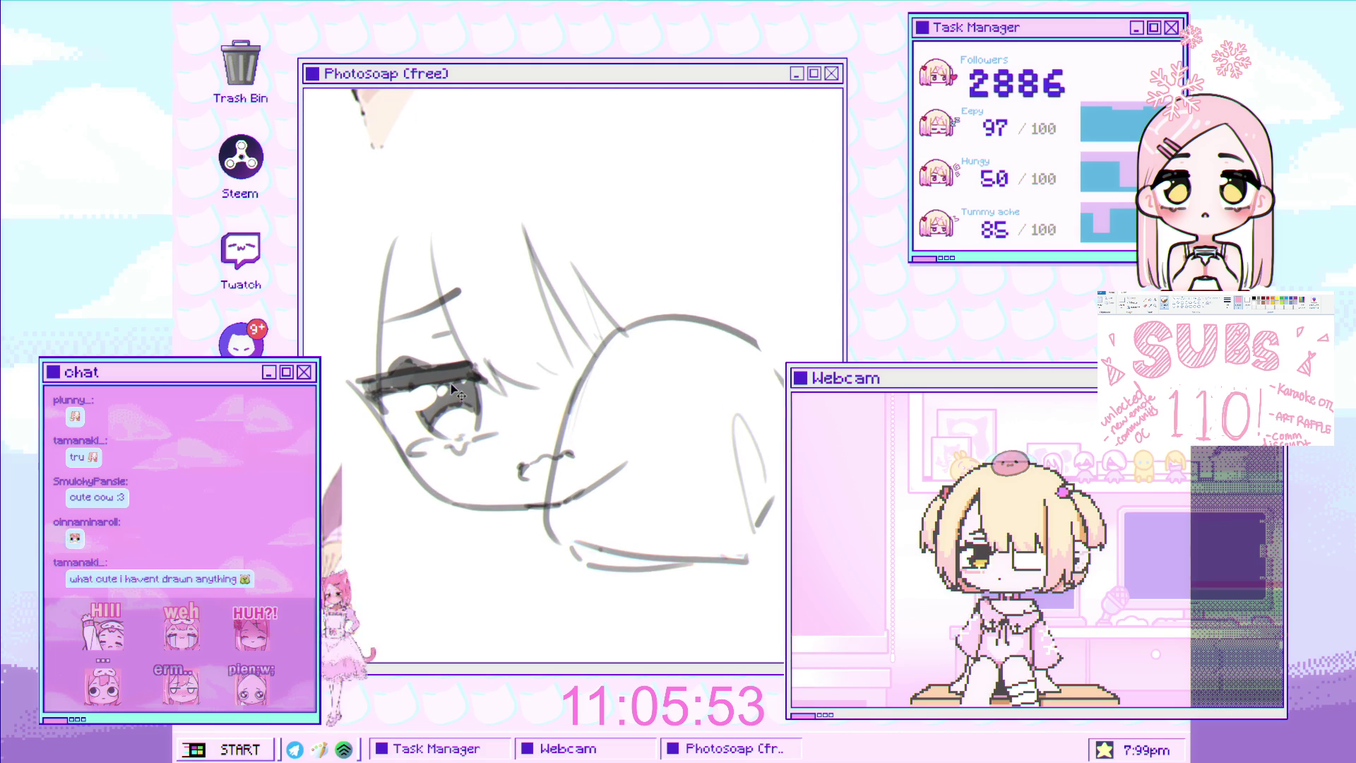
pyautogui.scroll(1, 455, 394)
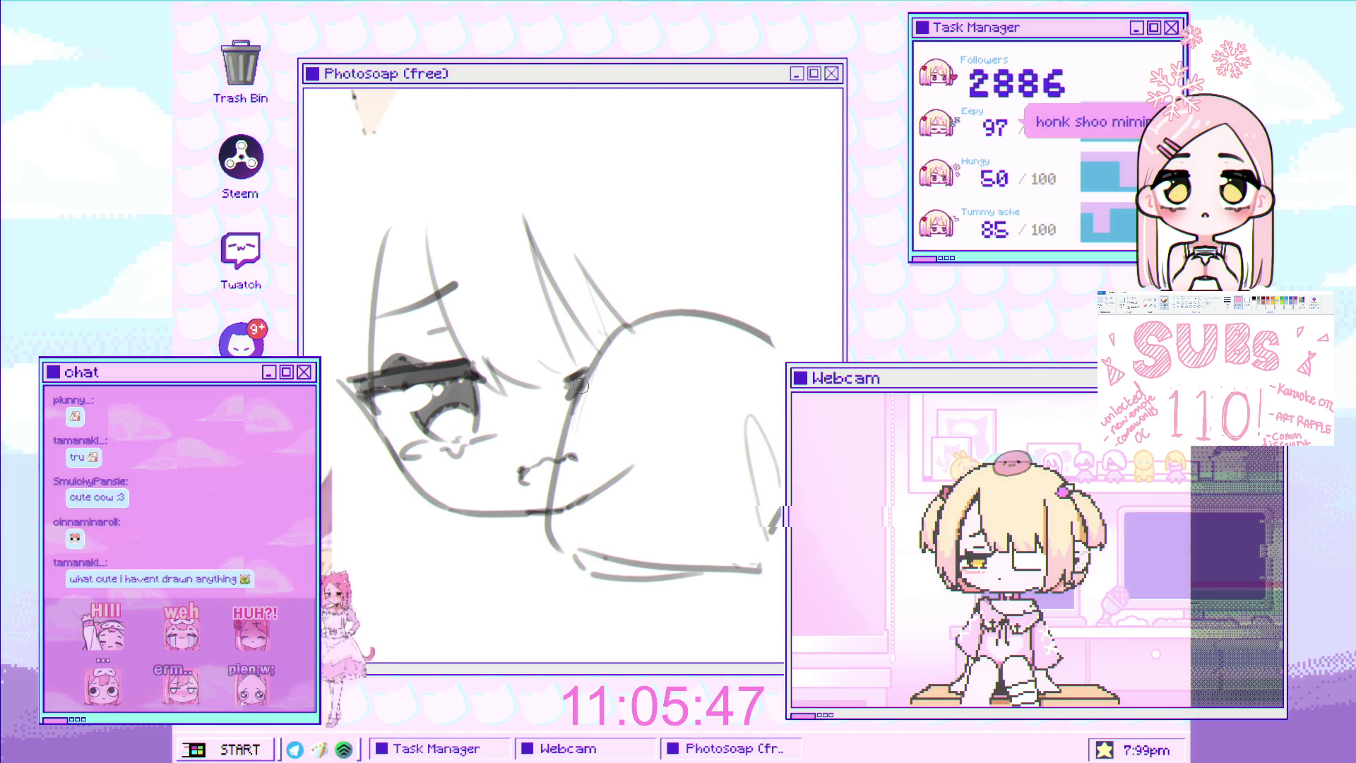
pyautogui.moveTo(581, 383); pyautogui.dragTo(568, 401)
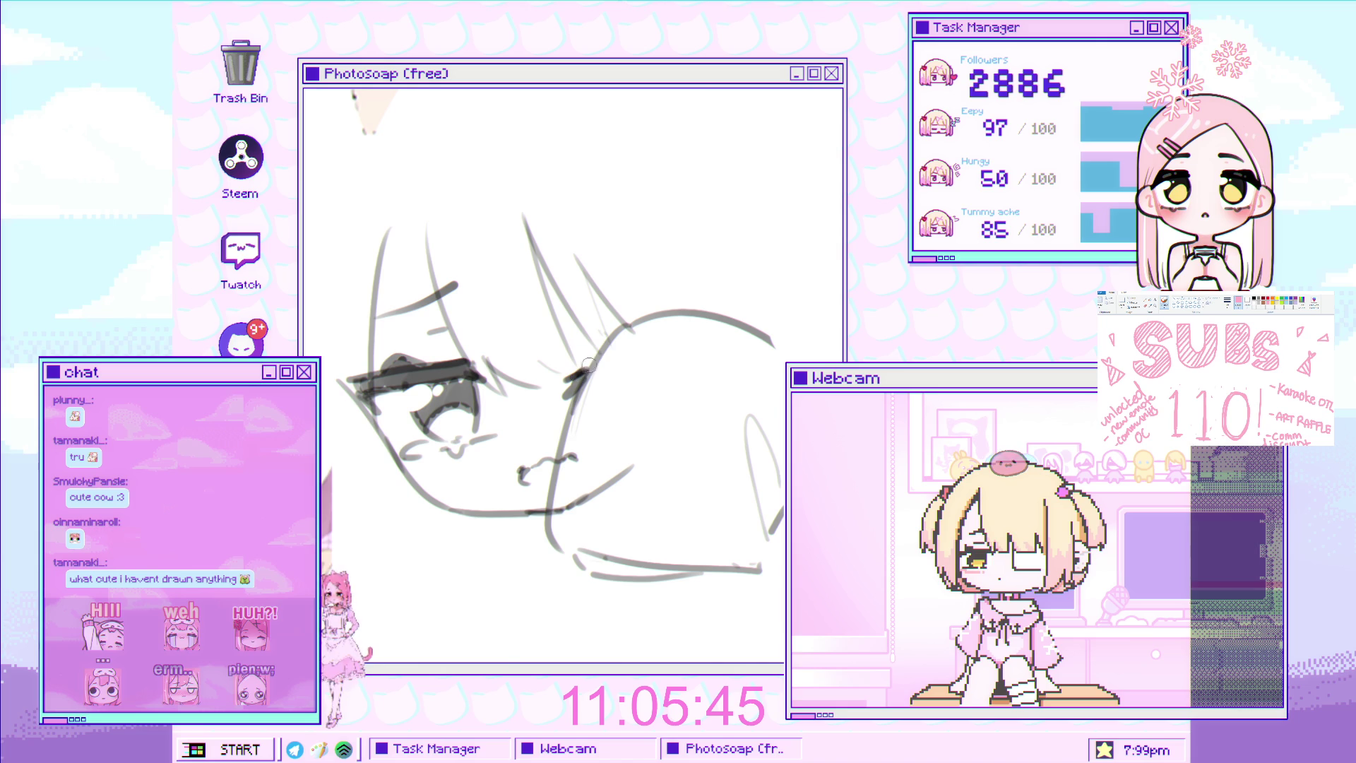
pyautogui.scroll(2, 558, 336)
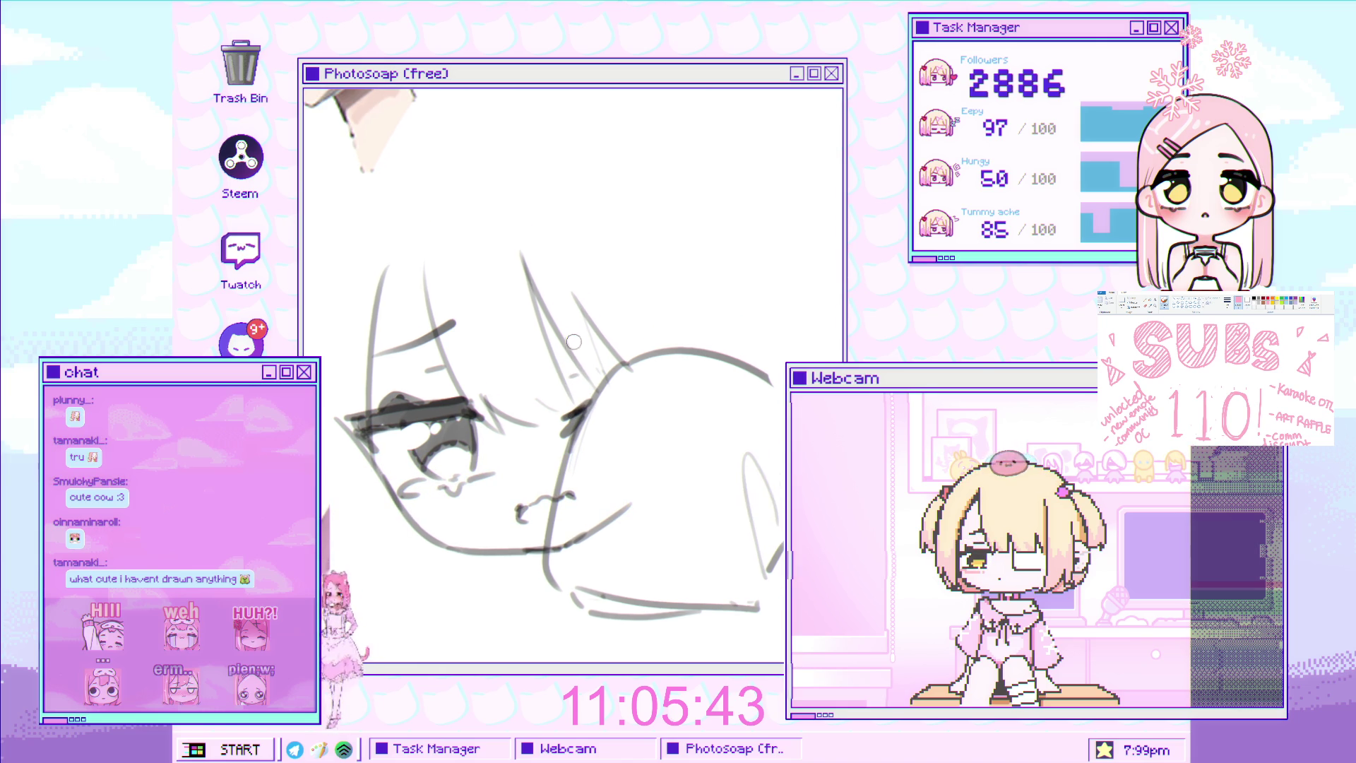
pyautogui.moveTo(576, 330)
pyautogui.mouseDown()
pyautogui.moveTo(529, 333)
pyautogui.moveTo(556, 385)
pyautogui.moveTo(535, 447)
pyautogui.mouseUp()
pyautogui.hotkey('ctrl', 'z')
pyautogui.scroll(-3, 534, 447)
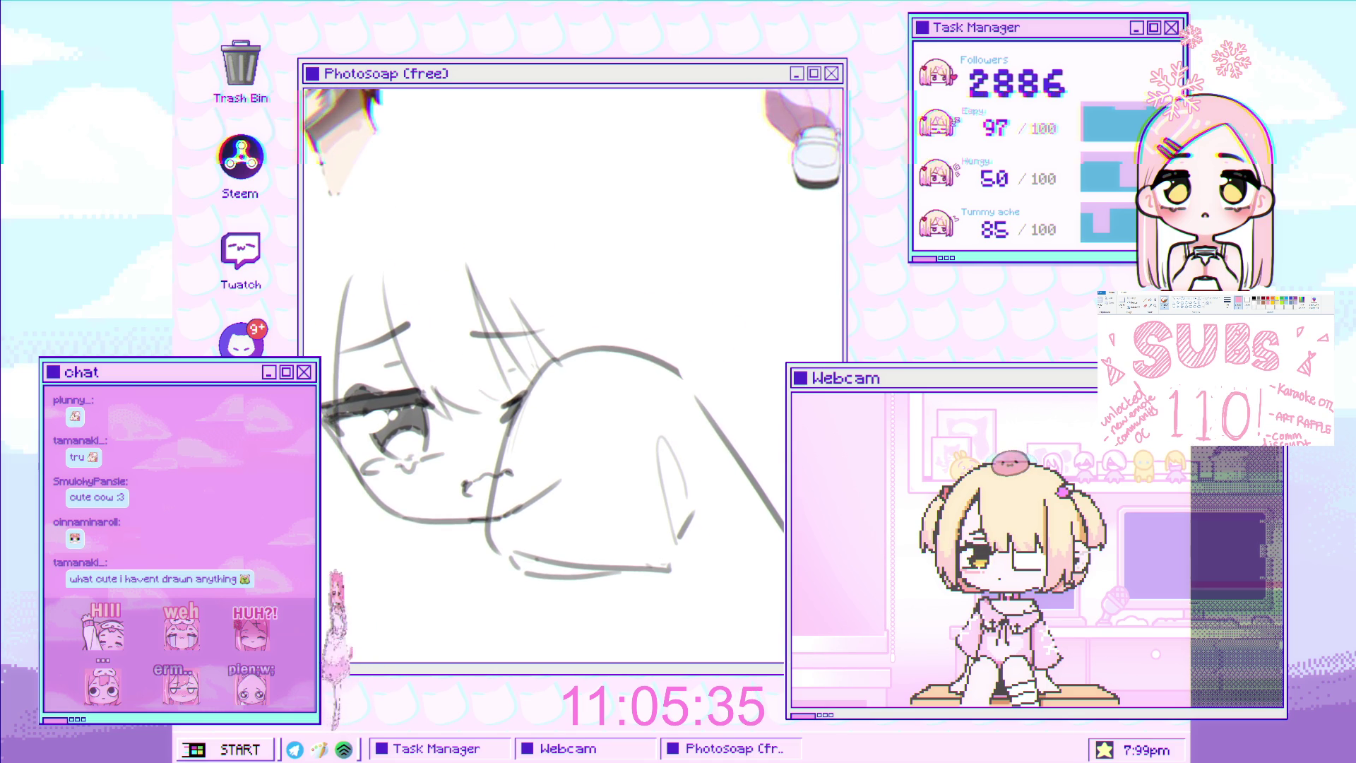